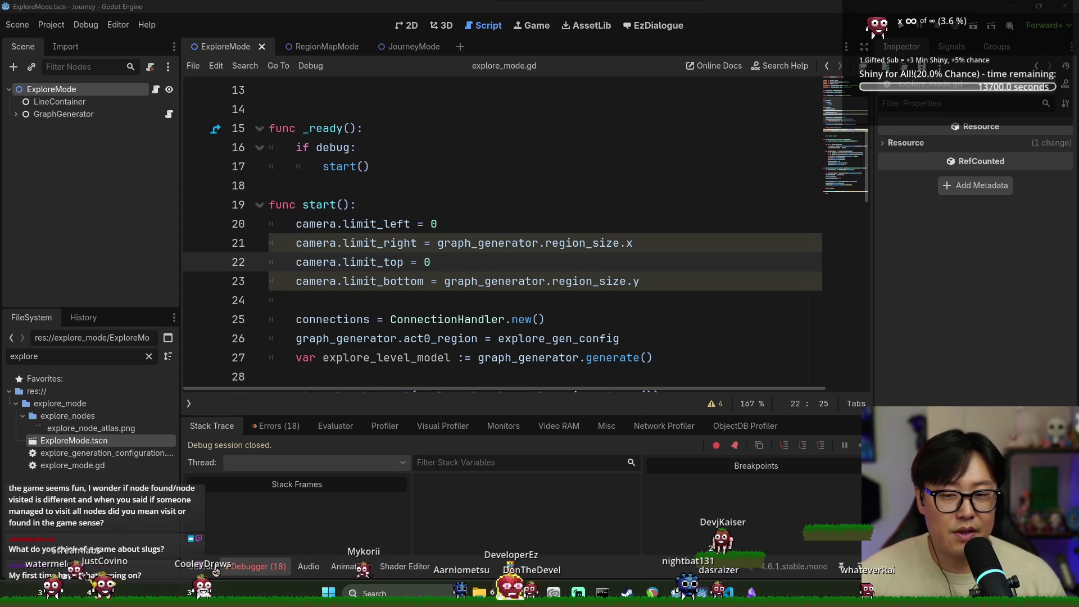
- Move to the blank line after the camera limits and run the Journey project to test explore mode
key(Down)
key(Down)
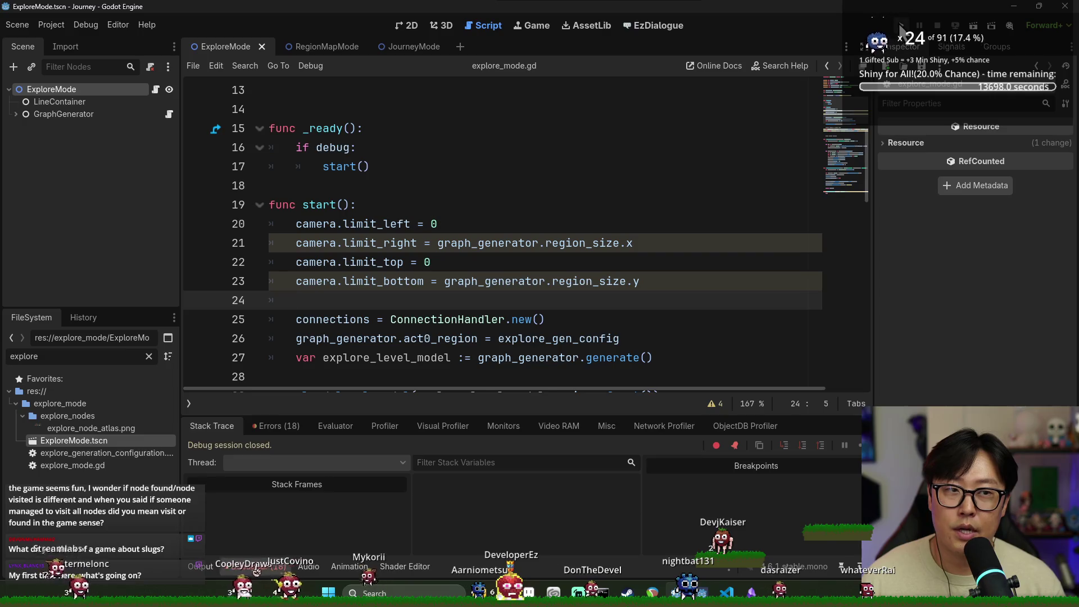
click(901, 27)
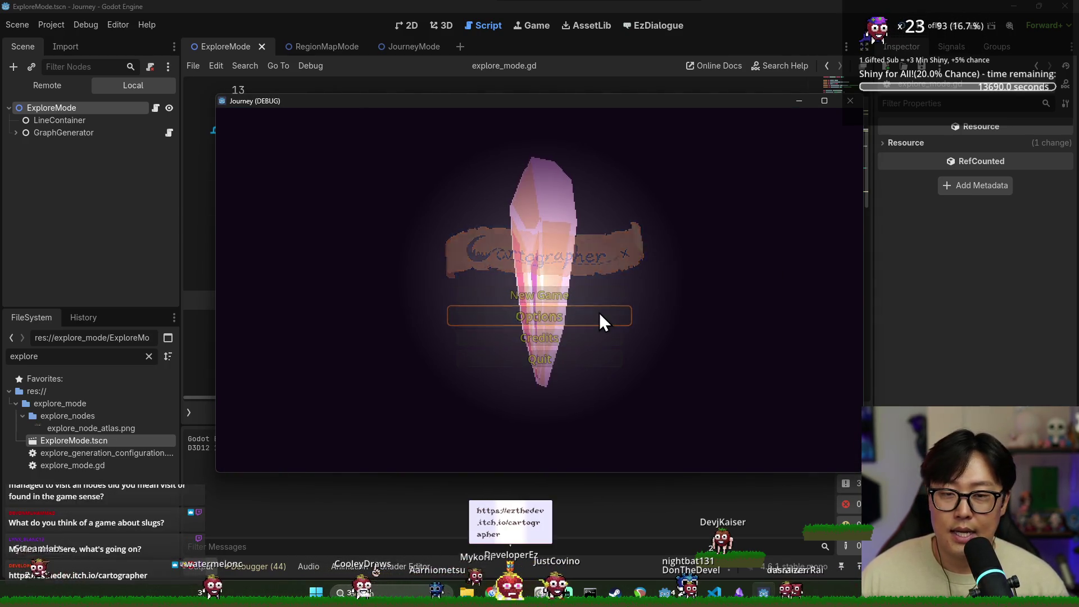
- Start the game, travel to a map node, dismiss the tip, choose Healthy Diet, then stop the run
click(599, 313)
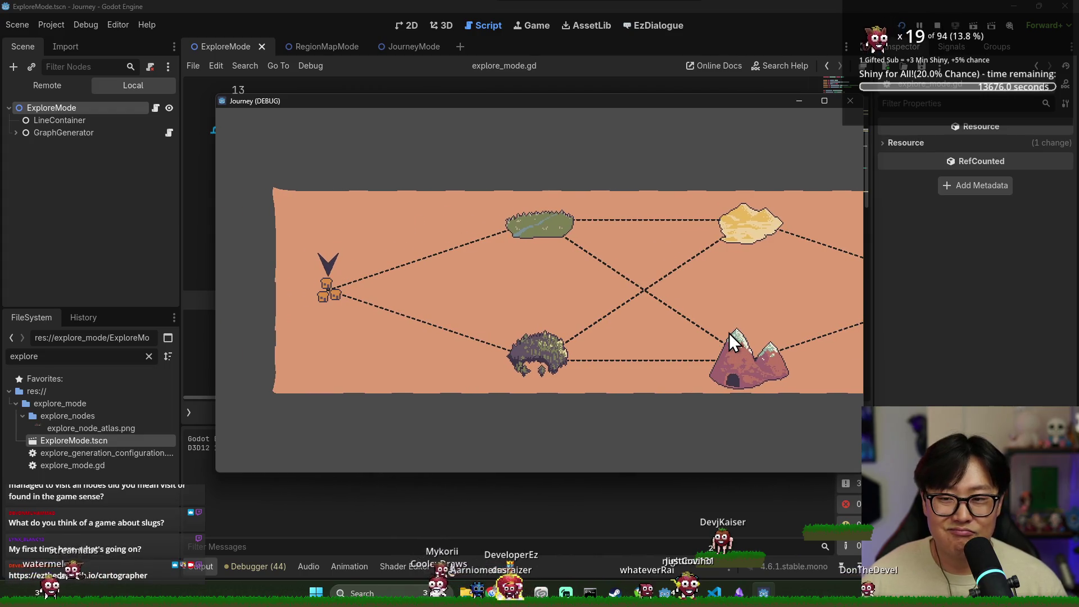
click(731, 329)
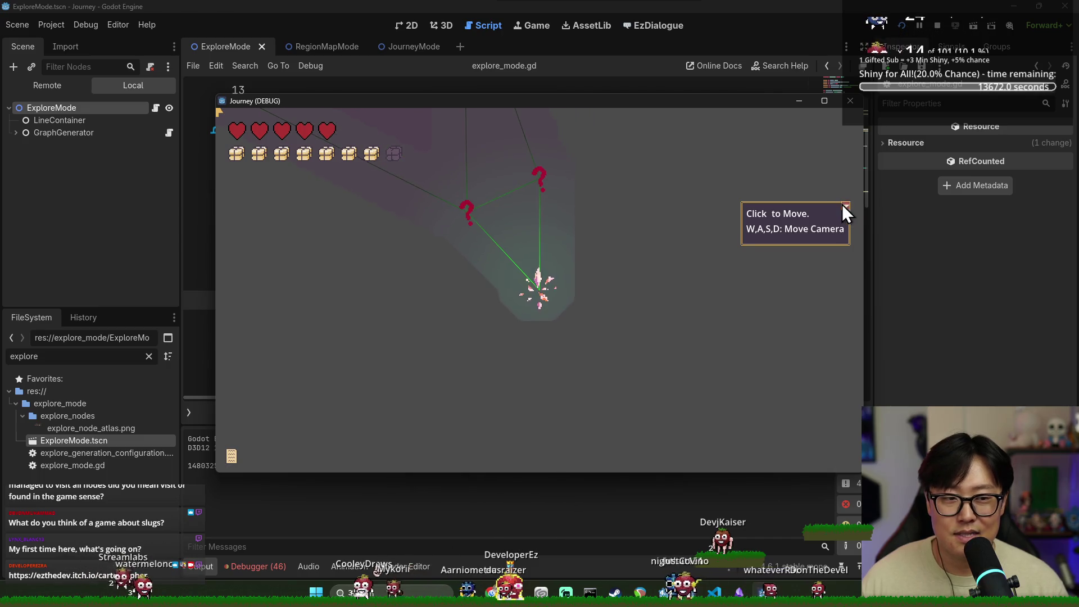
click(846, 205)
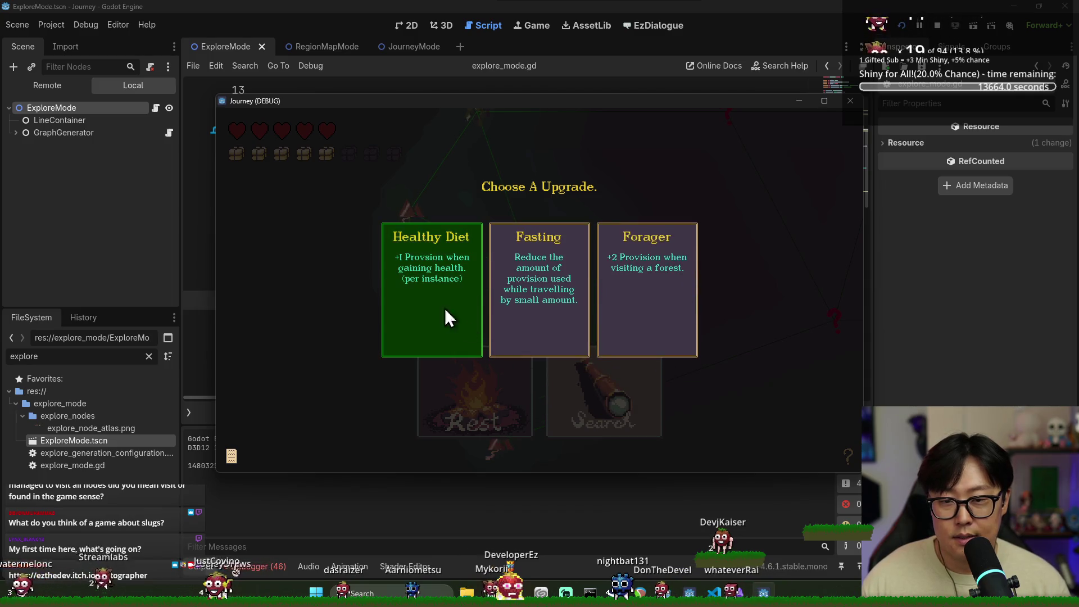
click(445, 309)
click(850, 100)
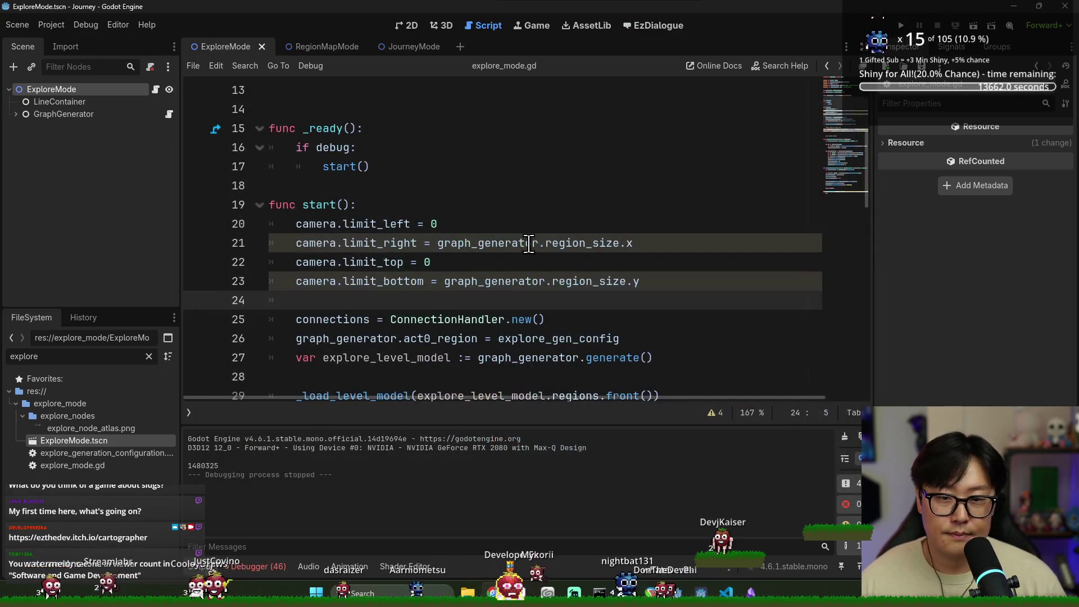
- Delete the stray blank line above _ready in explore_mode.gd
click(539, 247)
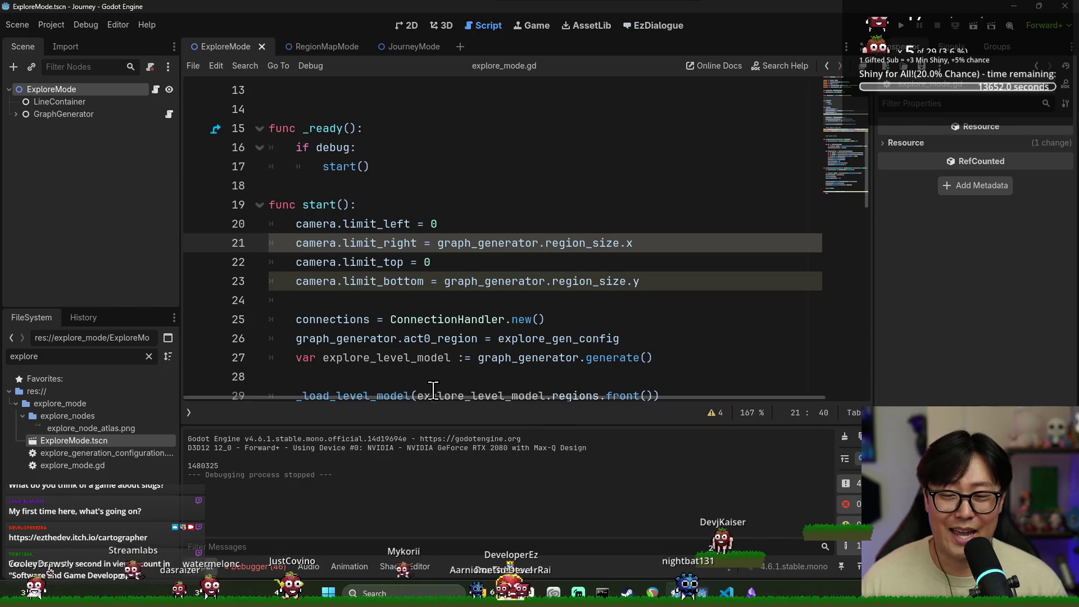
scroll(394, 267, down, 4)
scroll(394, 268, up, 6)
scroll(393, 267, up, 1)
click(309, 267)
key(BackSpace)
- Save explore_mode.gd and rerun the game, which halts at line 19 on a Nil camera
click(363, 205)
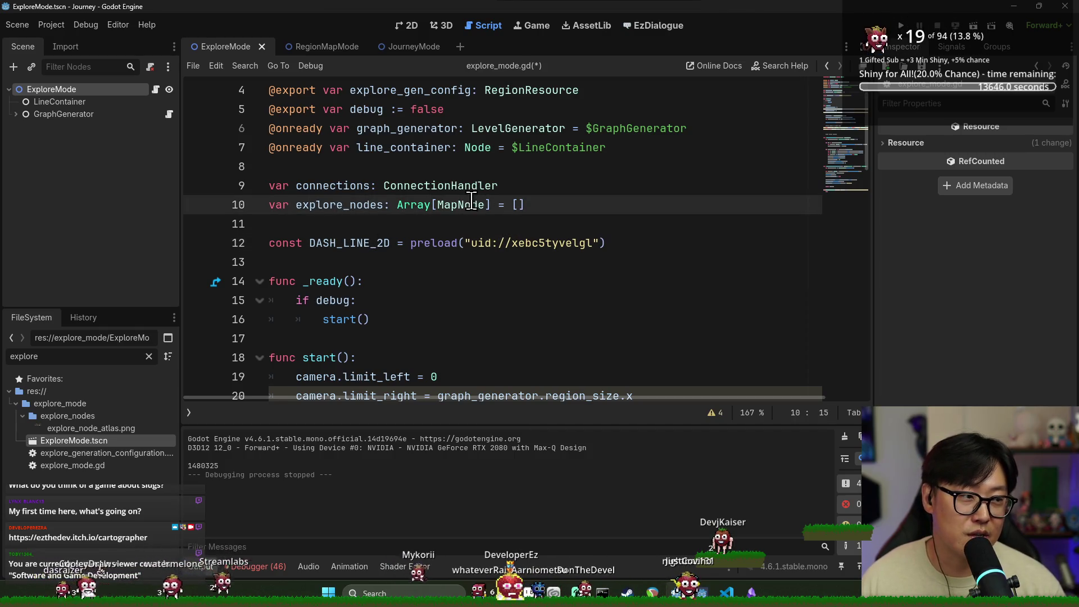
scroll(489, 225, down, 3)
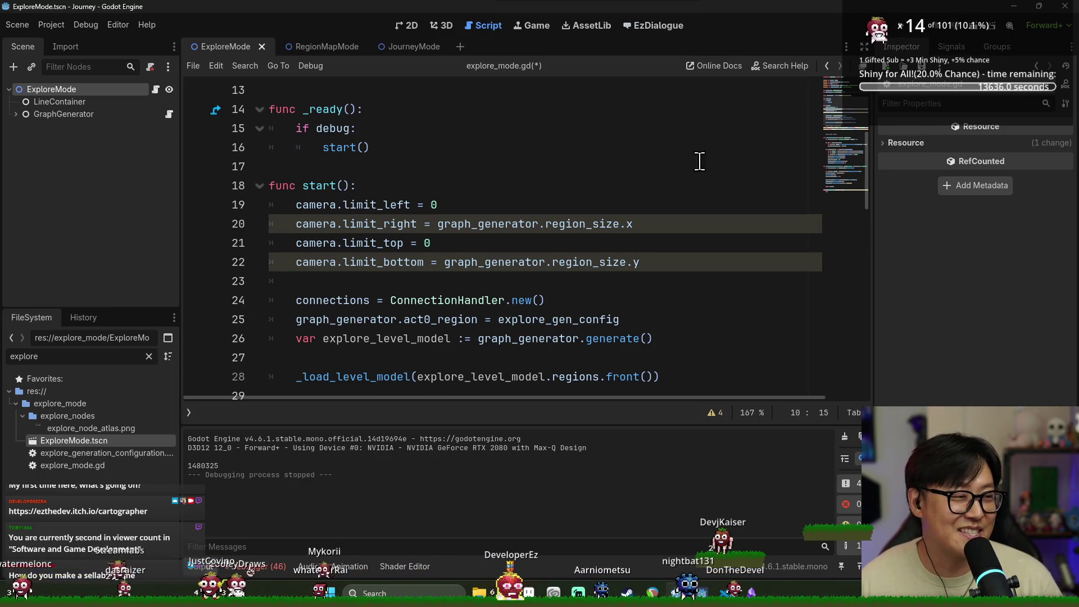
click(471, 198)
key(ctrl+s)
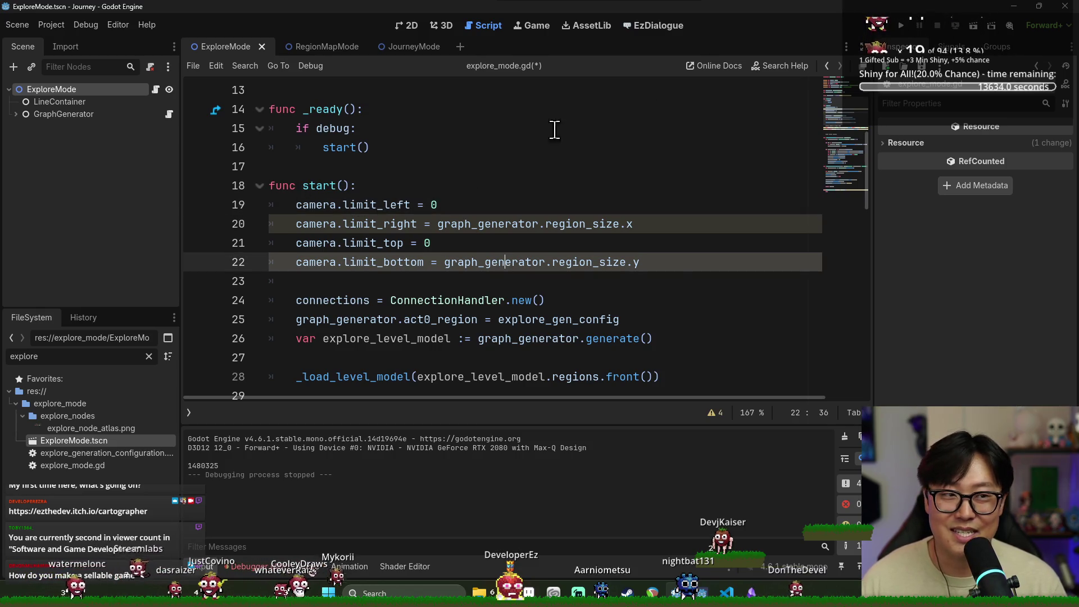
click(554, 128)
click(974, 28)
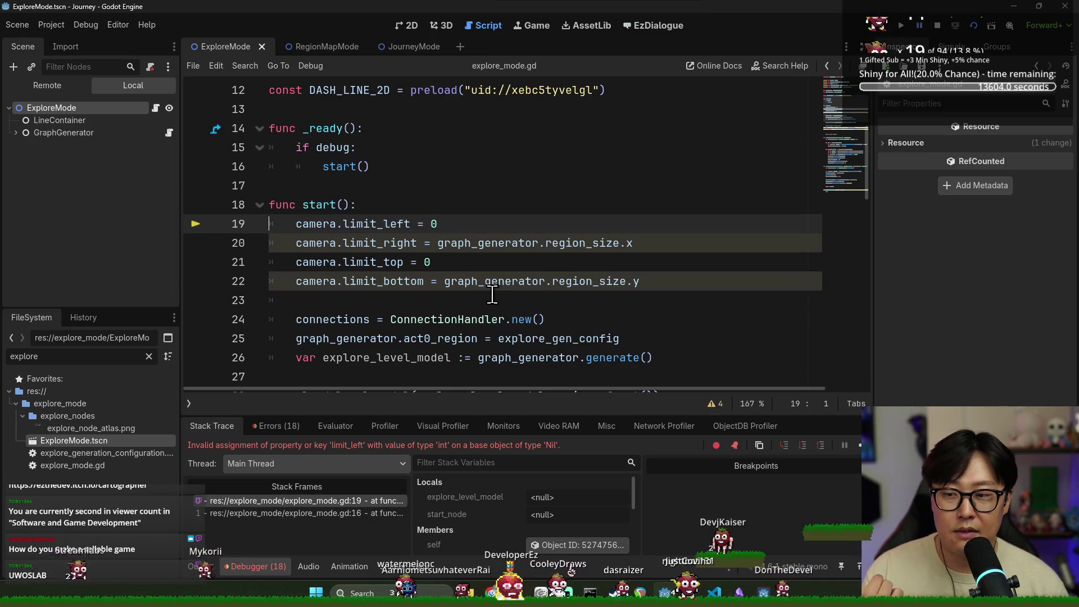
- Stop the paused debug session and dismiss the ExploreMode node's action menu
mouse_move(534, 287)
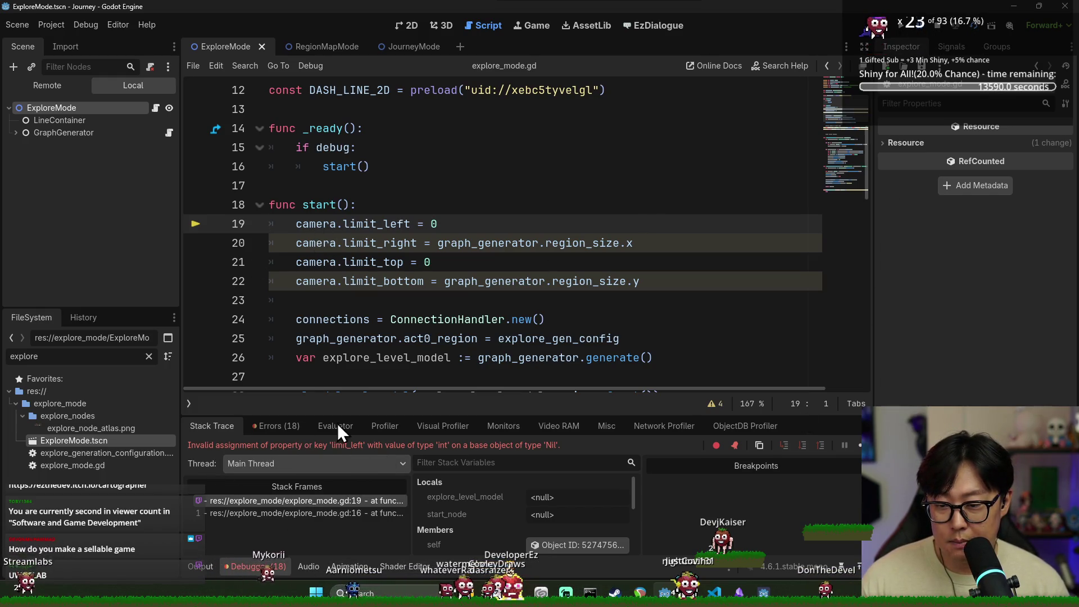
click(405, 180)
click(357, 224)
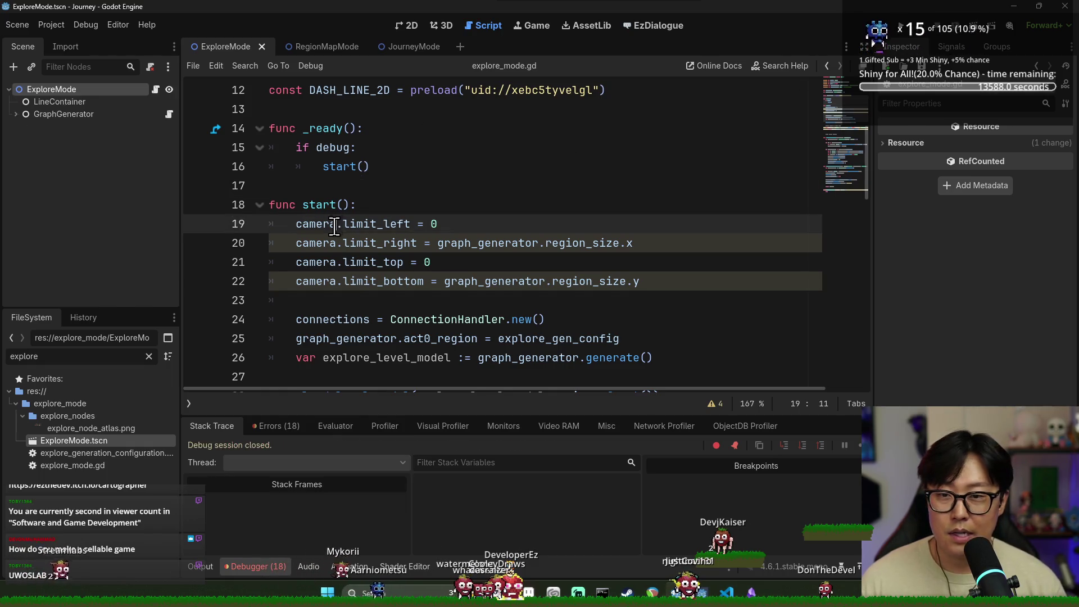
right_click(63, 85)
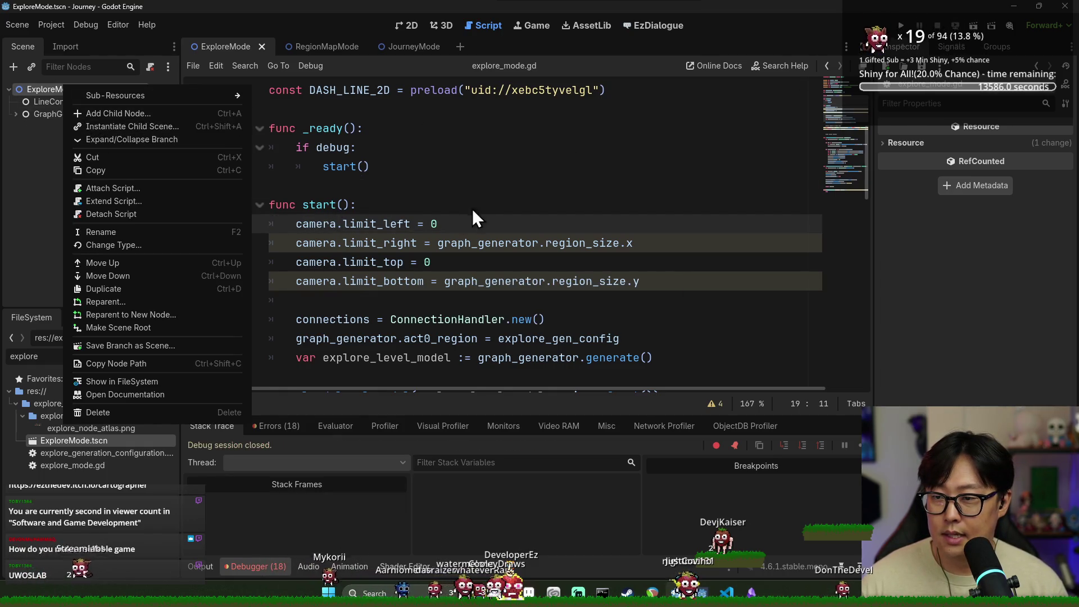
click(472, 208)
- Filter the FileSystem dock by 'came' and open the JourneyMode script
double_click(68, 356)
text(came)
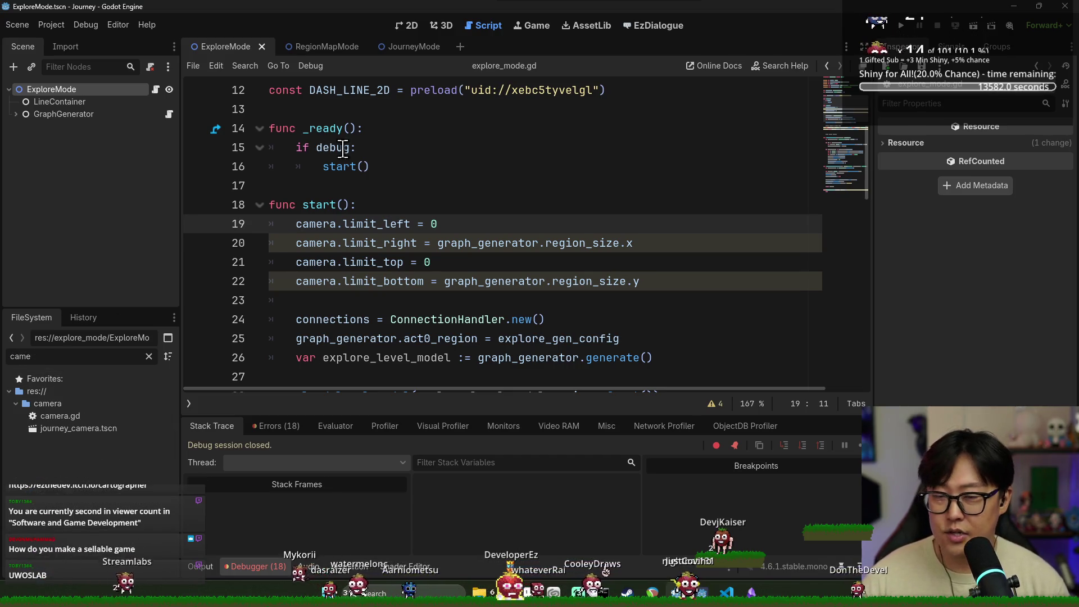
click(400, 48)
scroll(319, 300, up, 2)
scroll(331, 248, down, 6)
scroll(345, 193, up, 4)
scroll(345, 193, up, 8)
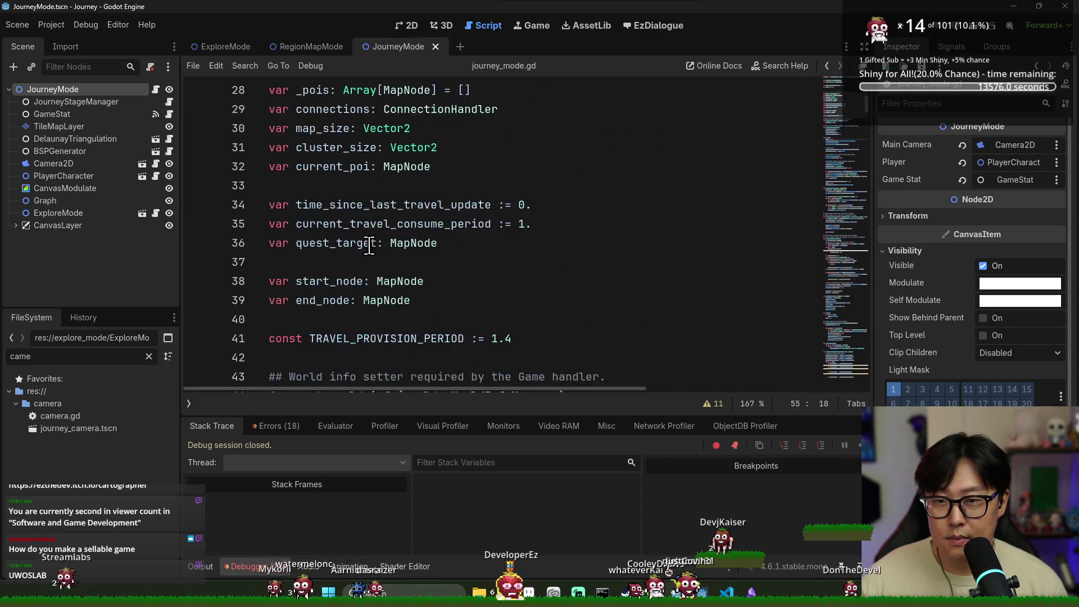
- Remove the extra blank lines above _pois and select the _pois and connections declarations
click(308, 174)
key(BackSpace)
key(BackSpace)
key(Down)
click(304, 166)
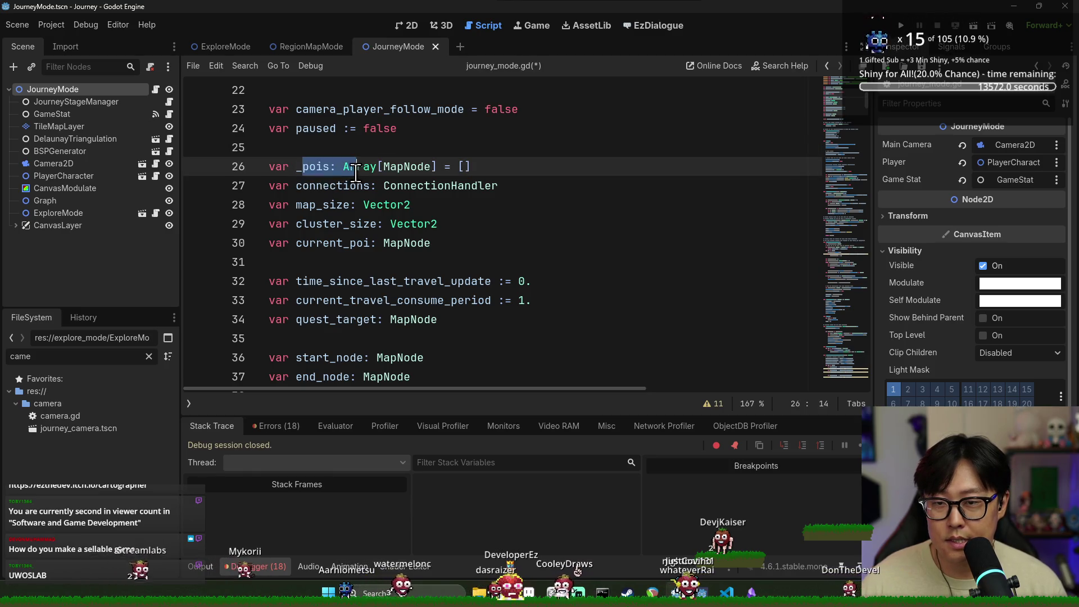
click(431, 185)
drag(525, 185, 225, 165)
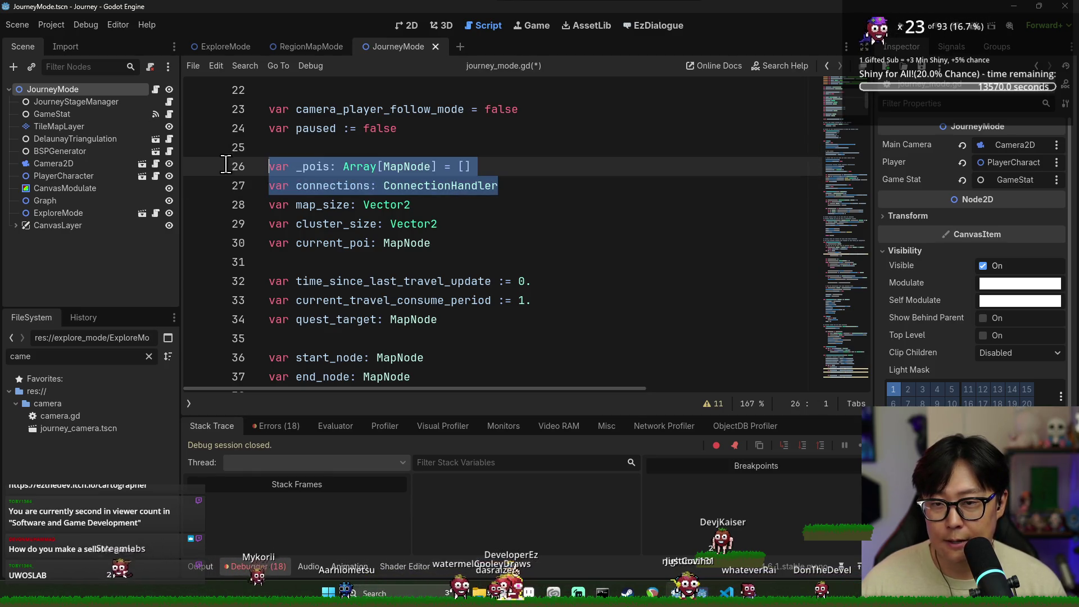
- Enlarge the code editor and jump to the generate_legend function via the methods list
scroll(378, 198, down, 8)
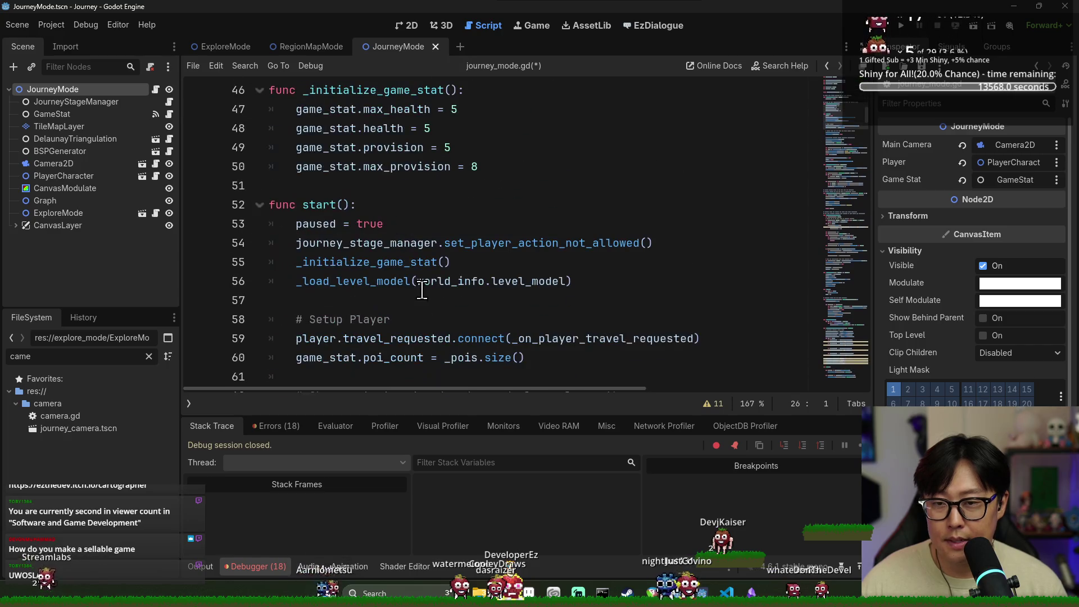
click(239, 574)
scroll(371, 276, down, 10)
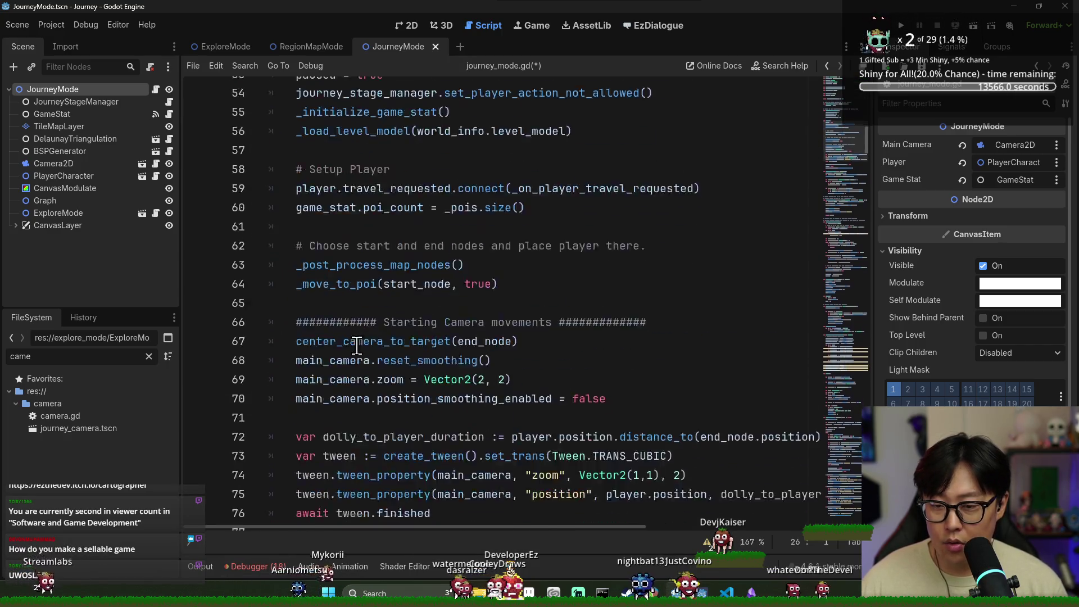
scroll(371, 276, down, 5)
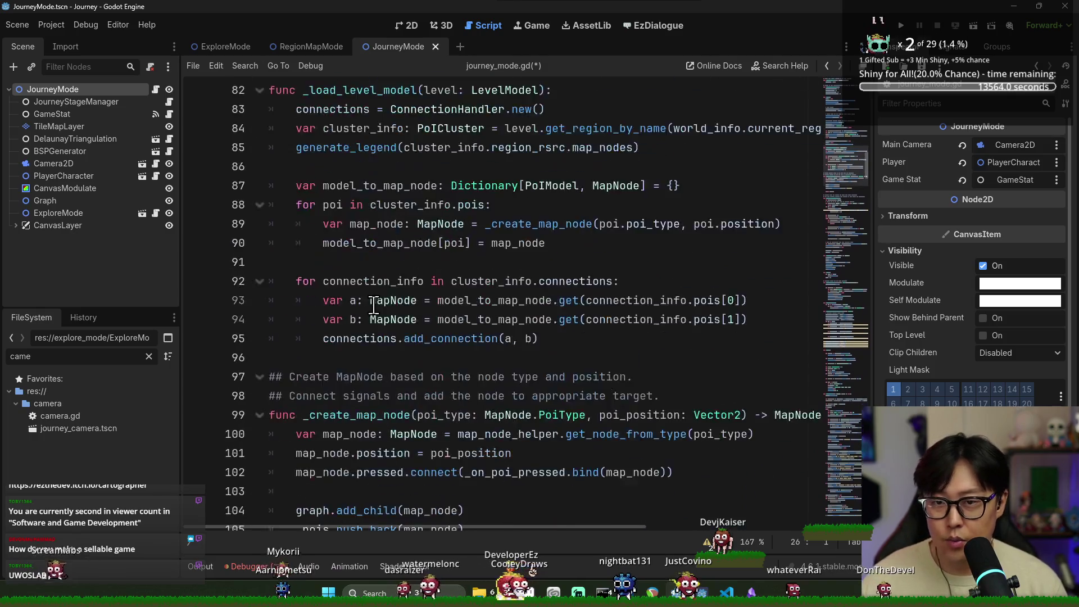
click(191, 542)
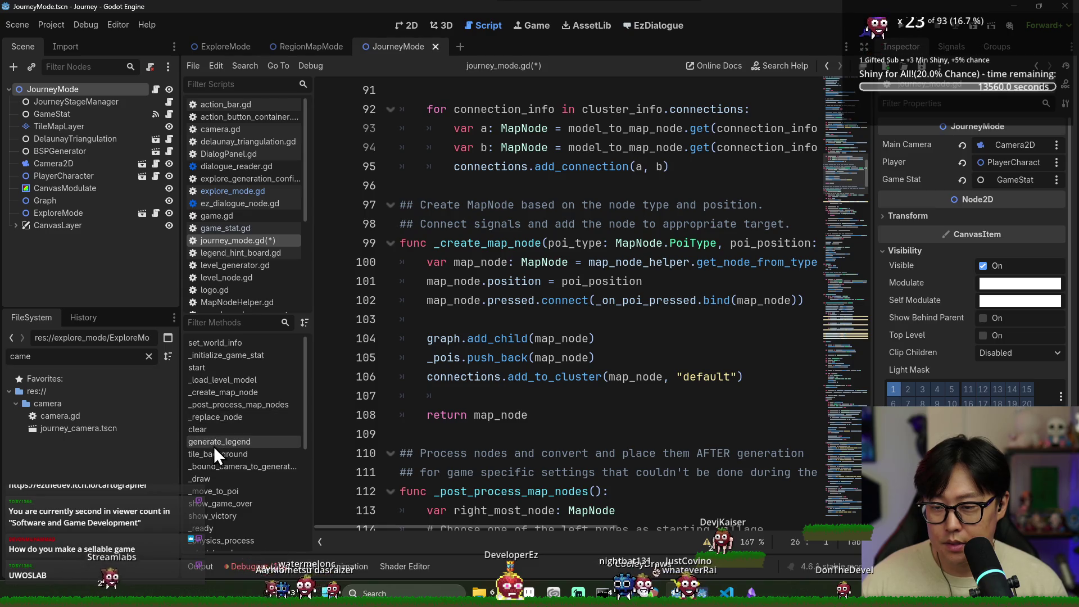
click(230, 443)
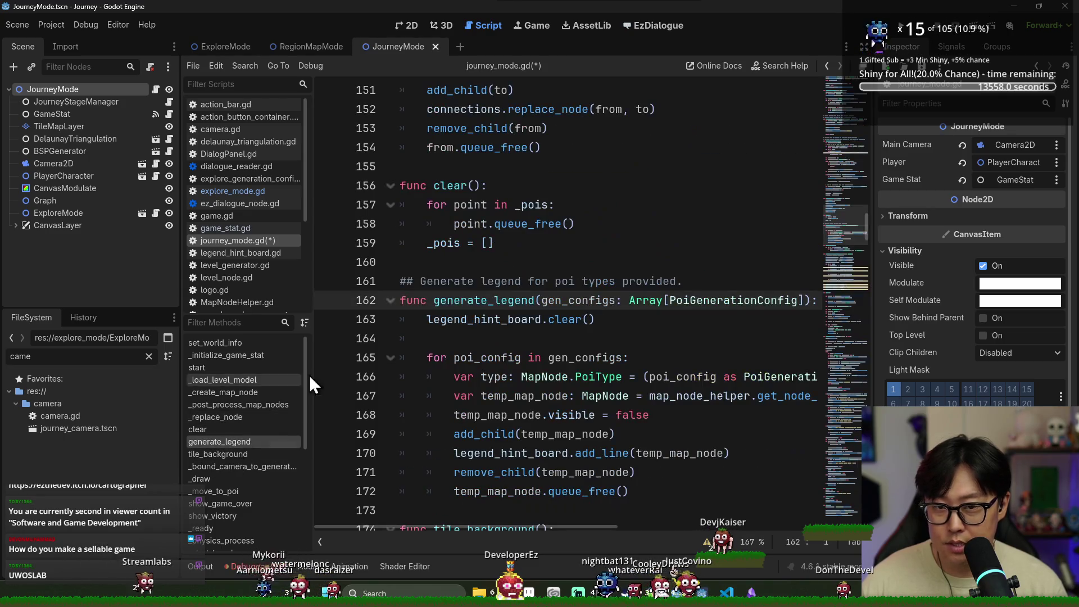
double_click(452, 301)
- Jump to the _move_to_poi function and hide the scripts and methods list
scroll(456, 273, down, 1)
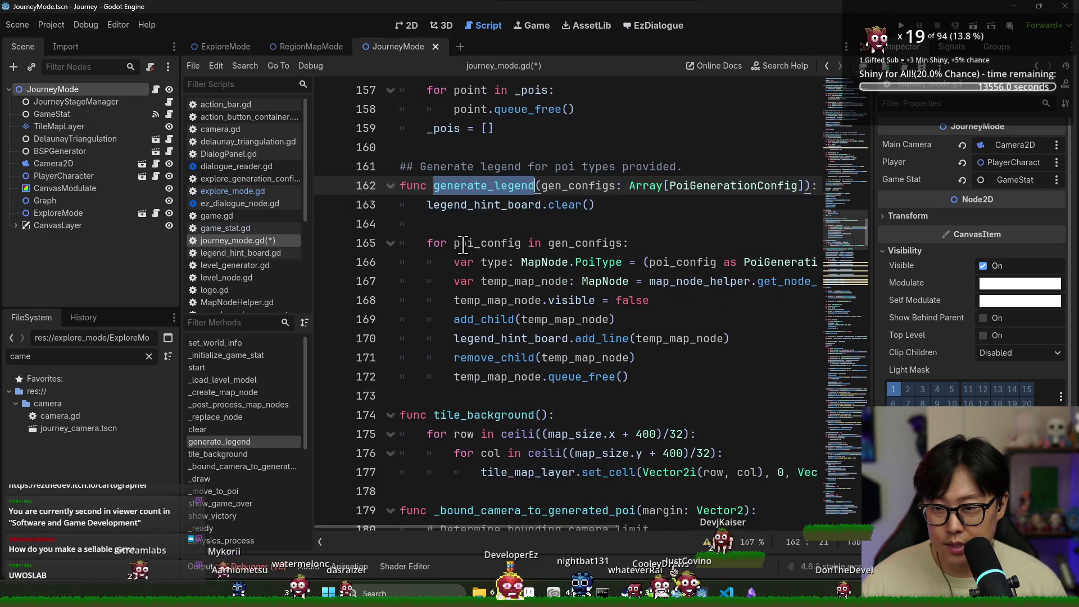
scroll(234, 462, down, 2)
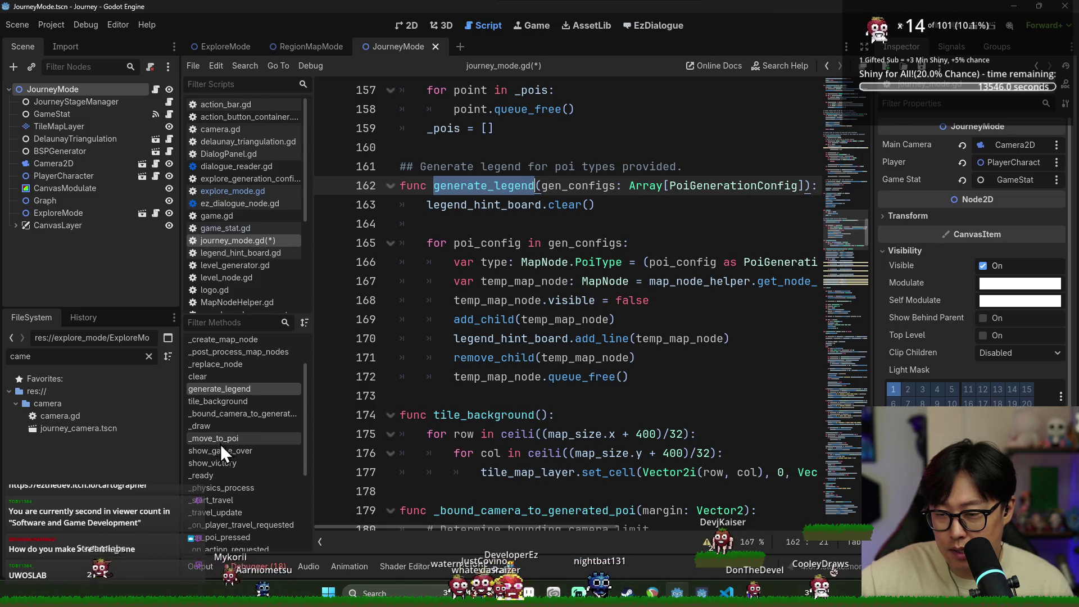
scroll(227, 478, down, 2)
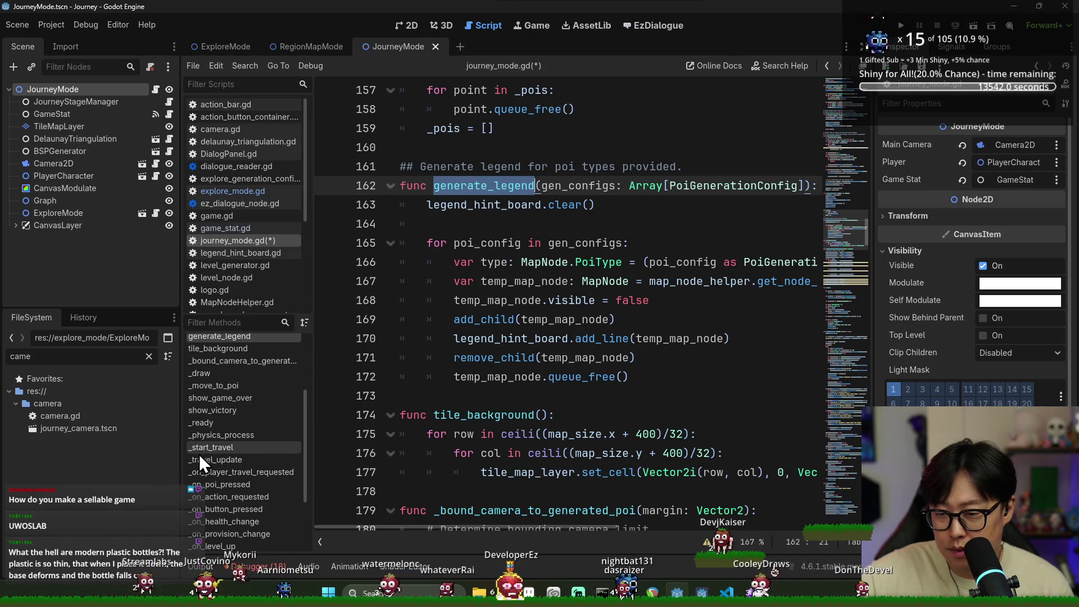
click(218, 389)
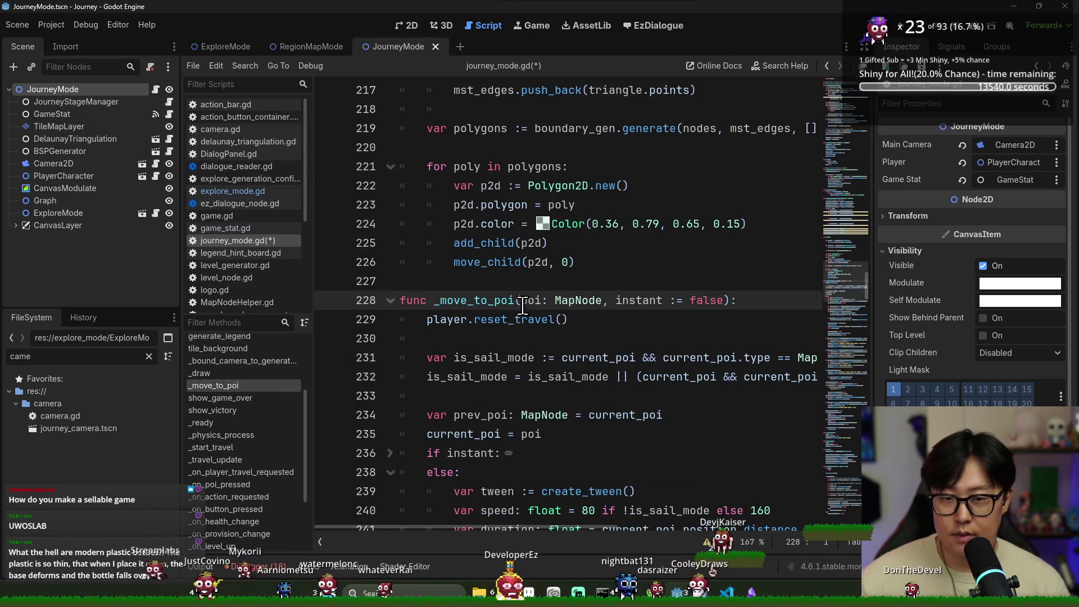
double_click(474, 300)
click(320, 541)
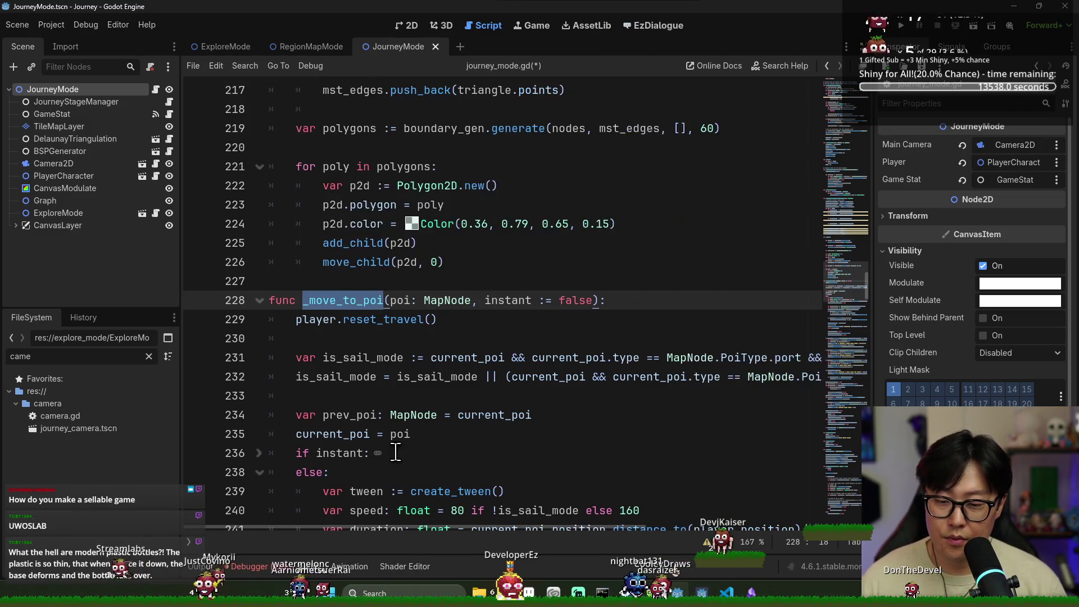
scroll(484, 325, down, 5)
scroll(484, 325, up, 4)
- Highlight the player, poi and current_poi references inside _move_to_poi
click(296, 243)
scroll(484, 320, down, 3)
scroll(475, 318, up, 3)
double_click(320, 263)
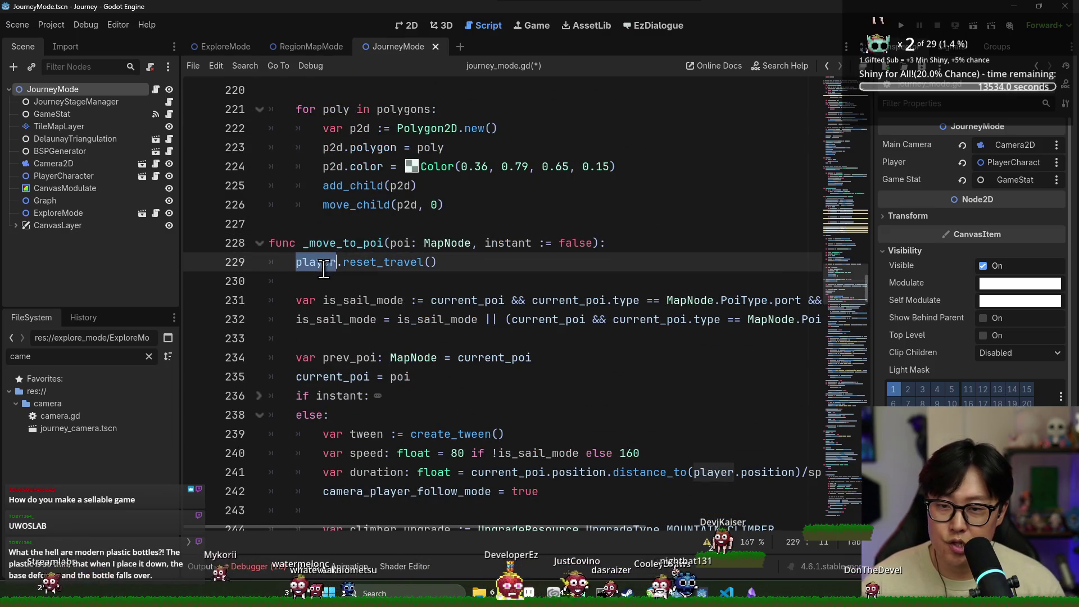
scroll(374, 362, down, 3)
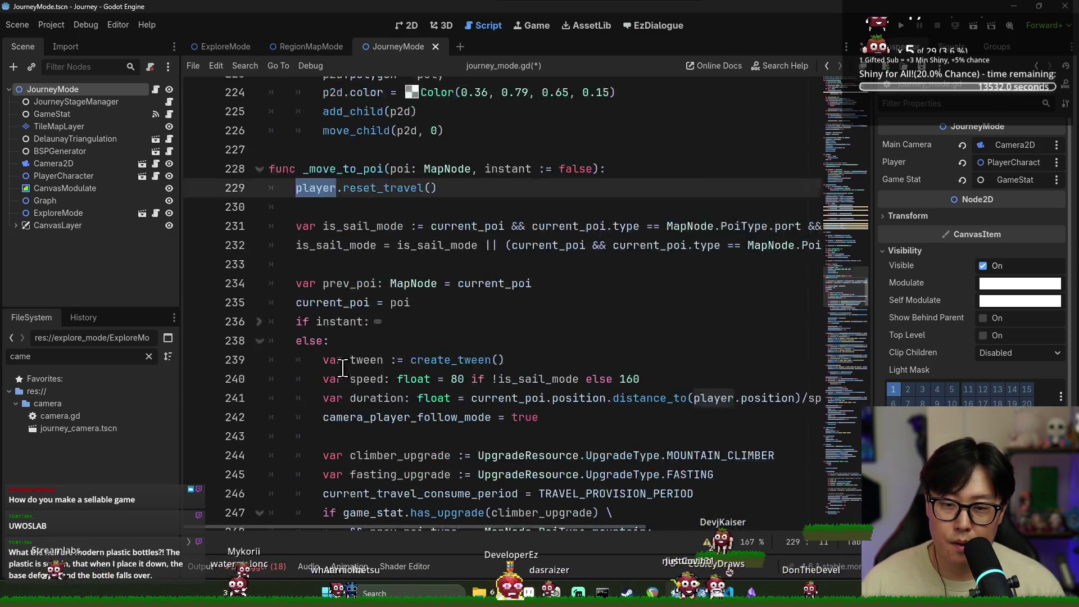
scroll(374, 363, up, 4)
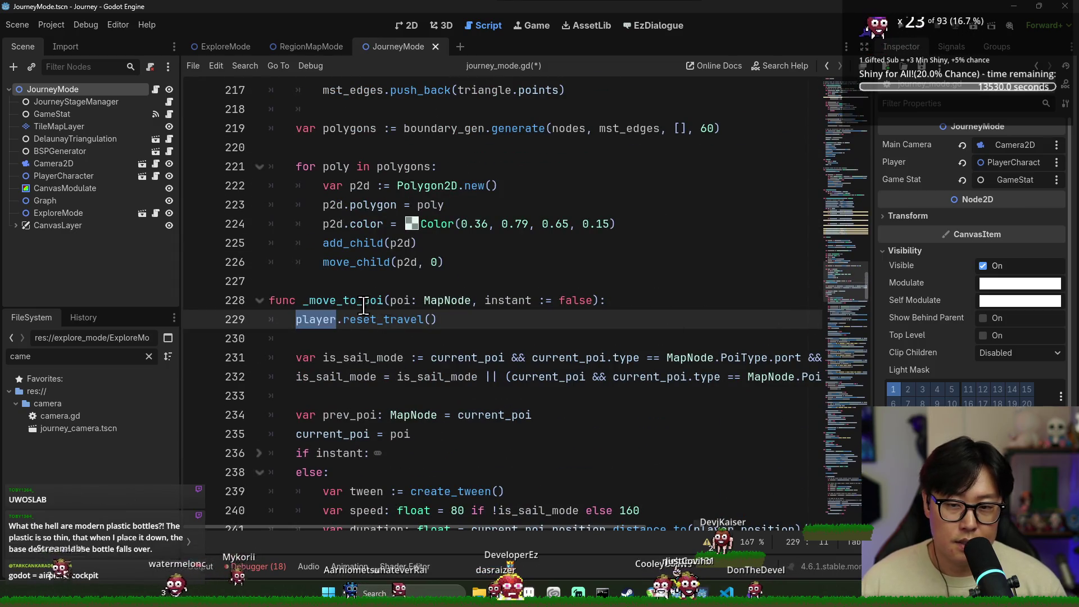
double_click(396, 301)
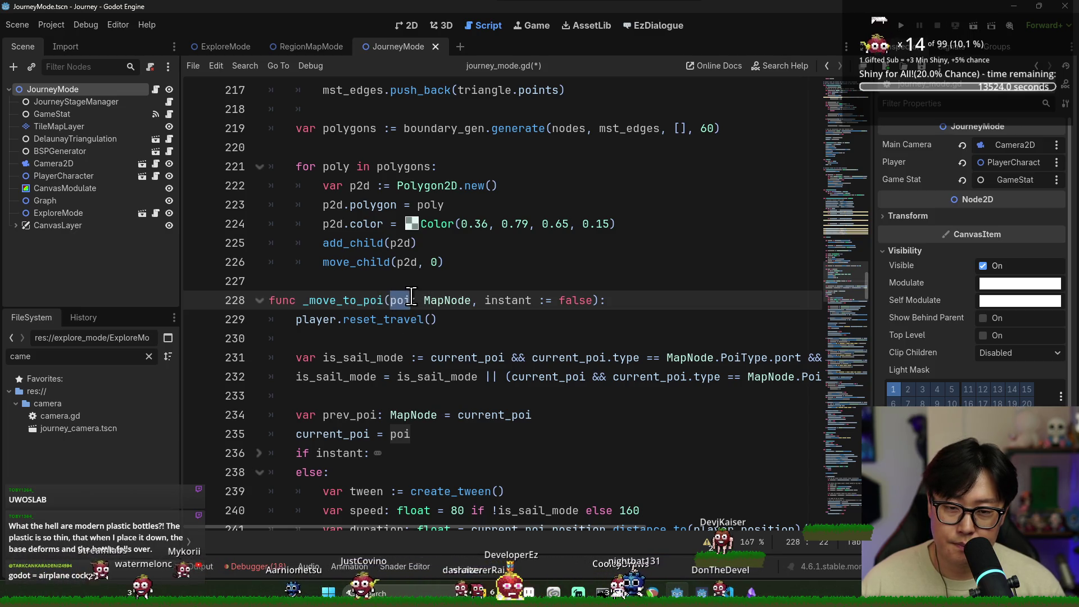
double_click(321, 319)
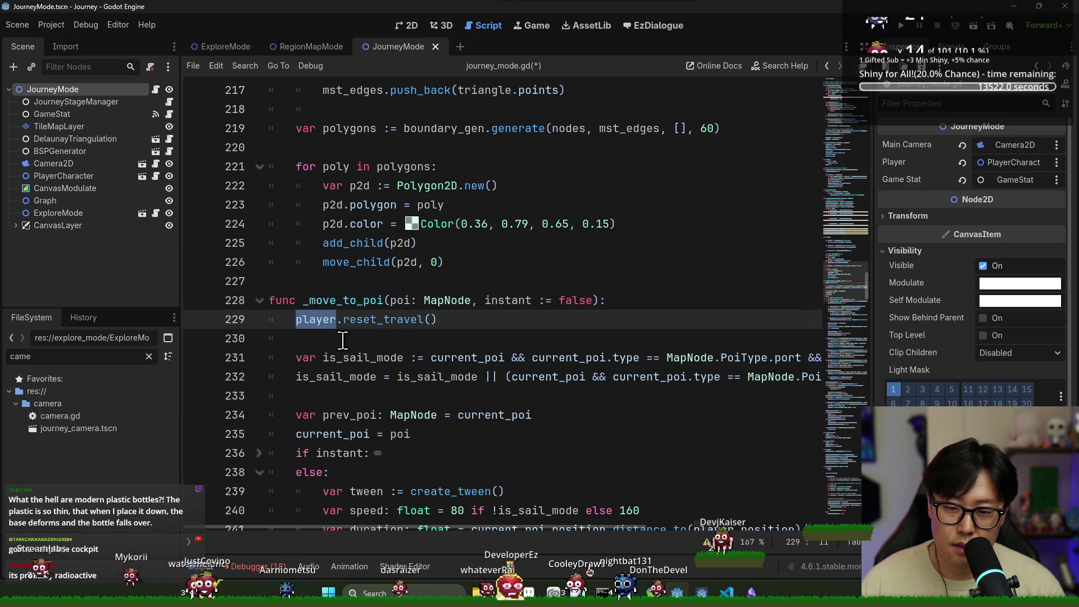
scroll(375, 386, down, 3)
double_click(322, 259)
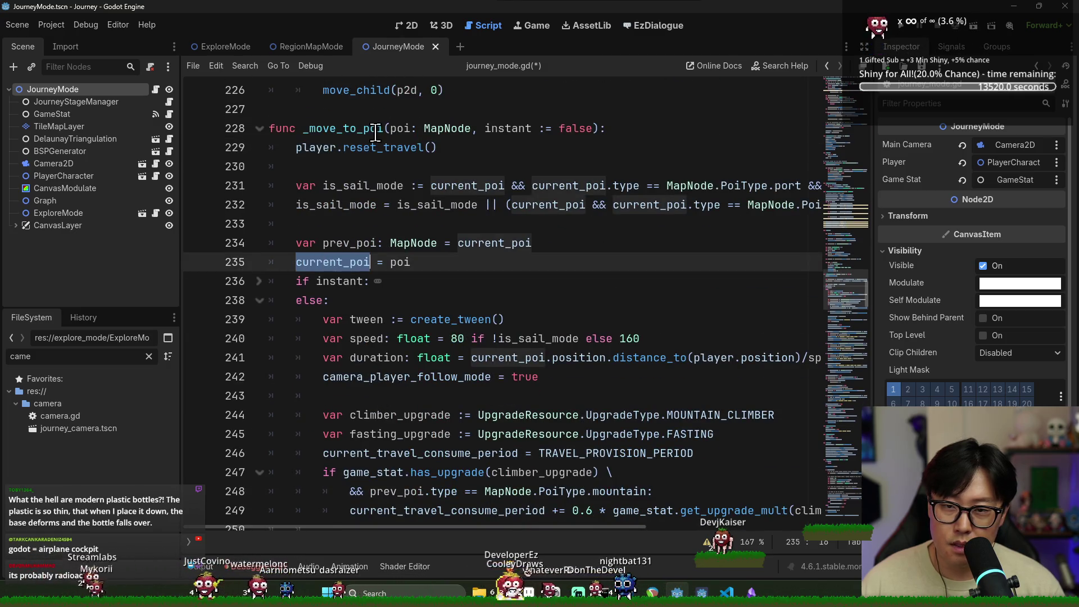
- Unfold the 'if instant:' block and scroll via the minimap to the start-up camera code near line 68
click(260, 281)
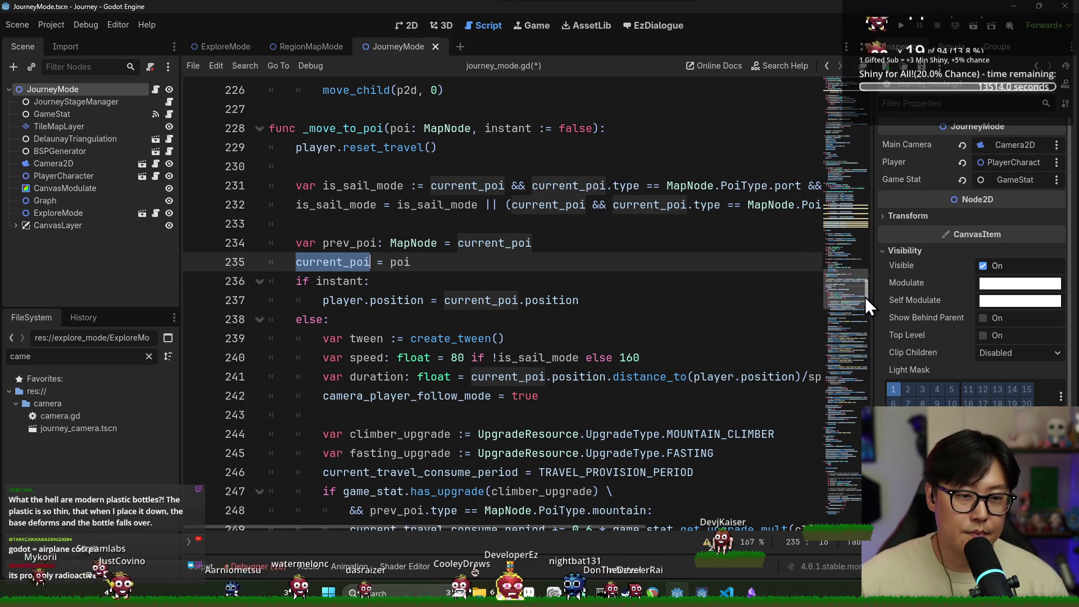
drag(865, 297, 861, 124)
scroll(353, 291, down, 3)
scroll(352, 292, down, 6)
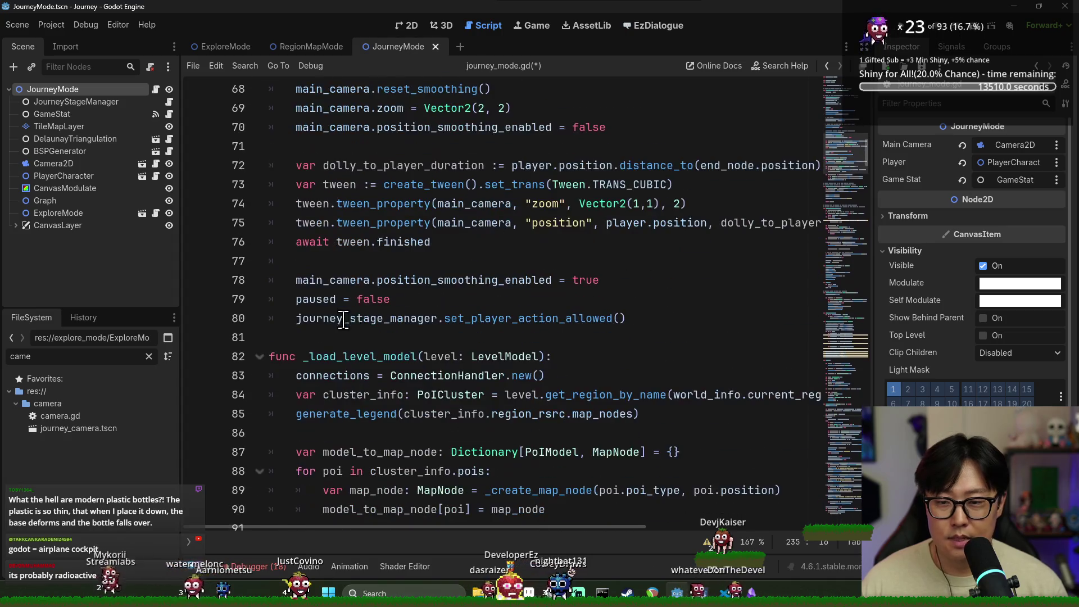
- Collapse and then unfold the _load_level_model function to check its extent
click(304, 336)
scroll(568, 347, up, 1)
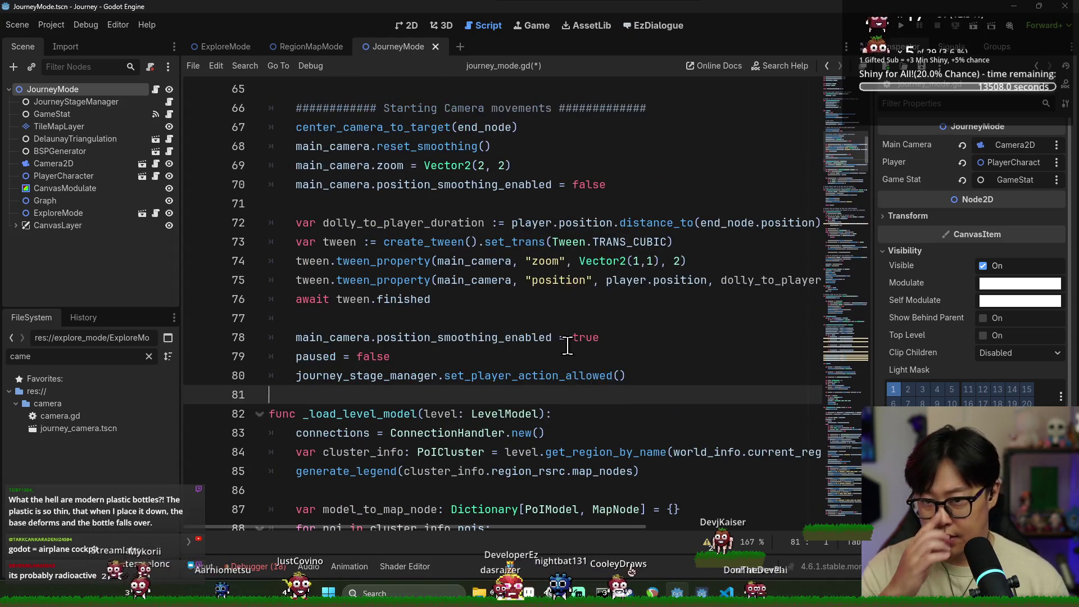
double_click(380, 419)
click(259, 414)
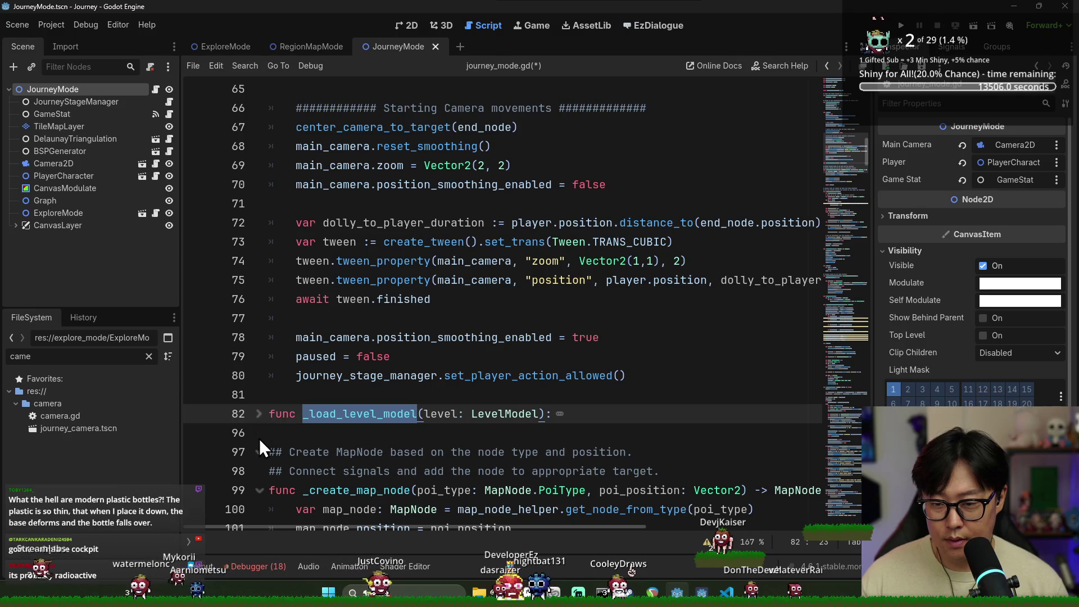
scroll(291, 414, down, 1)
click(259, 358)
- Jump to _initialize_game_stat and cut it out together with its comment
key(ctrl+backslash)
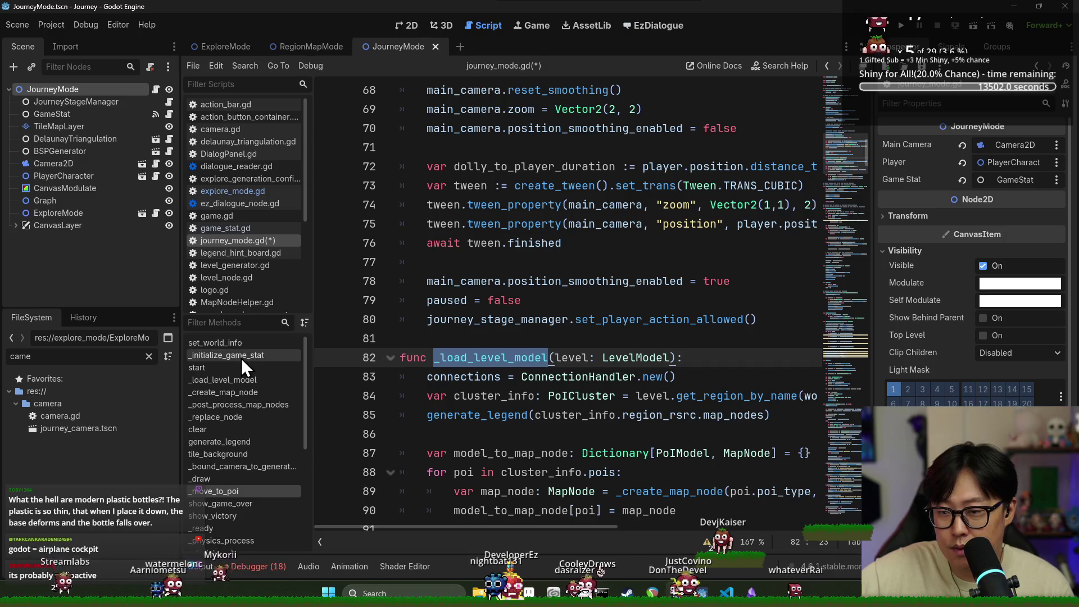
click(233, 357)
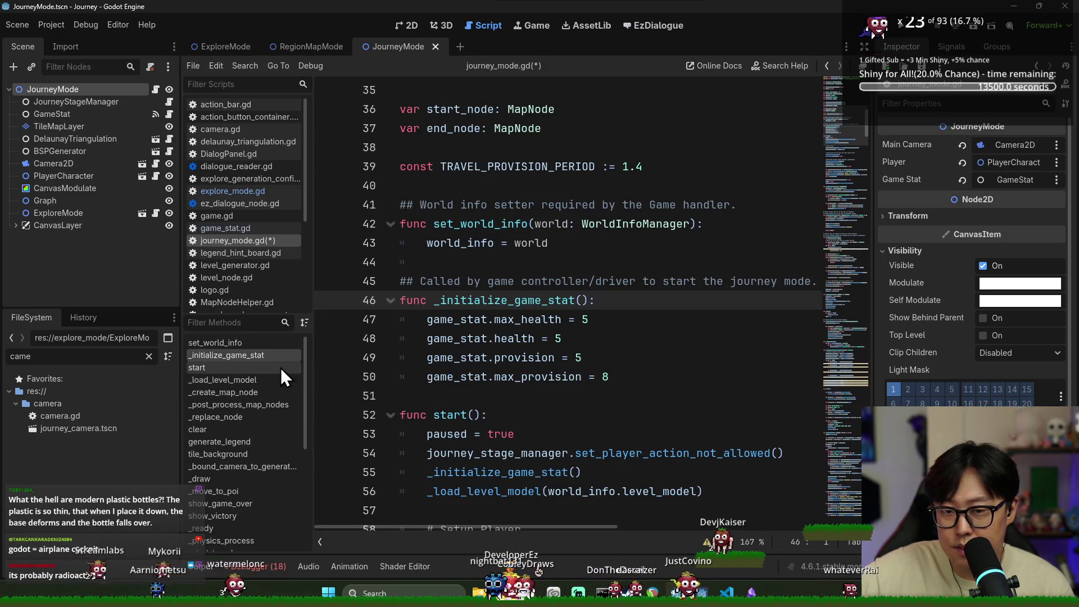
click(403, 281)
click(410, 187)
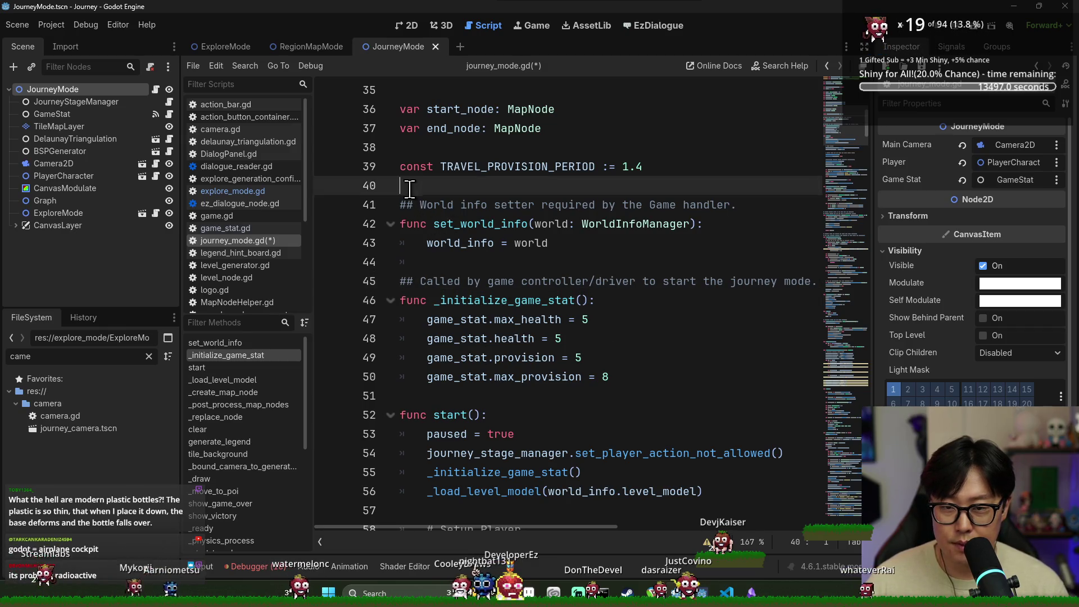
click(408, 264)
shift+click(477, 414)
key(Delete)
- Paste _initialize_game_stat just above _load_level_model and hide the methods list
scroll(476, 372, down, 10)
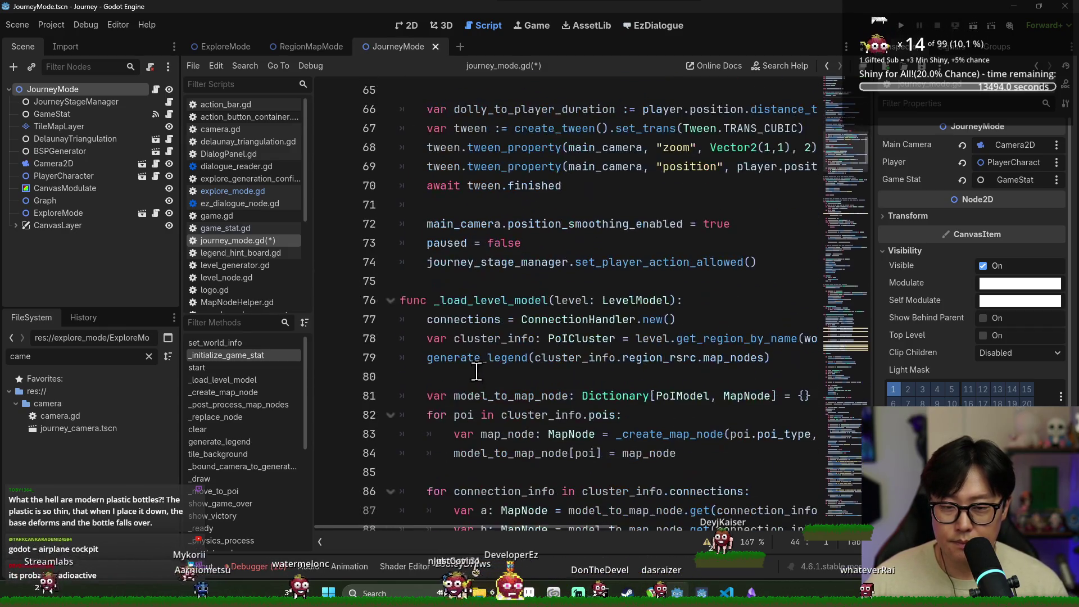
click(471, 284)
text(## Called by game controller/driver to start the journey mode. func _initialize_game_stat(): 	game_stat.max_health = 5 	game_stat.health = 5 	game_stat.provision = 5 	game_stat.max_provision = 8)
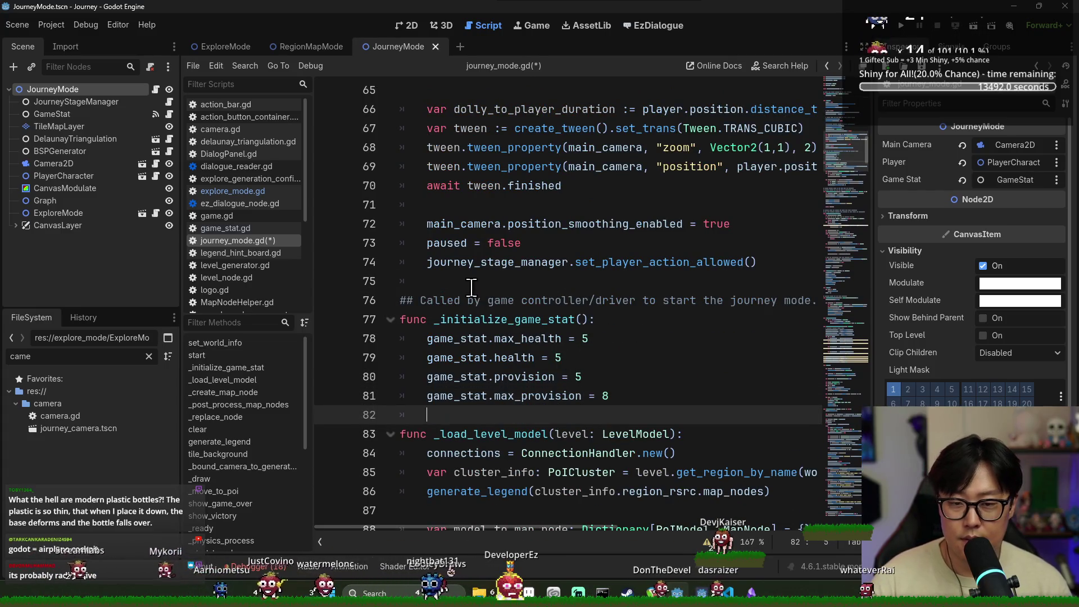
click(470, 284)
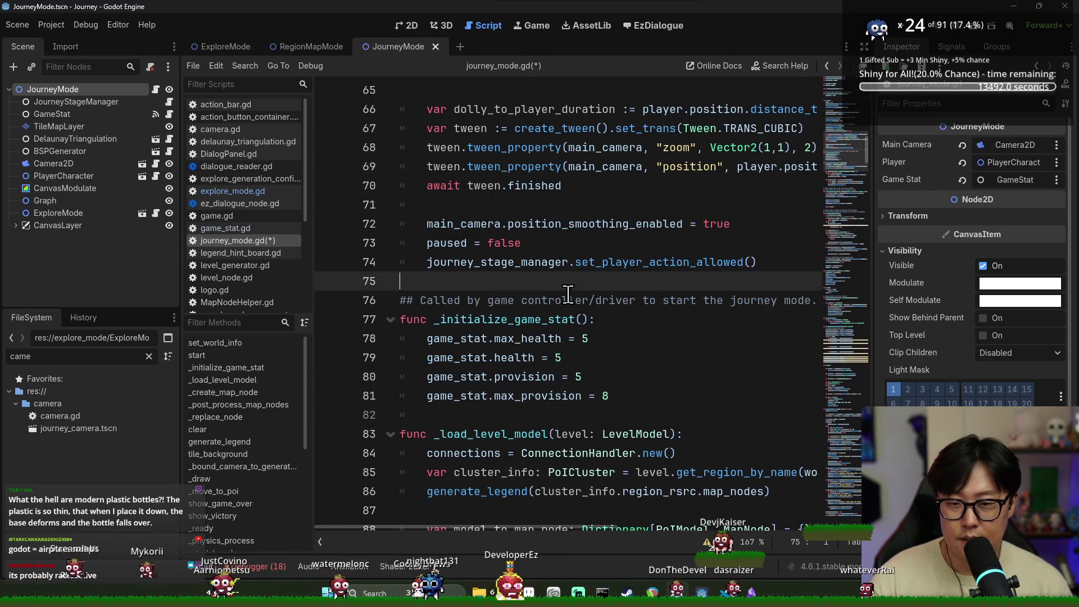
click(321, 541)
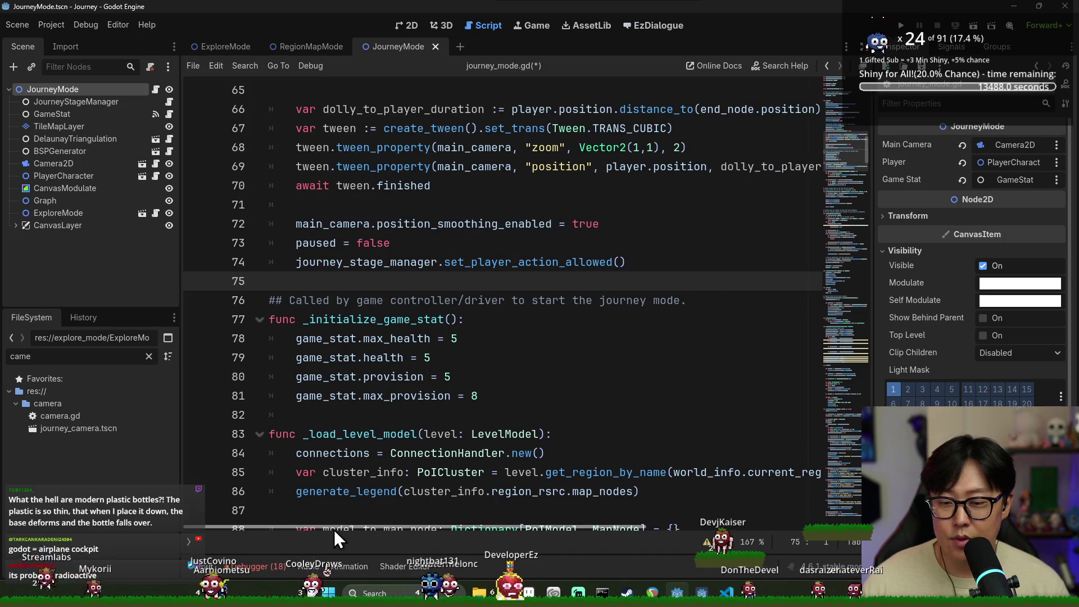
- Check the moved function, then switch to ExploreMode script and back to JourneyMode
click(383, 319)
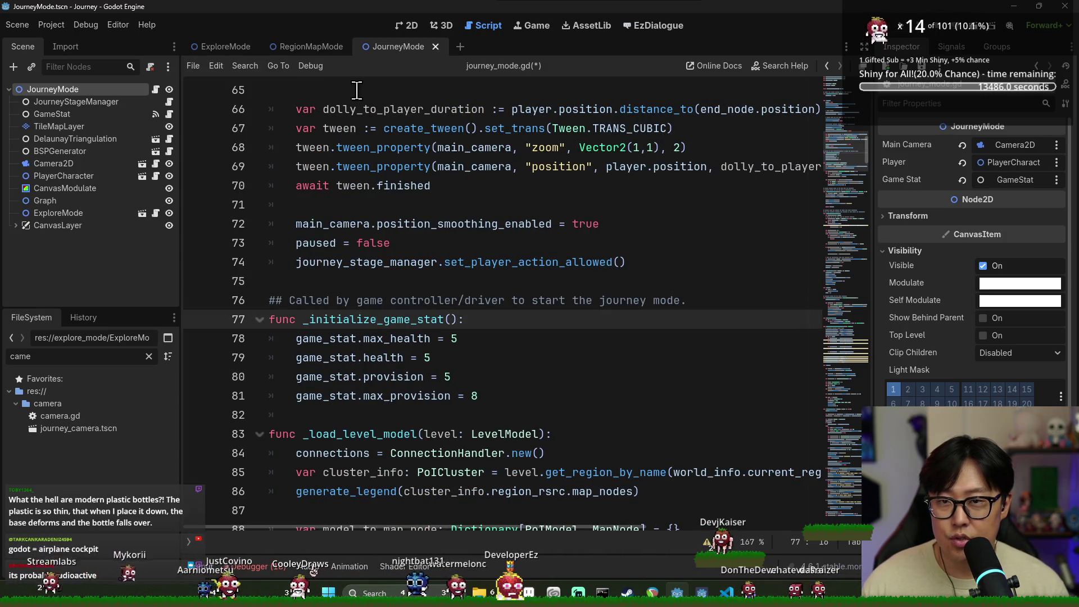
scroll(356, 84, up, 3)
scroll(353, 74, down, 2)
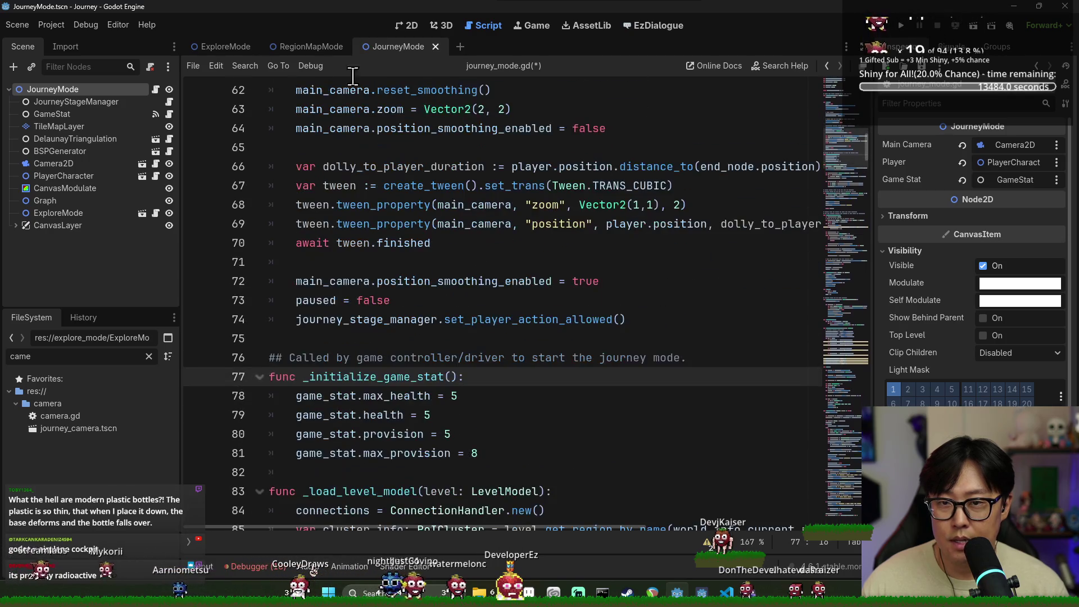
click(219, 46)
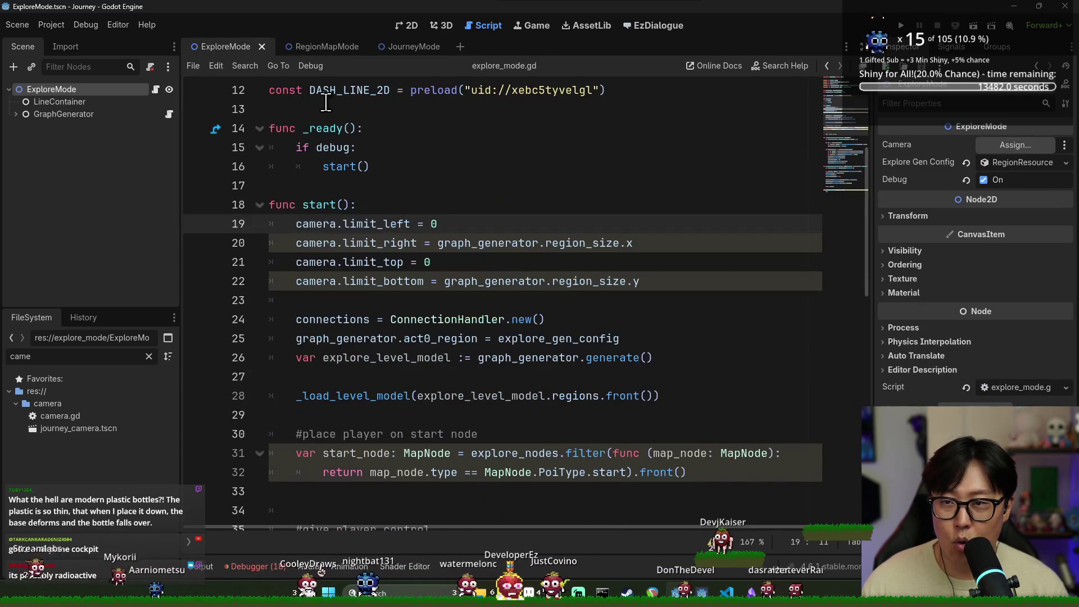
click(419, 49)
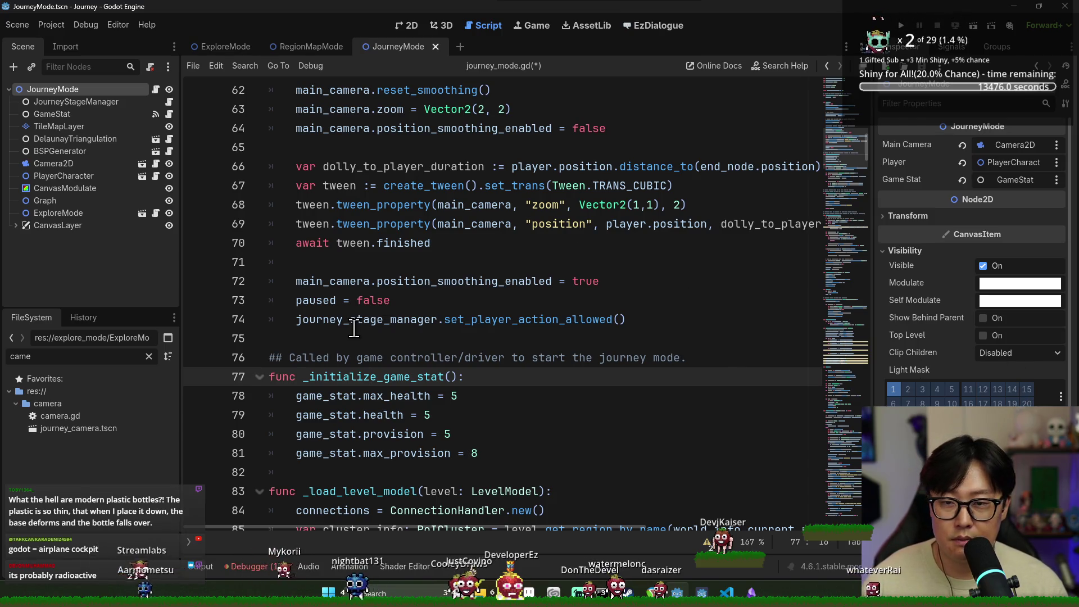
scroll(365, 314, down, 3)
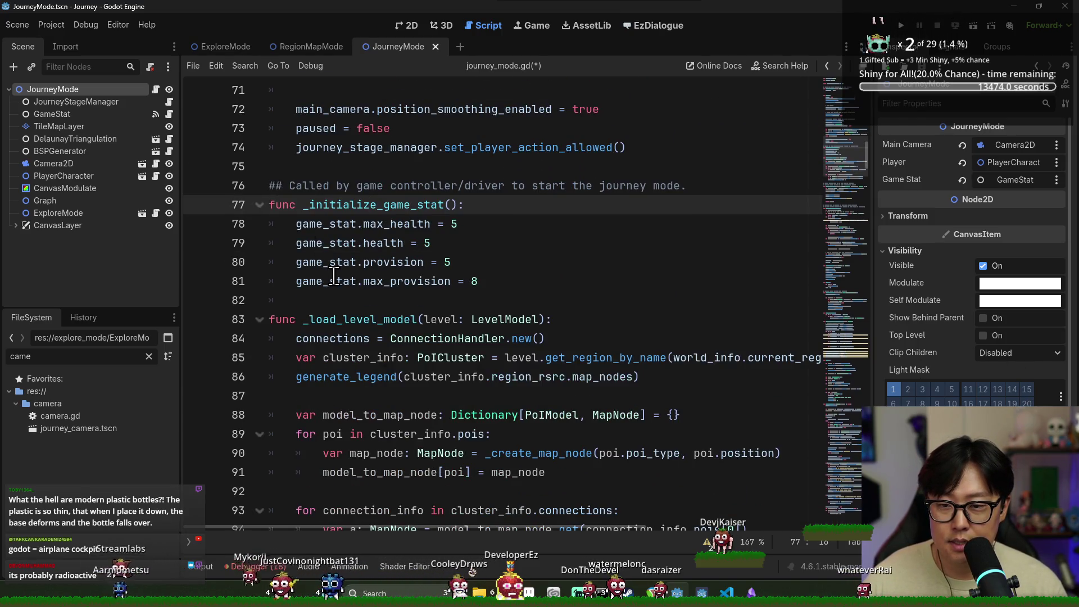
scroll(288, 210, down, 2)
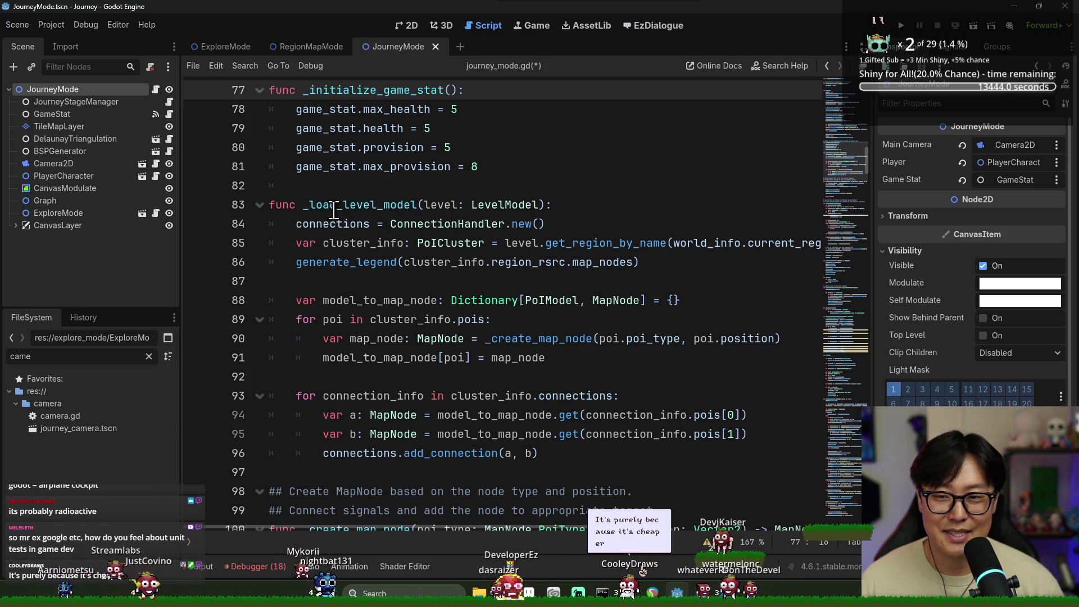
- Review the blank lines around the moved code and save journey_mode.gd
click(318, 185)
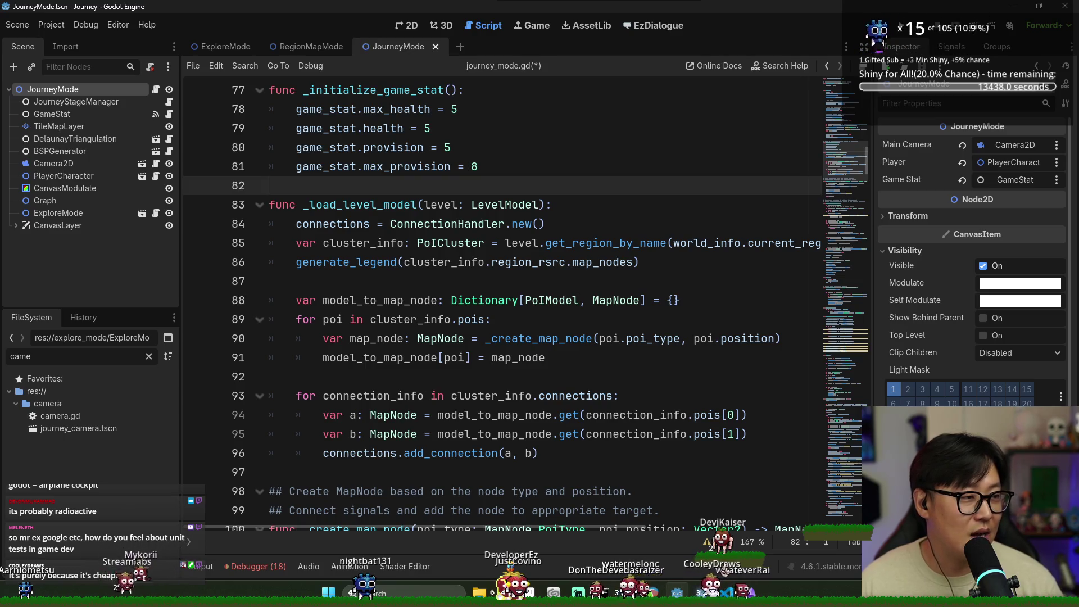
click(421, 243)
click(385, 186)
click(393, 281)
scroll(523, 302, down, 1)
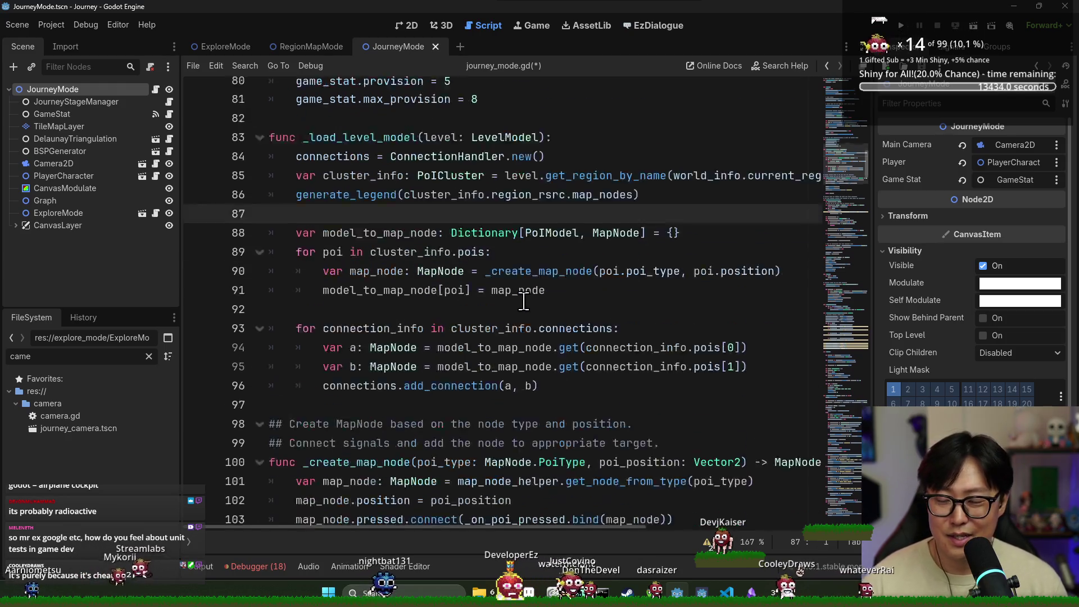
scroll(523, 301, down, 2)
click(272, 303)
scroll(404, 303, up, 3)
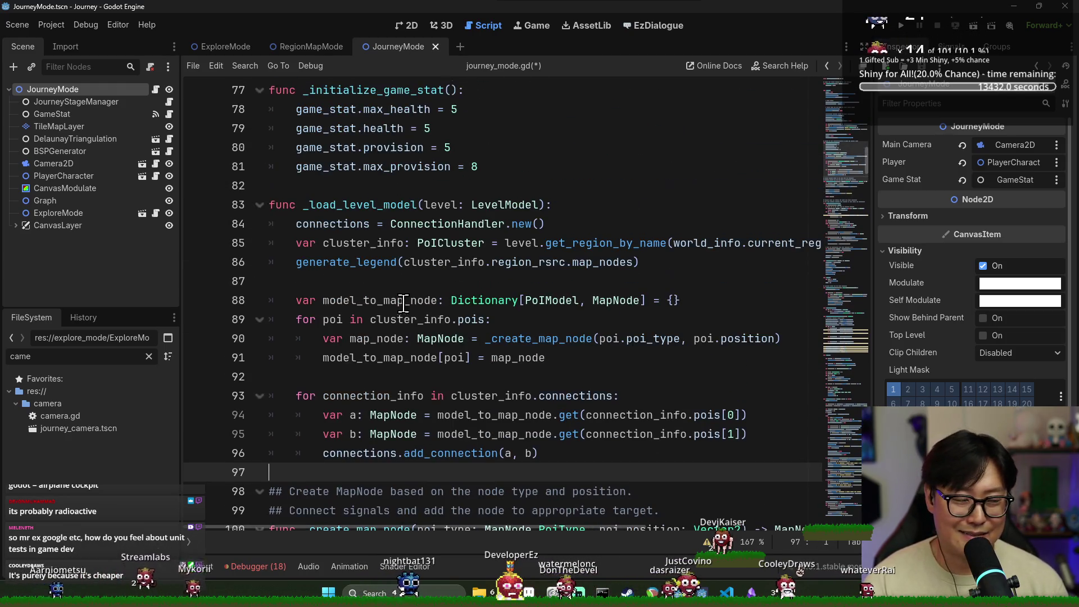
click(380, 186)
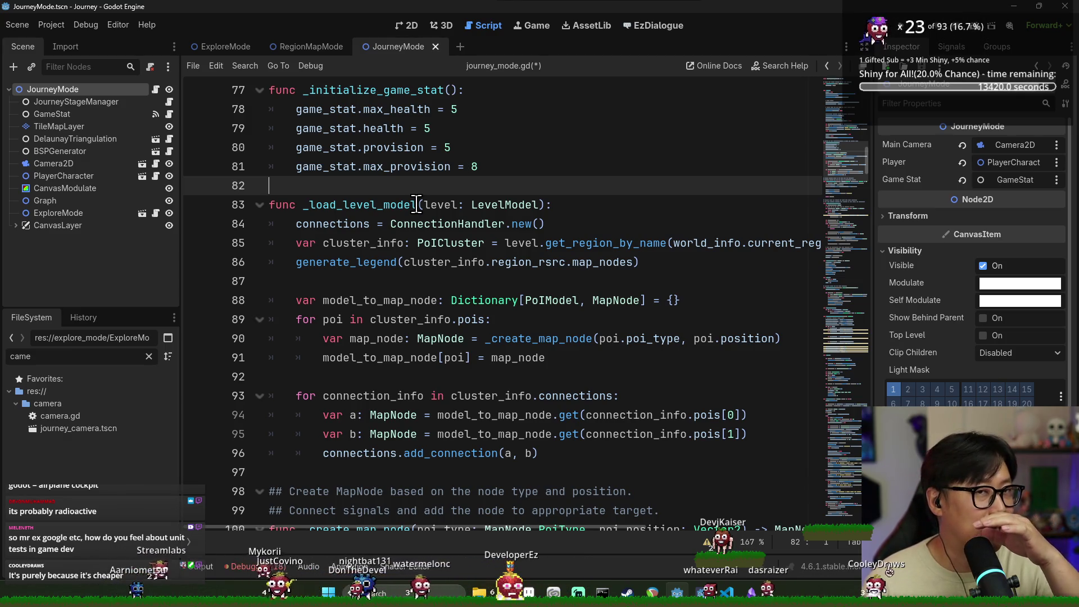
key(ctrl+s)
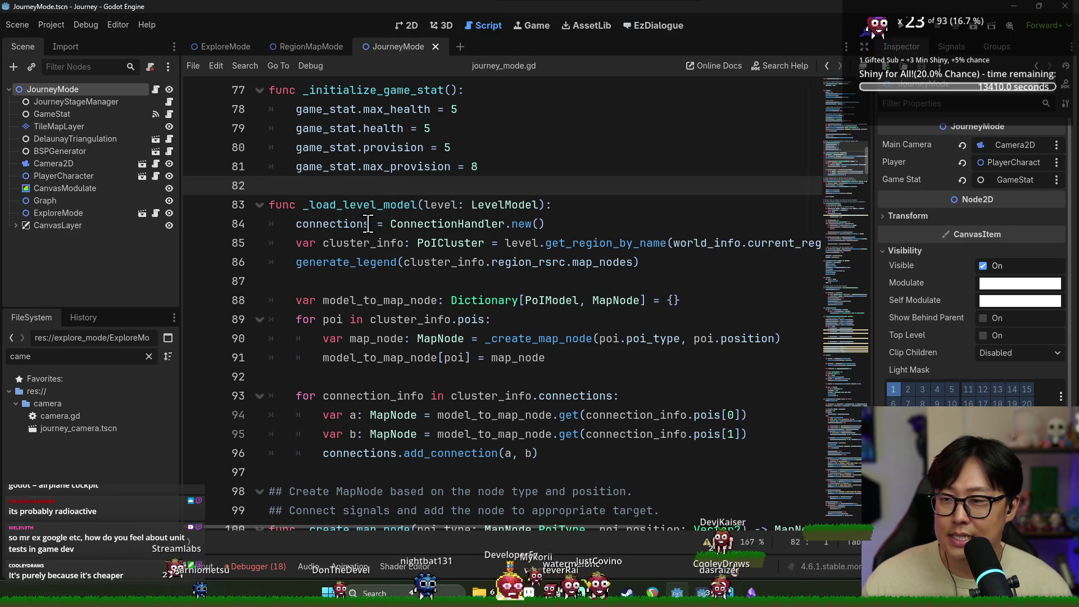
- Clear the FileSystem filter and select the whole _initialize_game_stat function
click(149, 356)
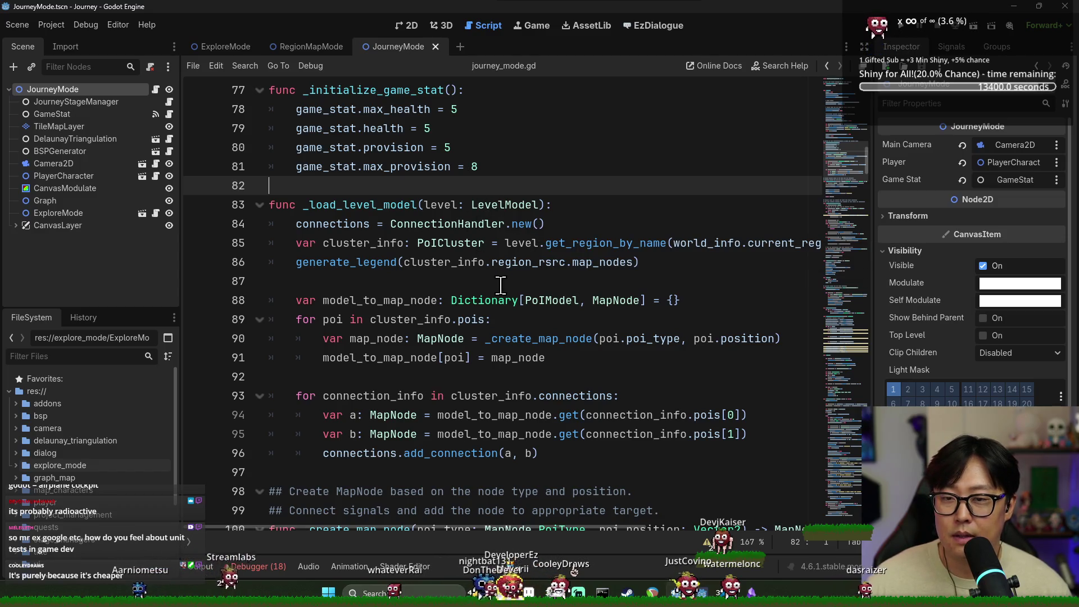
scroll(506, 281, down, 1)
scroll(523, 278, up, 4)
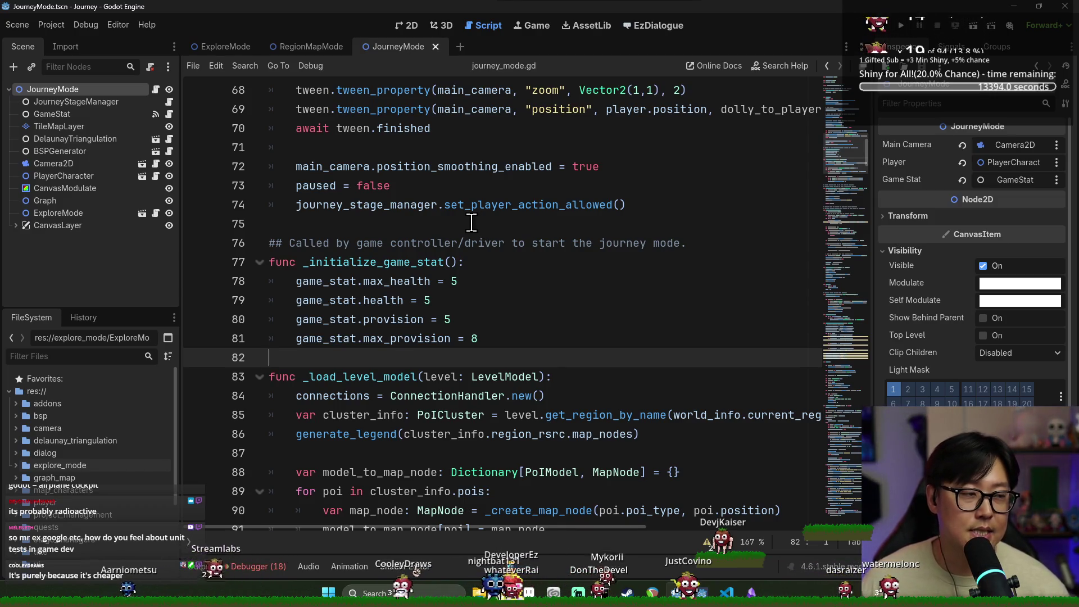
click(445, 222)
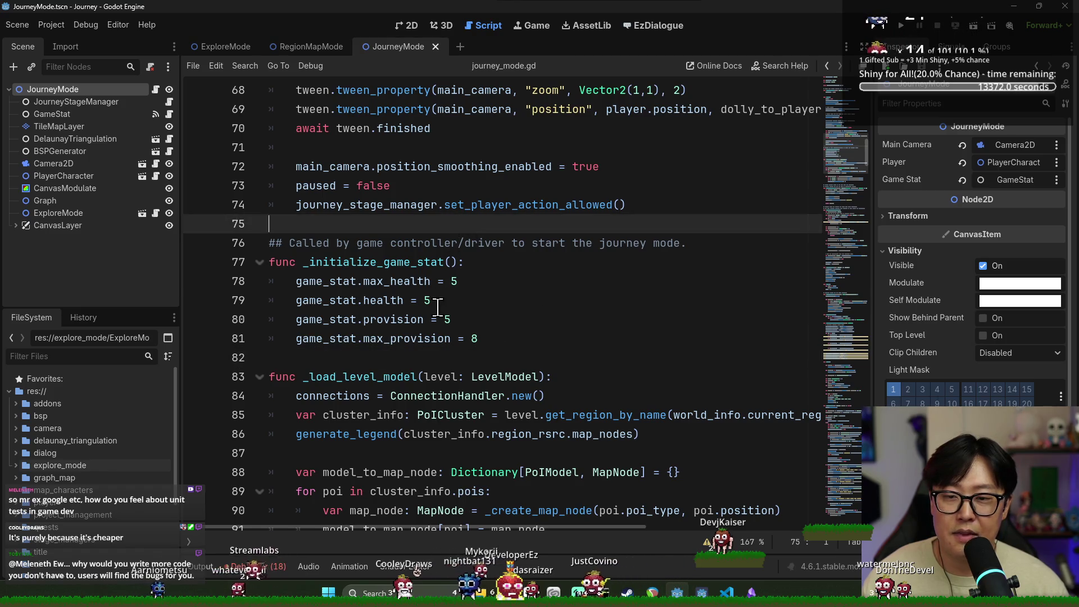
scroll(522, 409, up, 1)
drag(522, 408, 260, 324)
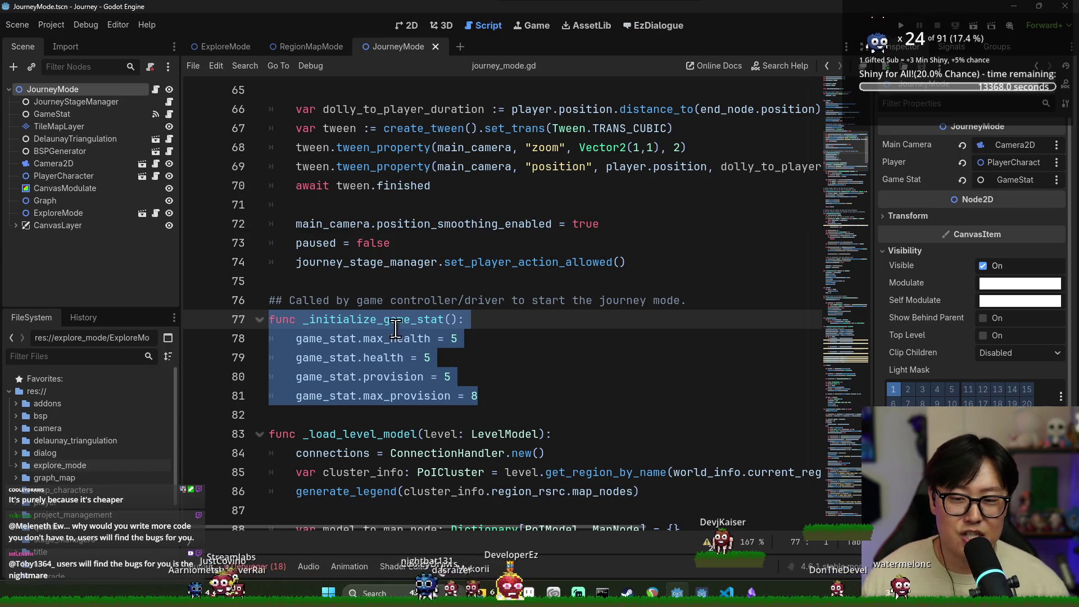
mouse_move(395, 329)
mouse_down()
mouse_move(472, 362)
mouse_move(523, 405)
mouse_move(281, 360)
mouse_move(269, 319)
mouse_up()
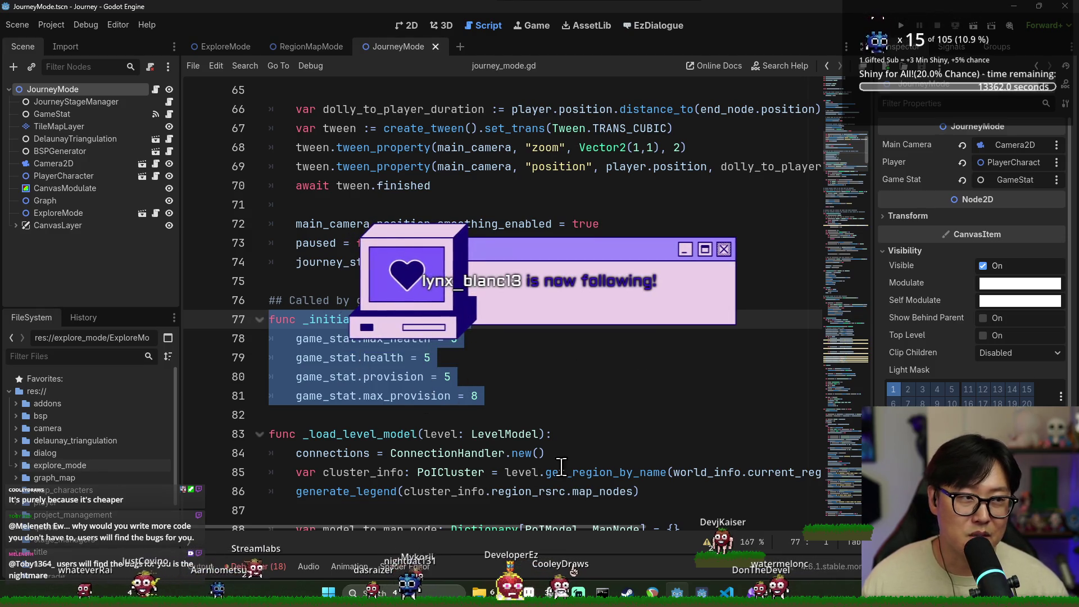
scroll(508, 415, down, 5)
scroll(500, 409, up, 2)
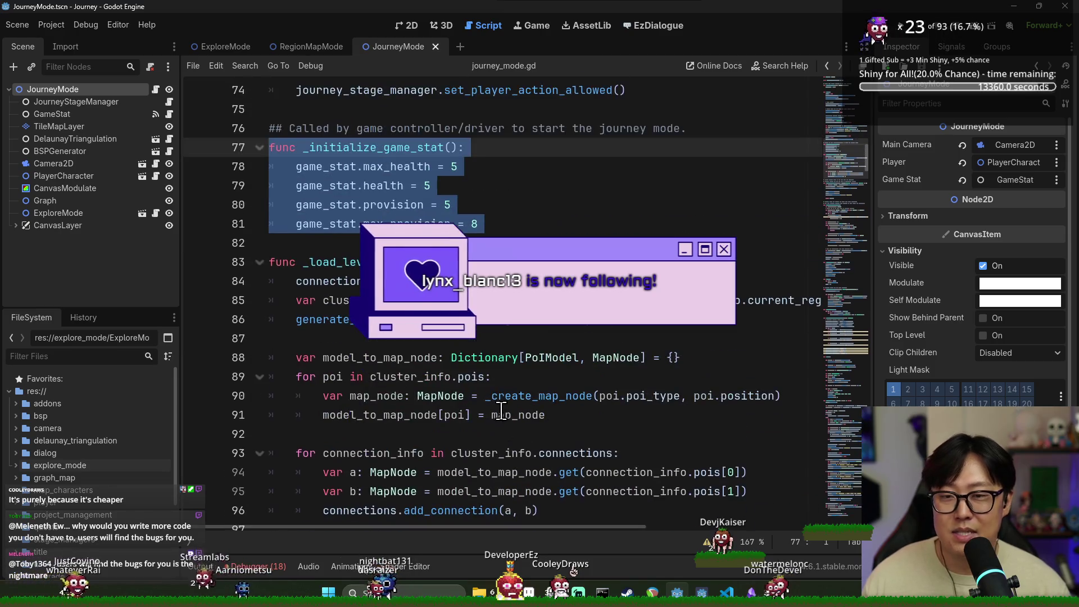
scroll(500, 410, up, 1)
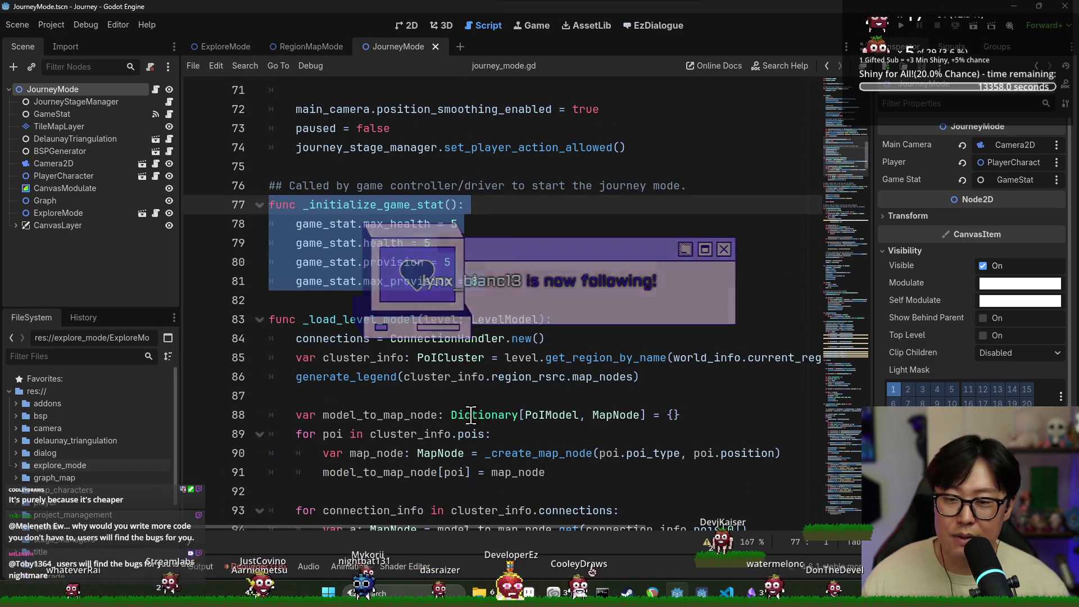
scroll(471, 415, down, 5)
scroll(503, 368, up, 4)
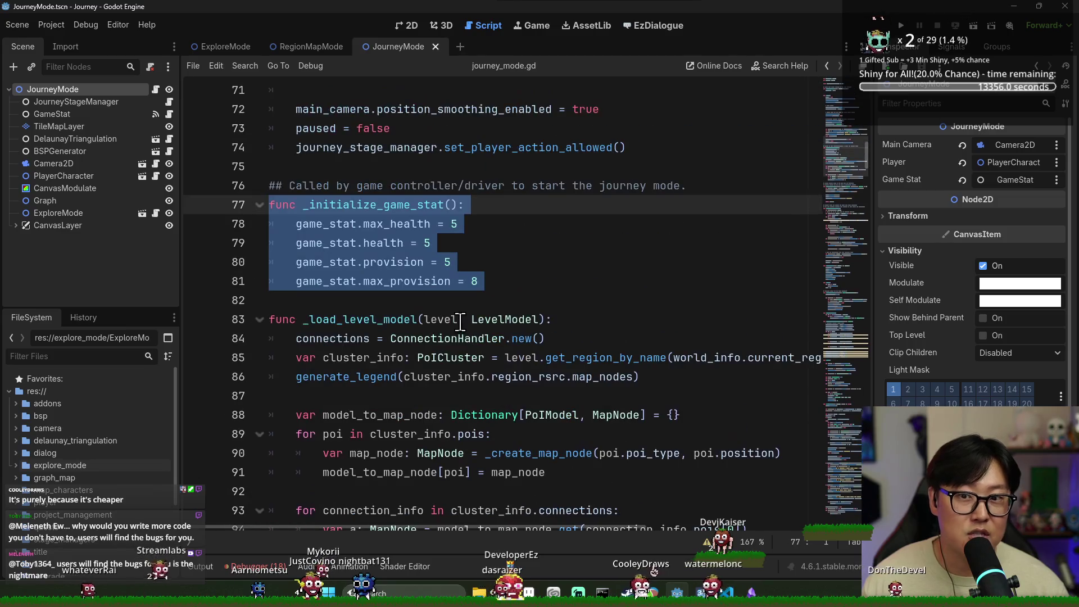
mouse_move(425, 319)
mouse_down()
mouse_move(553, 319)
mouse_move(531, 317)
mouse_up()
double_click(354, 319)
scroll(350, 306, down, 2)
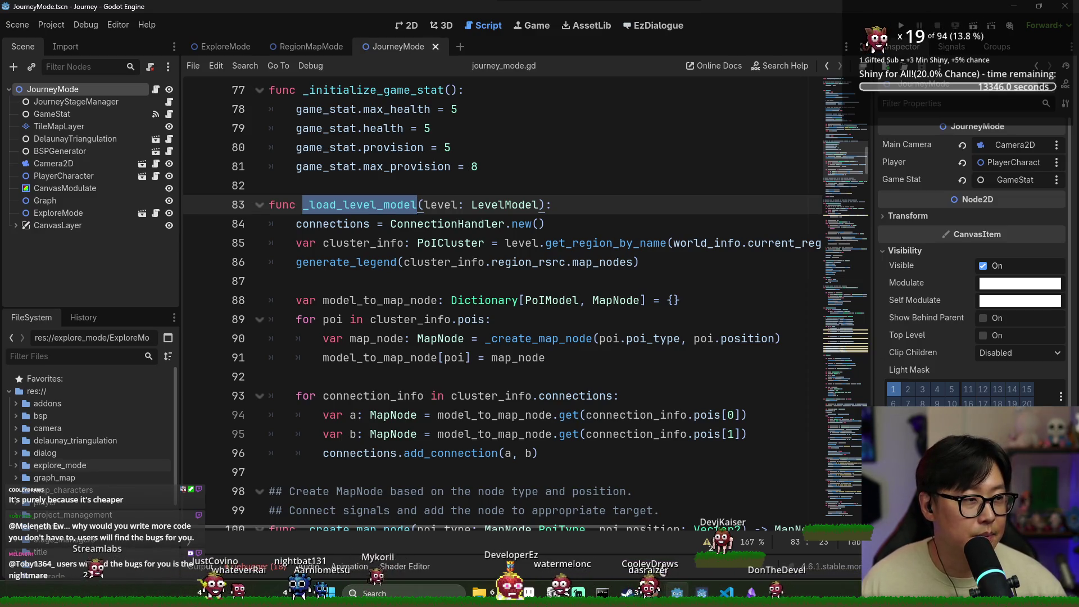
click(366, 225)
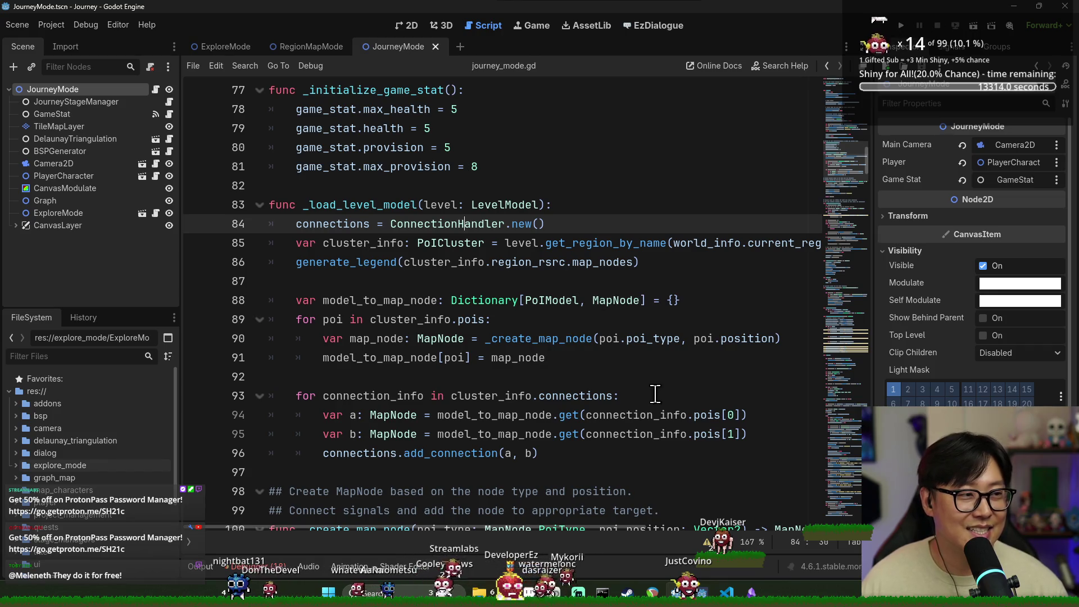
click(497, 299)
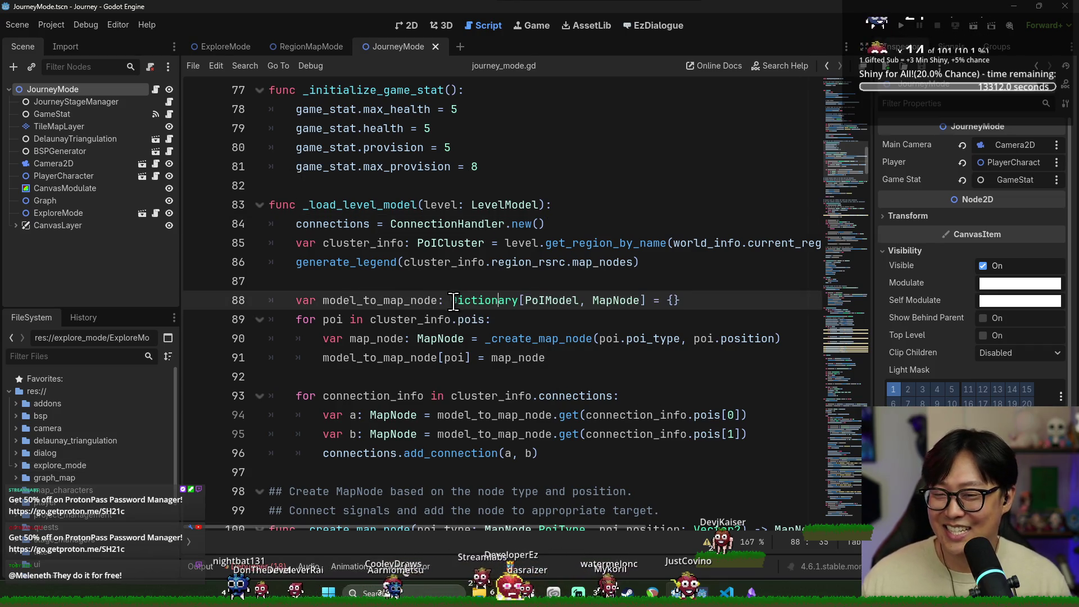
click(410, 262)
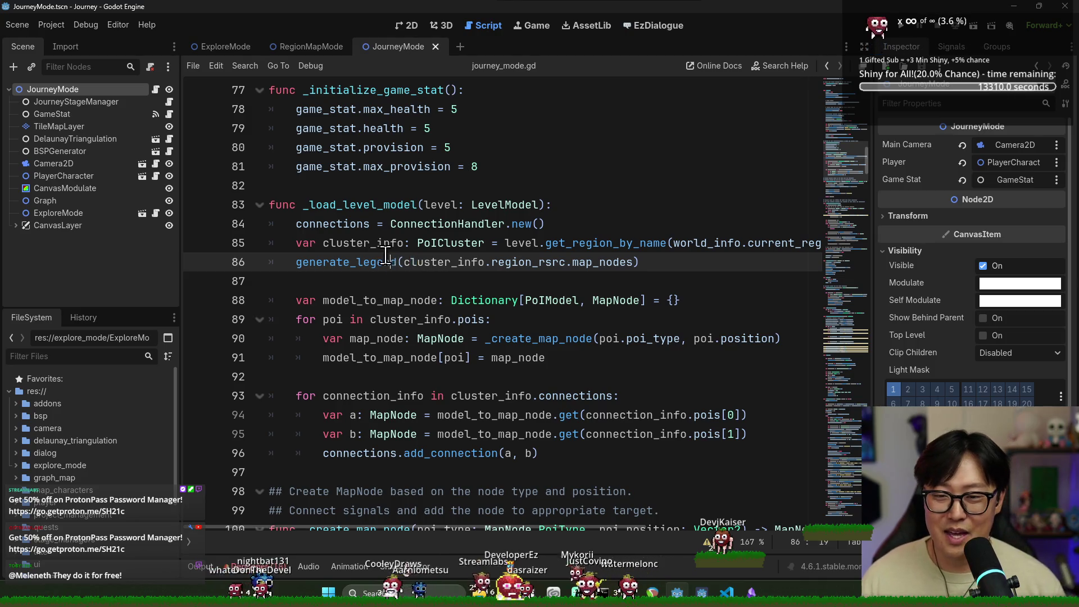
scroll(340, 254, down, 5)
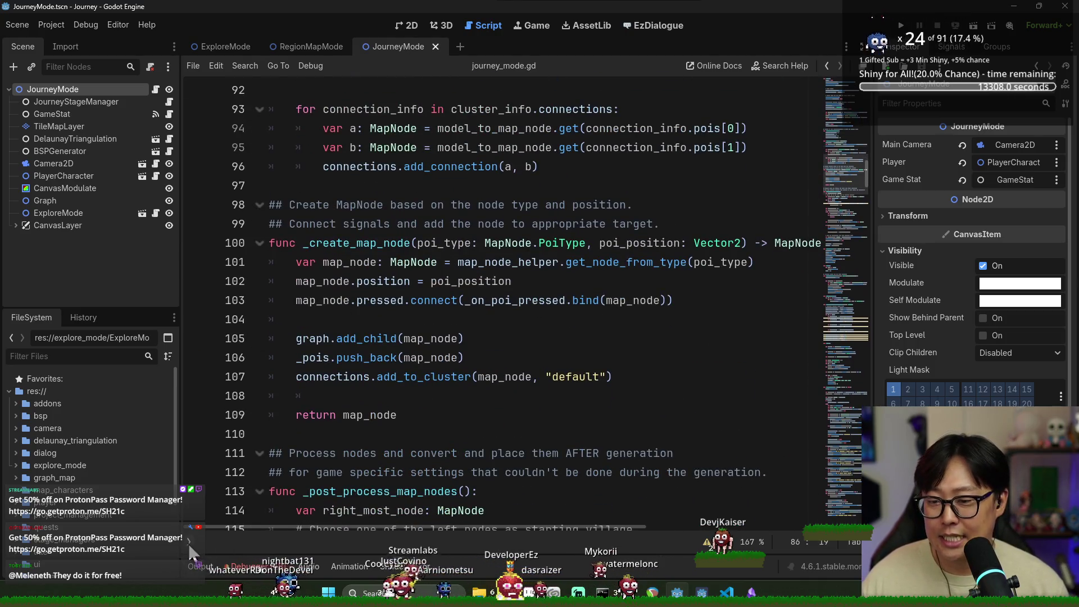
click(188, 541)
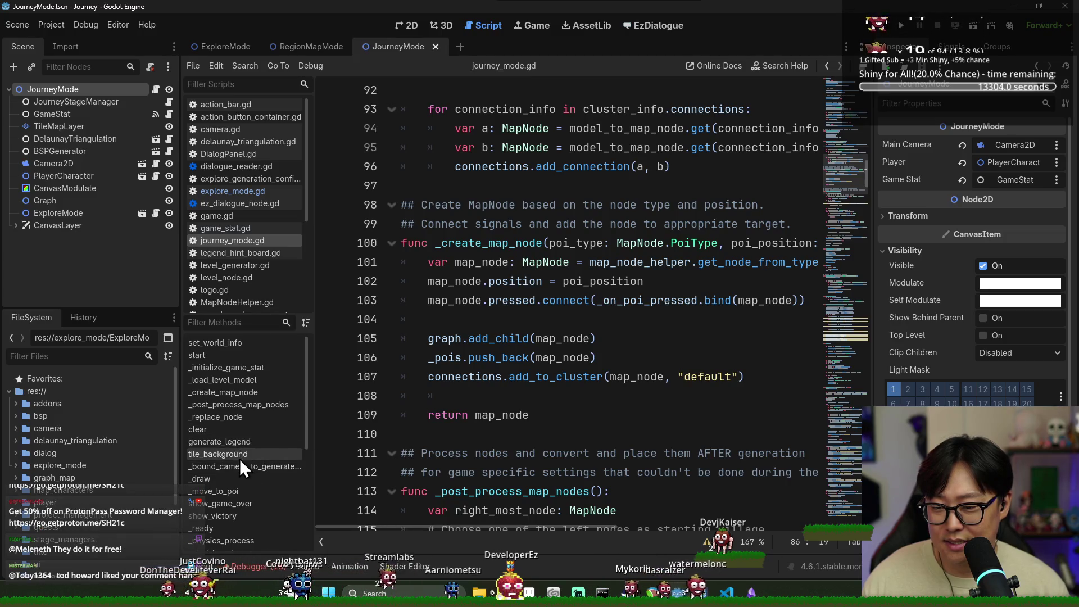
scroll(240, 459, down, 2)
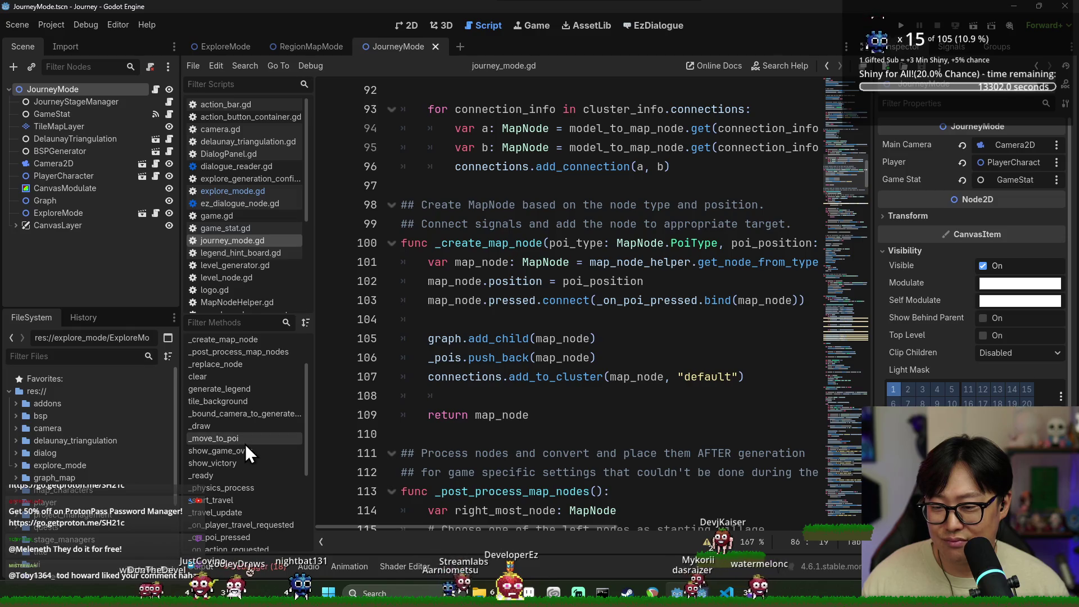
click(244, 439)
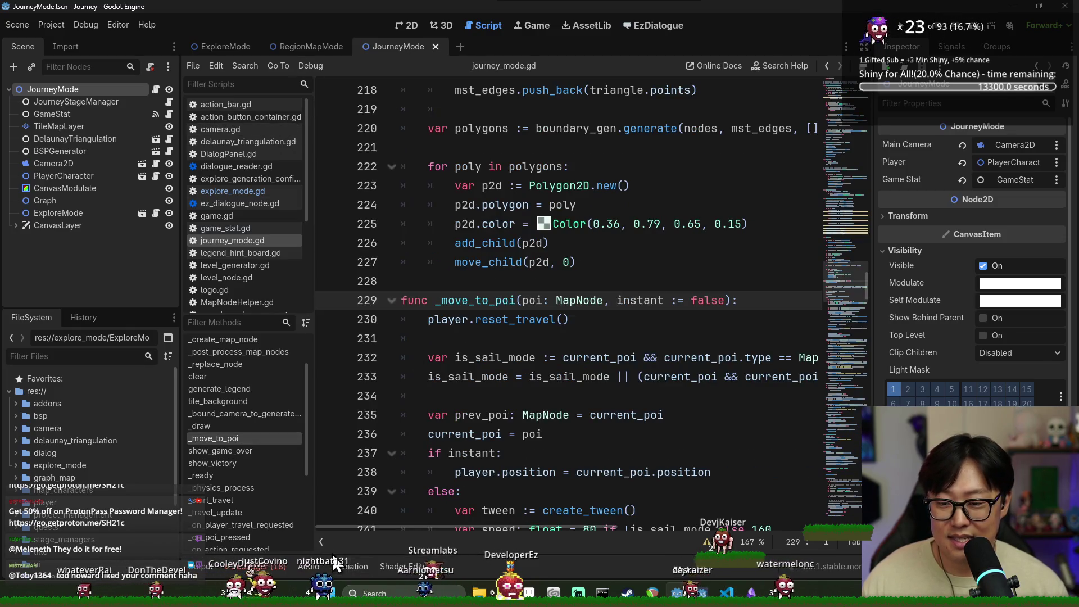
click(321, 541)
scroll(427, 247, down, 2)
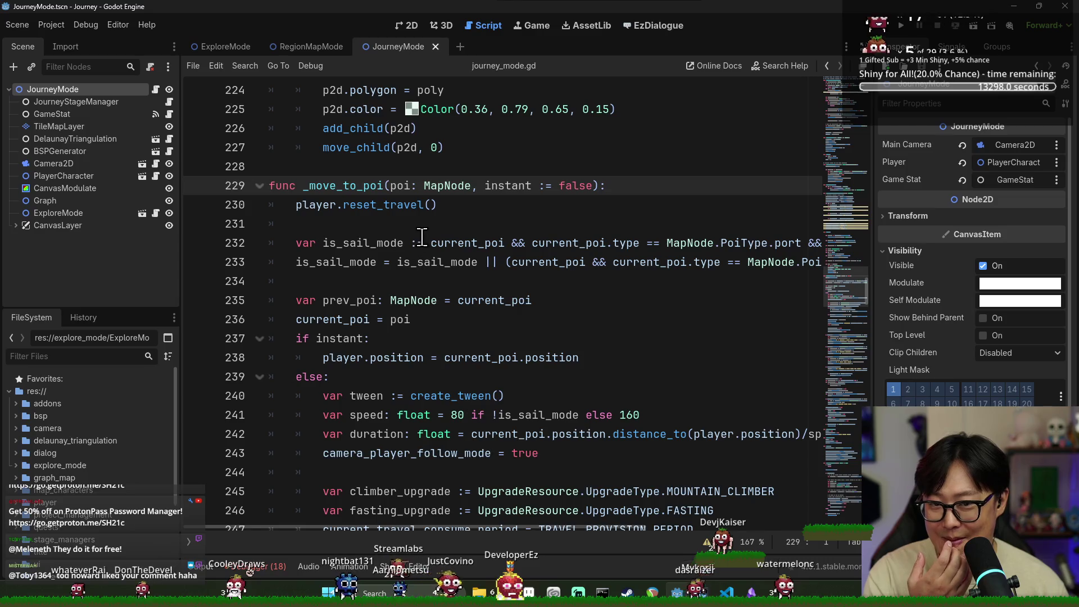
scroll(867, 294, up, 1)
mouse_move(867, 295)
mouse_down()
mouse_move(872, 126)
mouse_move(857, 214)
mouse_move(651, 164)
mouse_up()
scroll(651, 164, down, 2)
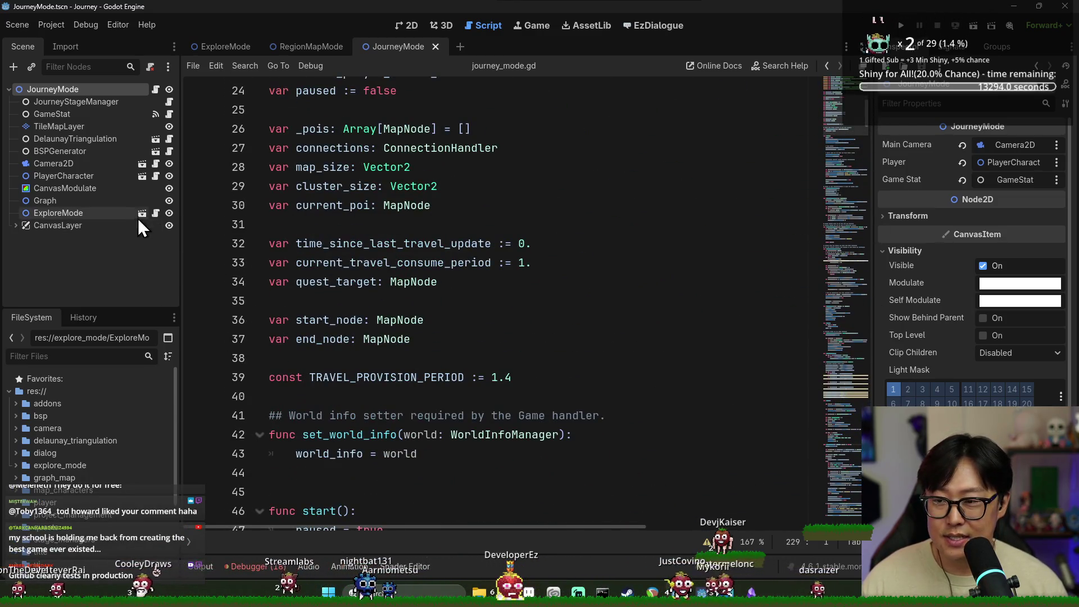
- Open ExploreMode's script and inspect its connections and explore_nodes variables and class name
click(156, 213)
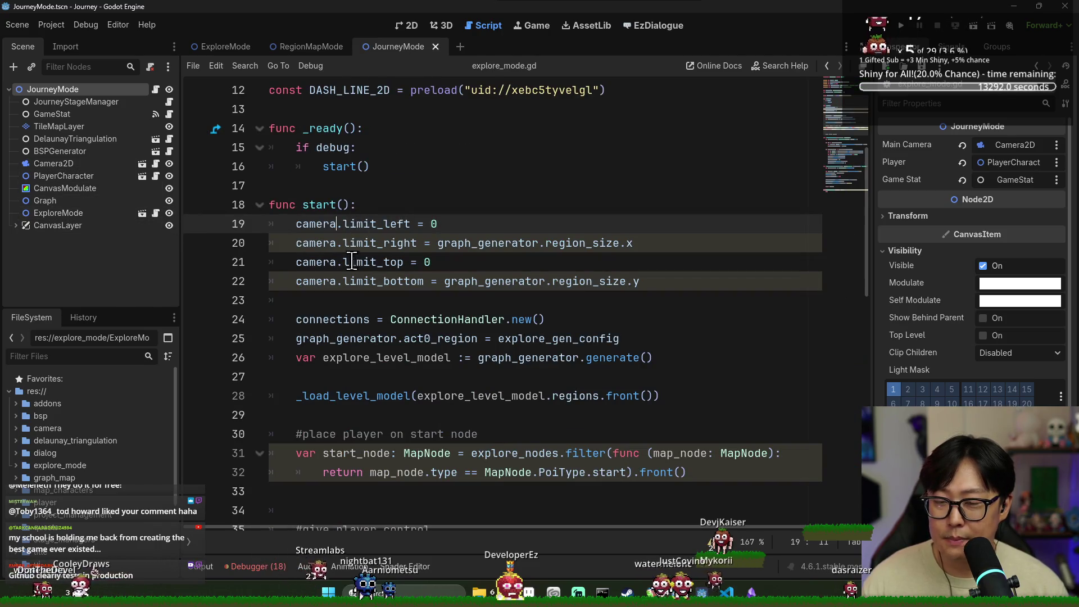
scroll(348, 265, up, 2)
scroll(348, 264, up, 1)
double_click(329, 205)
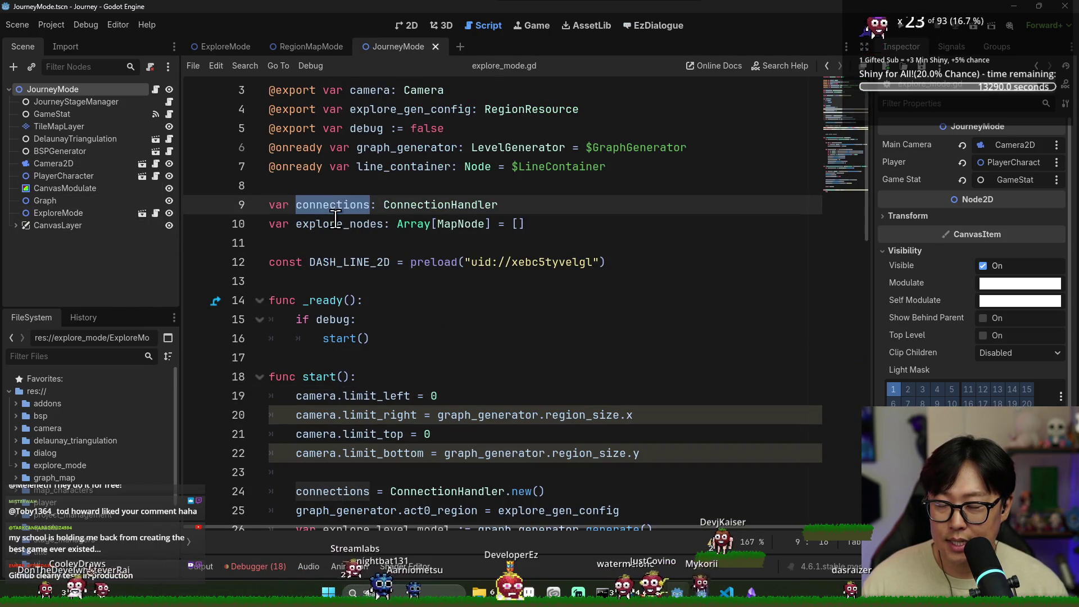
double_click(335, 224)
double_click(332, 205)
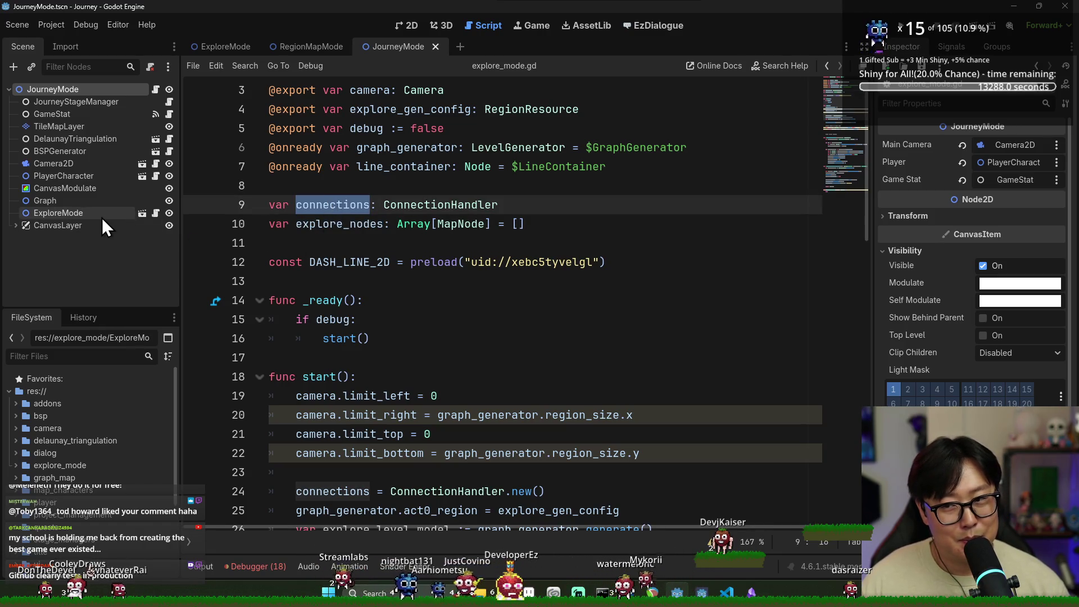
scroll(365, 227, up, 2)
double_click(379, 90)
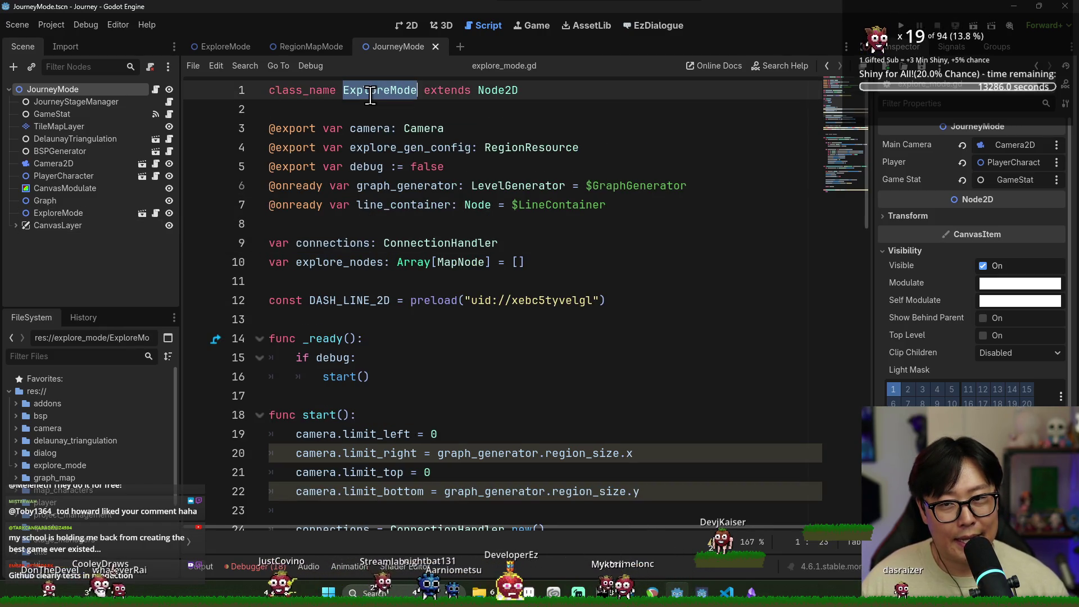
click(332, 243)
double_click(331, 243)
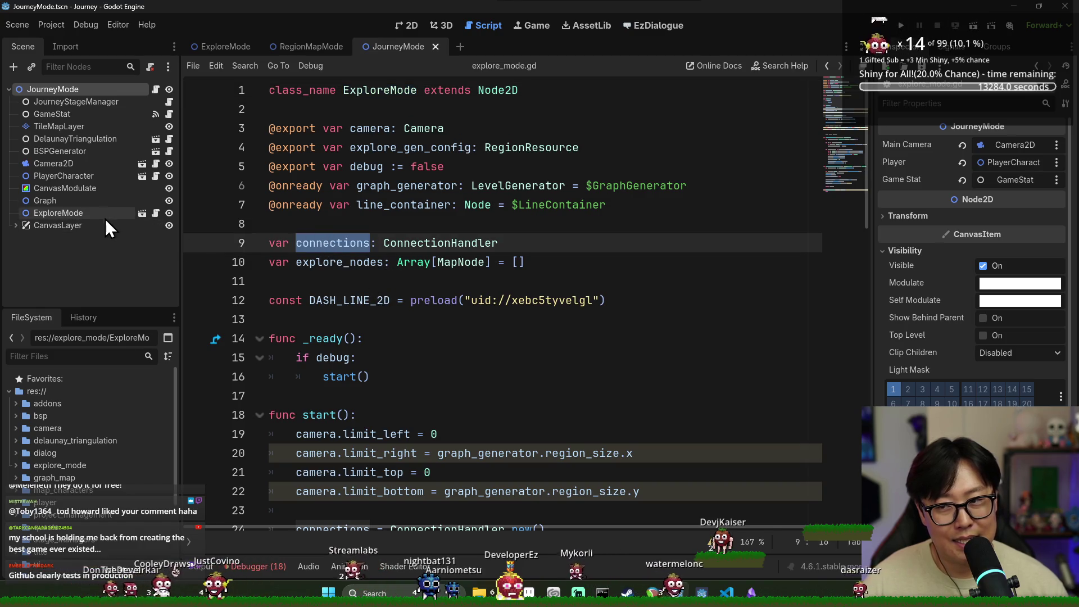
- Return to the JourneyMode script, then select ExploreMode to show its properties
click(156, 89)
scroll(447, 284, up, 8)
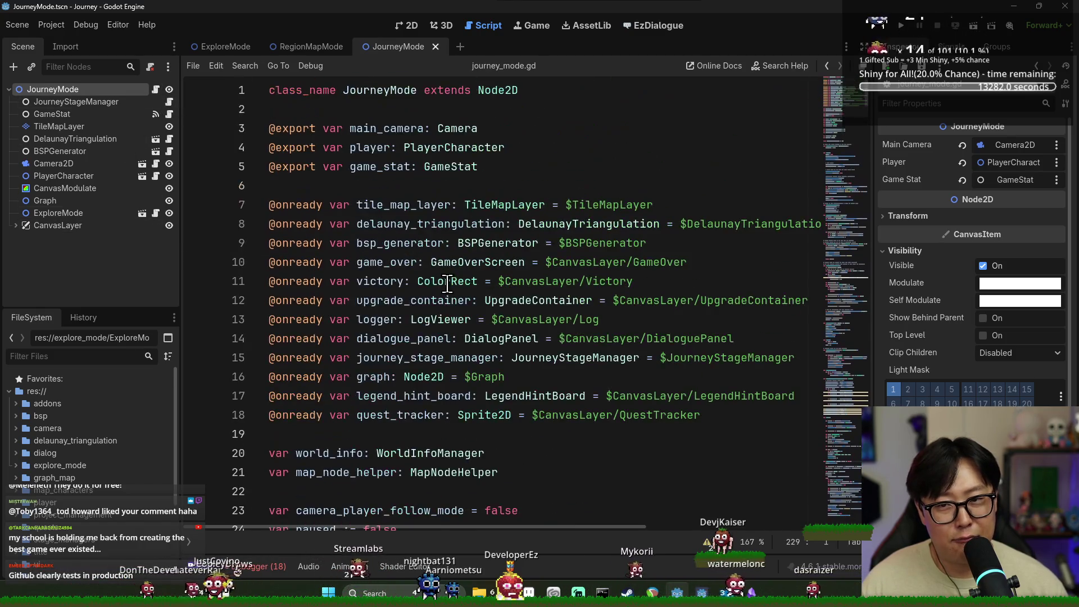
scroll(387, 252, down, 7)
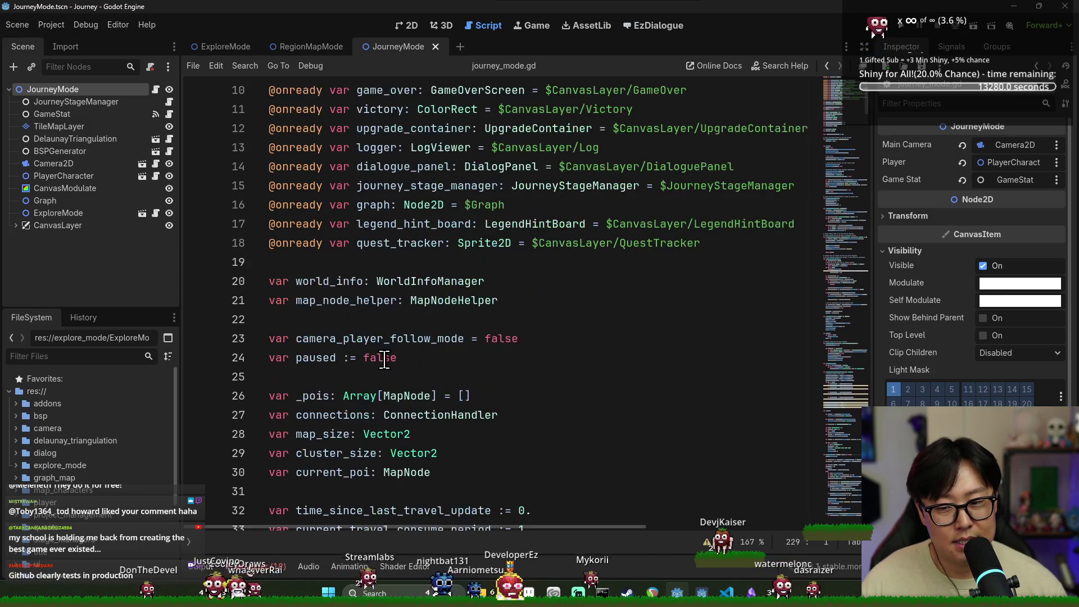
click(328, 147)
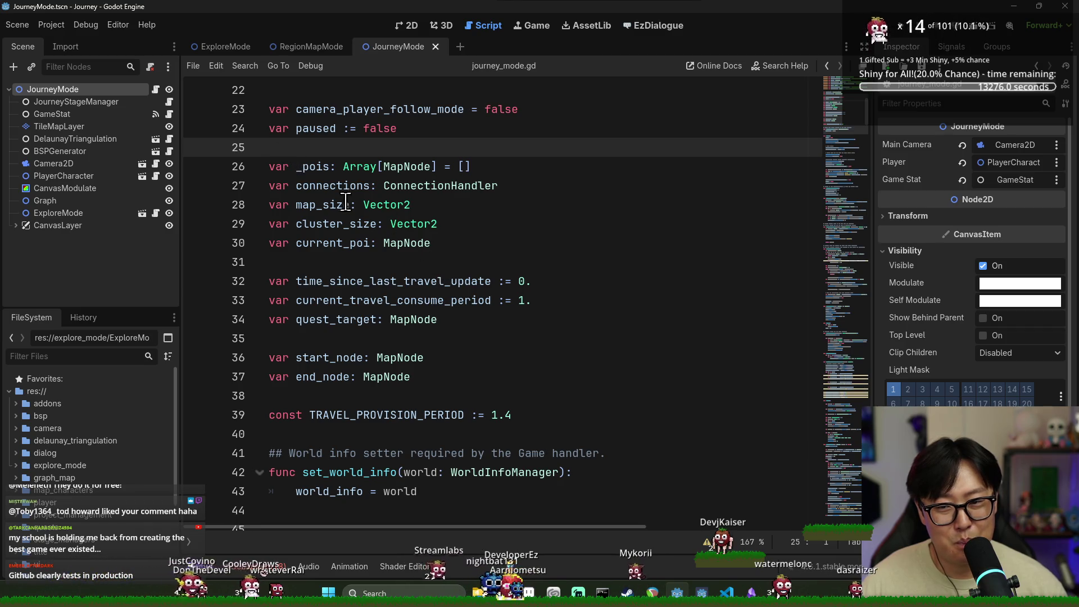
mouse_move(387, 217)
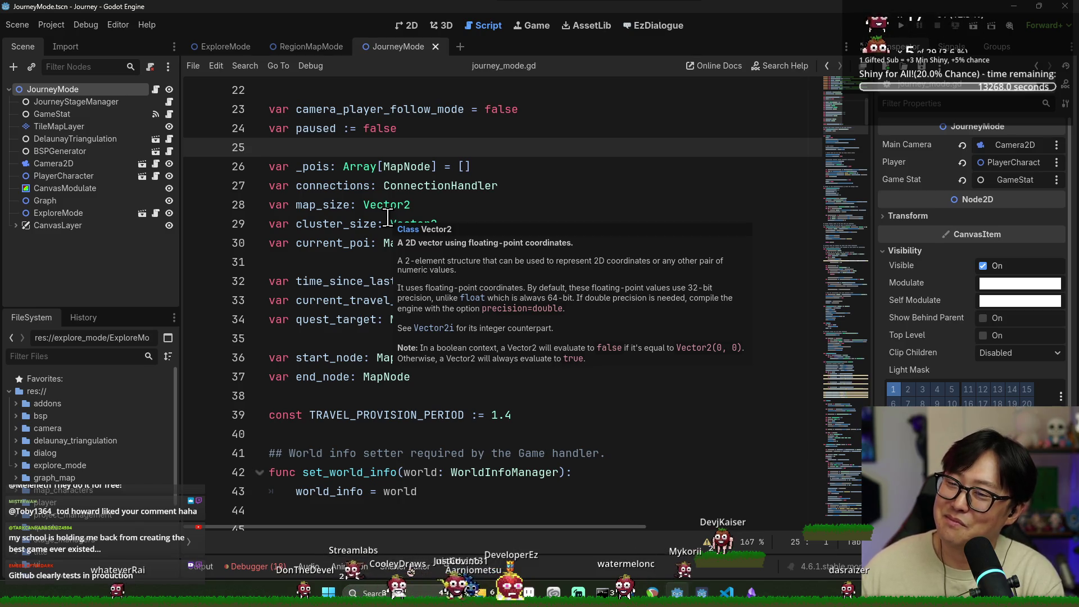
click(49, 214)
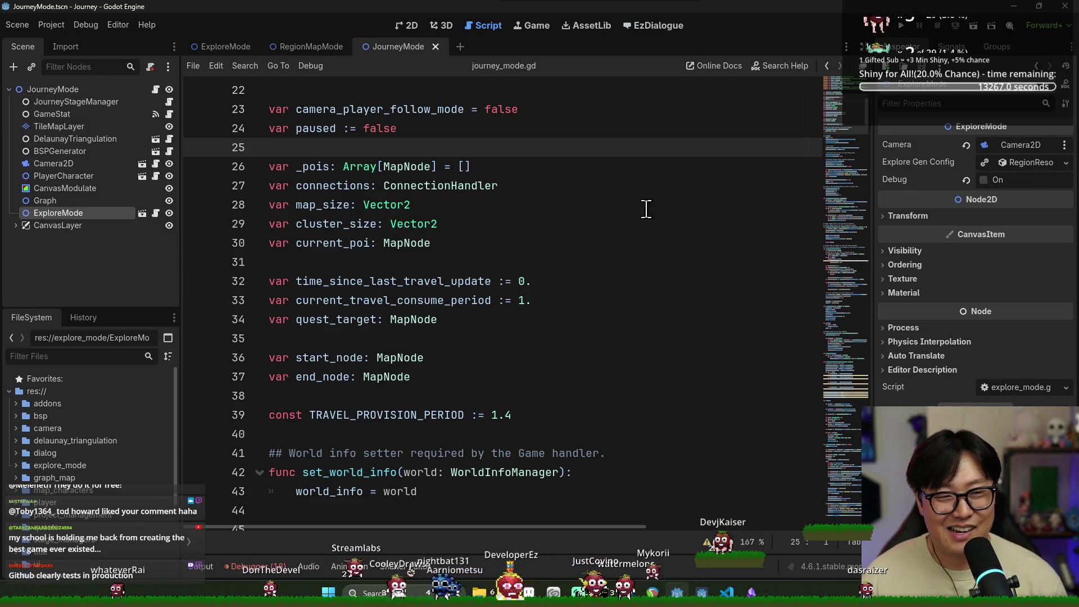
- Expand CanvasLayer, open the ActionBar scene to check its action_requested signal, then close it
click(340, 200)
click(331, 145)
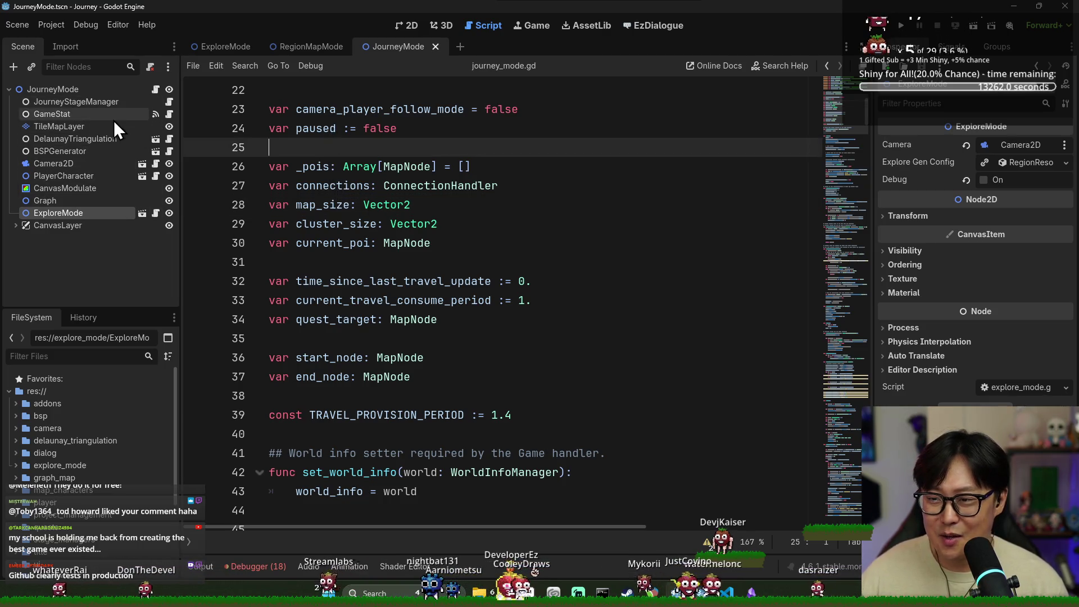
click(15, 226)
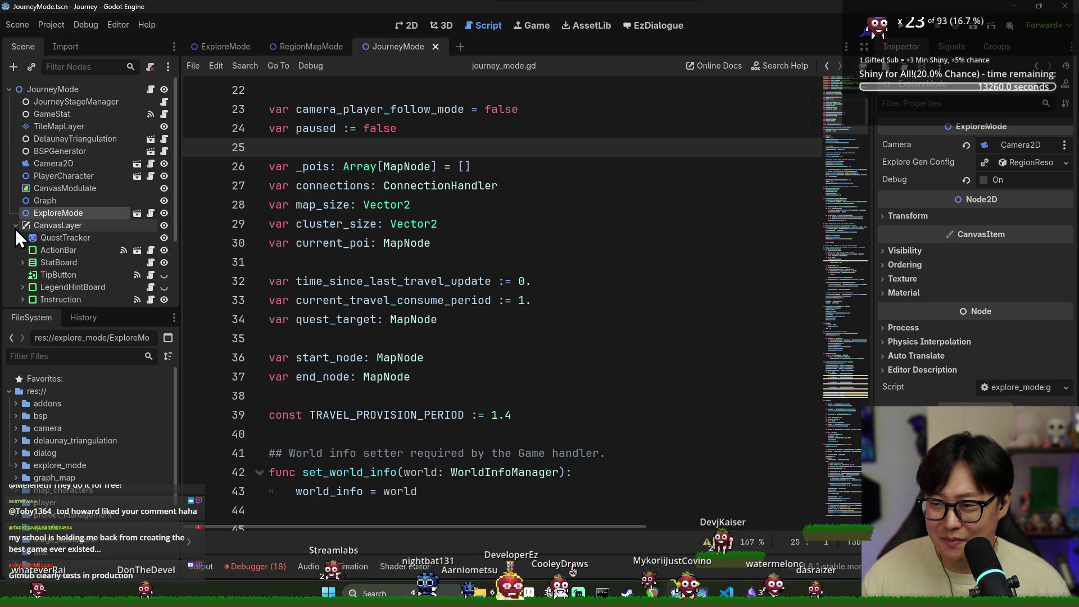
scroll(94, 236, down, 2)
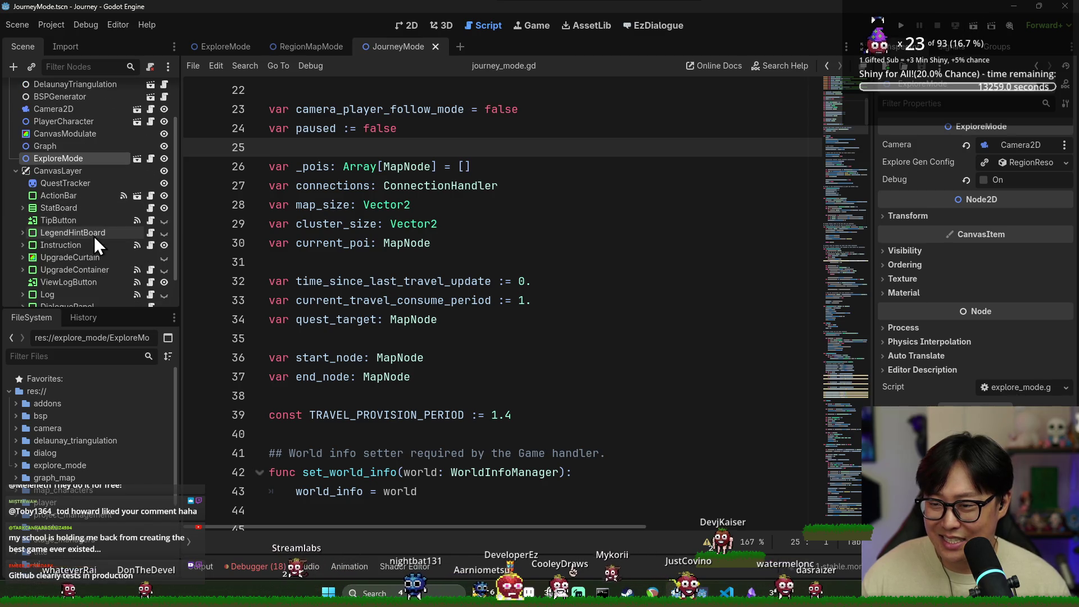
click(71, 197)
click(137, 196)
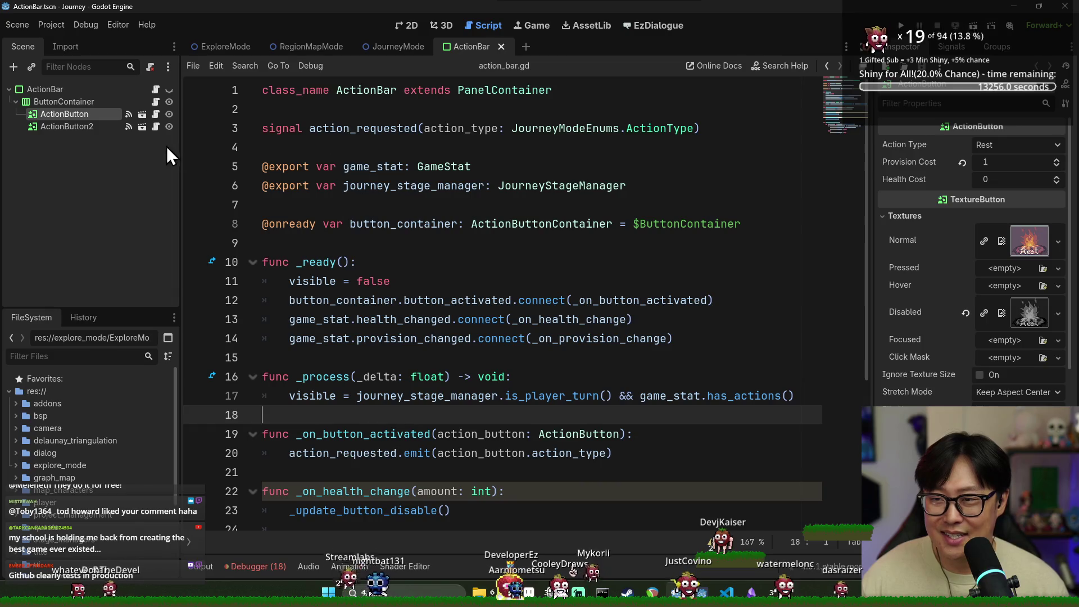
double_click(371, 127)
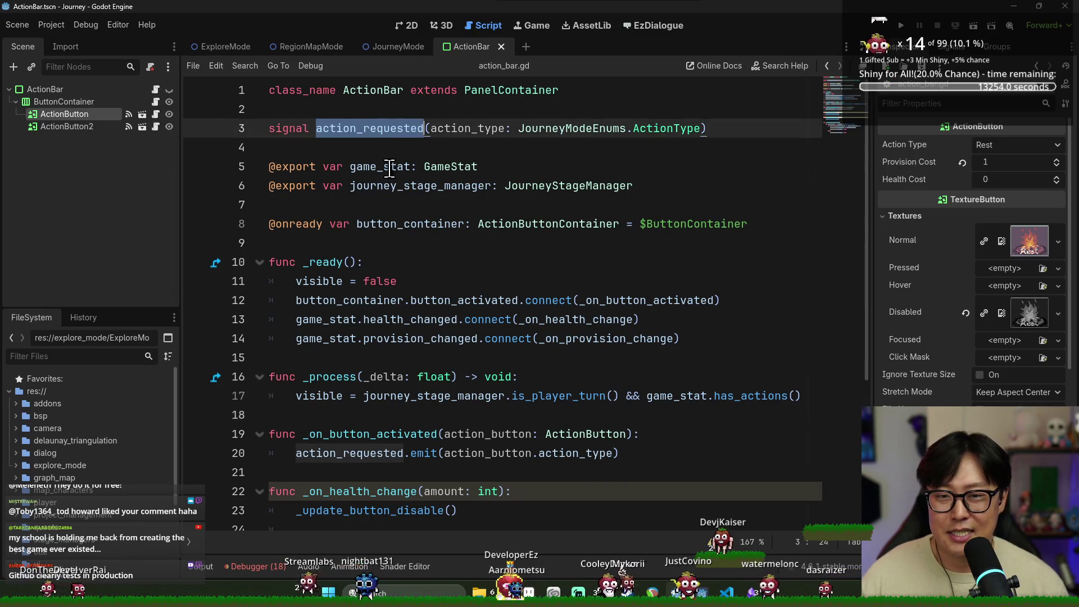
click(501, 47)
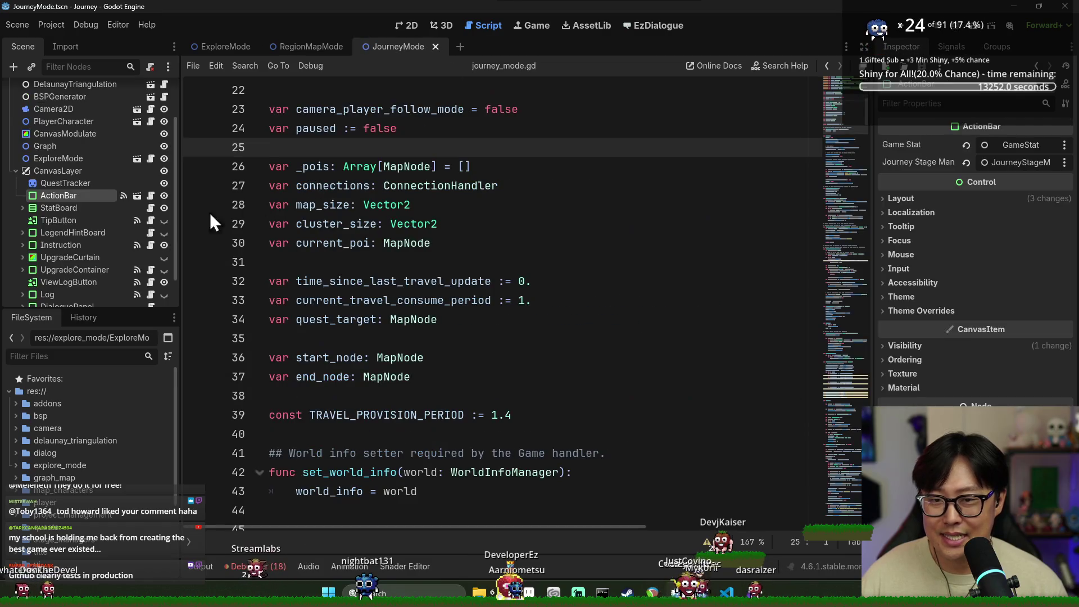
- Jump from ActionBar's action_requested connection to _on_action_requested and inspect its SEARCH case
click(951, 46)
double_click(960, 115)
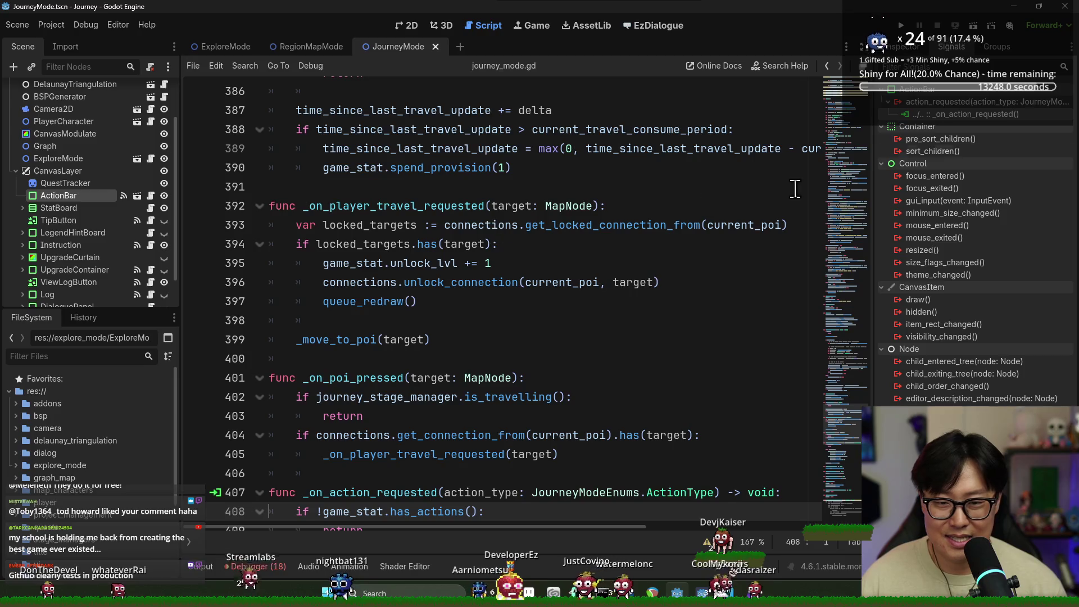
scroll(498, 276, down, 7)
scroll(506, 304, up, 2)
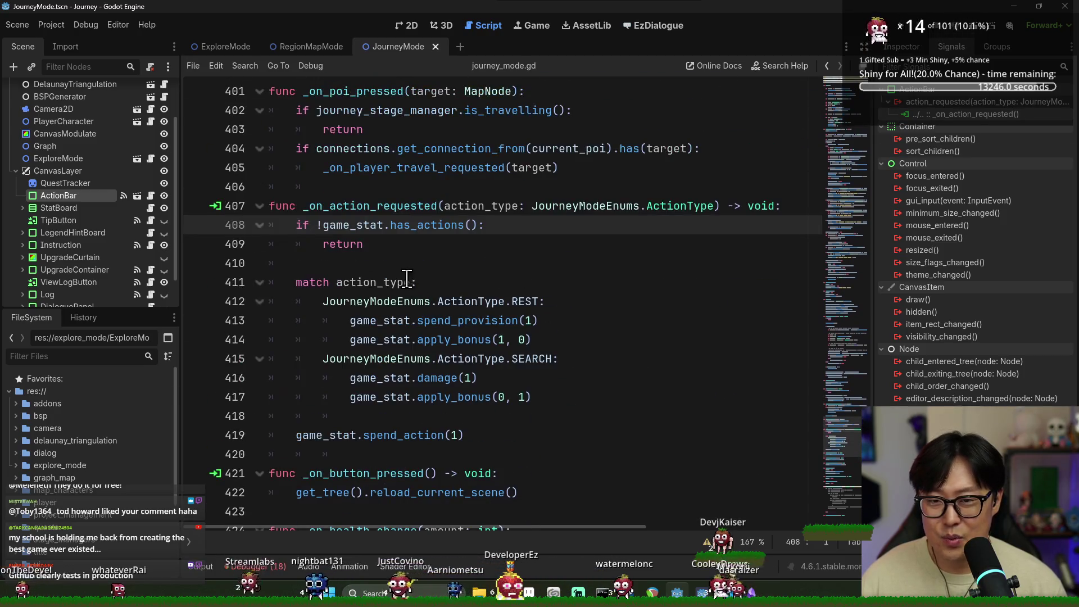
double_click(534, 360)
click(356, 378)
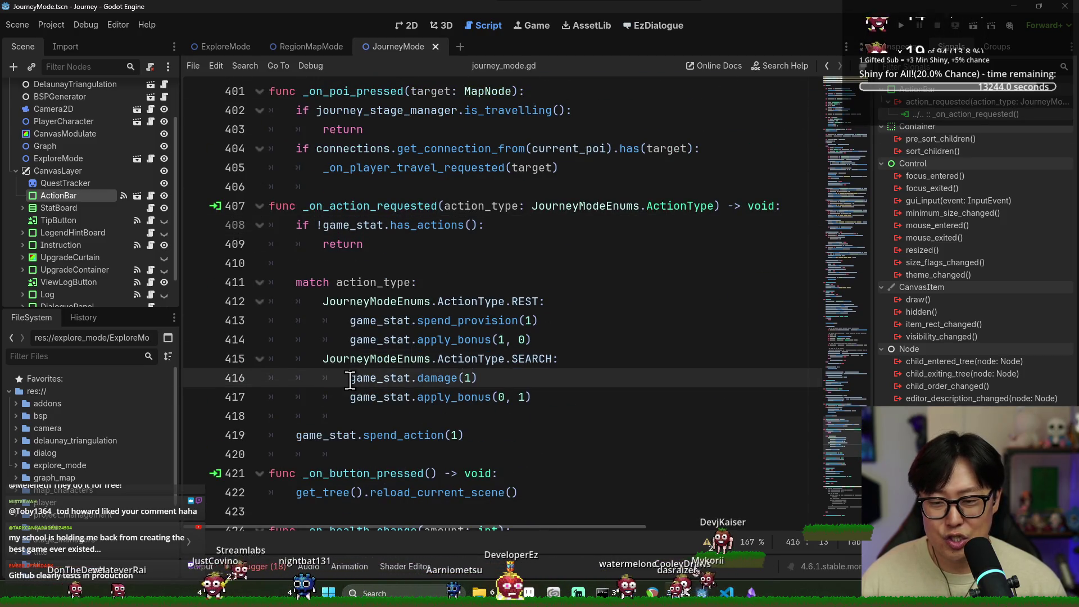
click(558, 397)
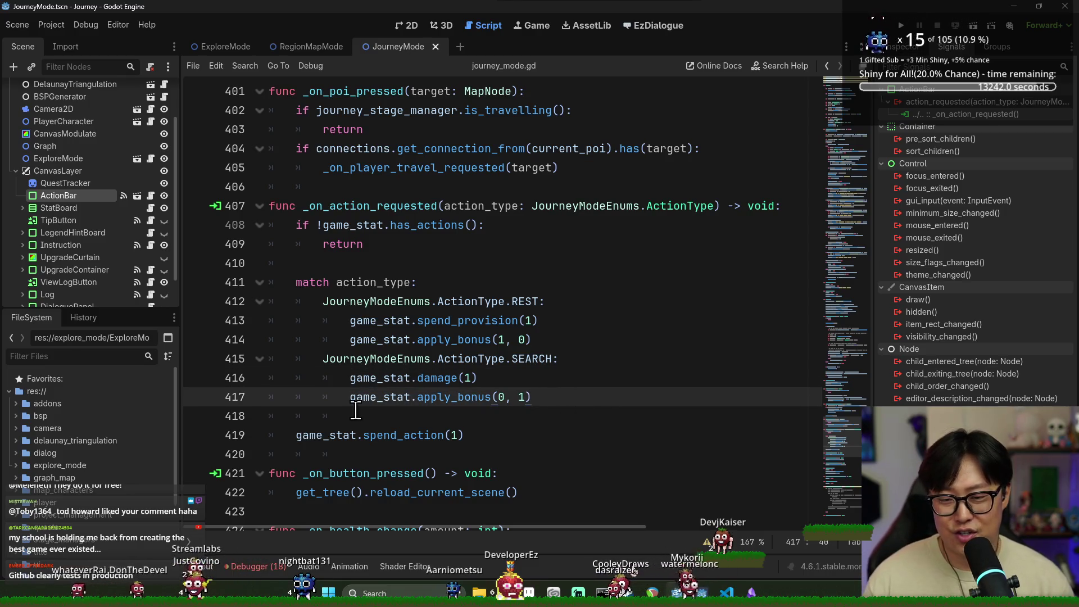
- Comment out the SEARCH case's damage and bonus lines 416–417 with #
shift+click(349, 378)
key(Left)
alt+click(381, 396)
text(#)
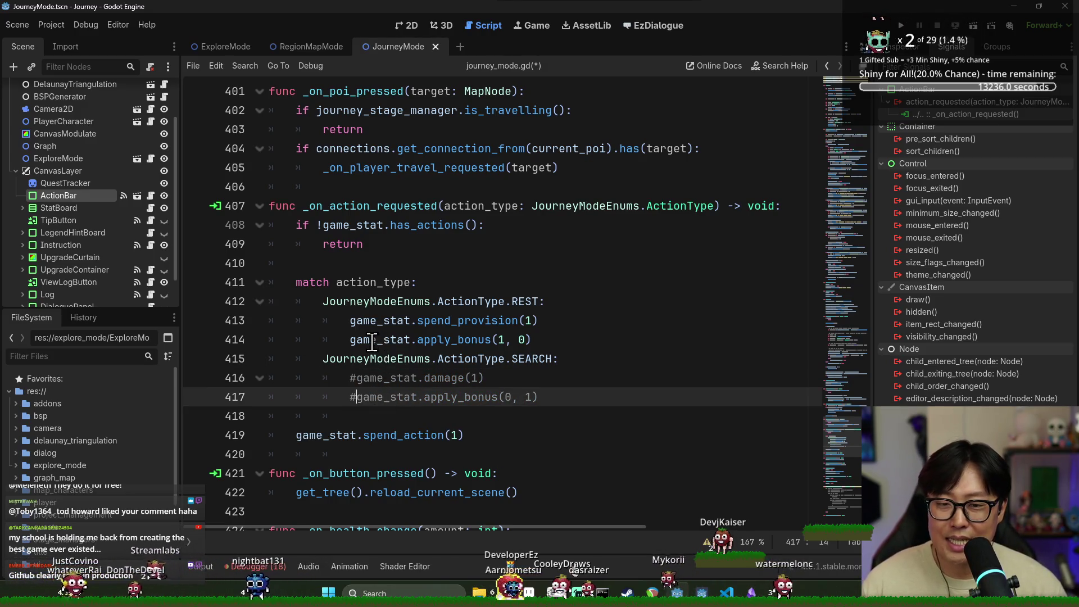
click(351, 376)
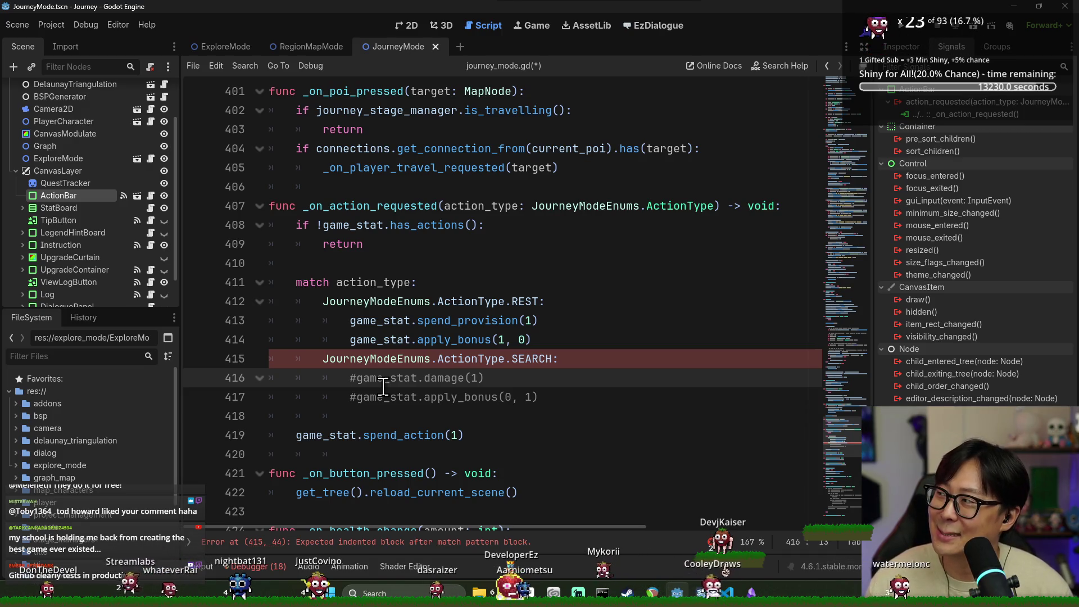
- Add an _enter_explore_mode() call on a new line 418 in the SEARCH case
click(546, 395)
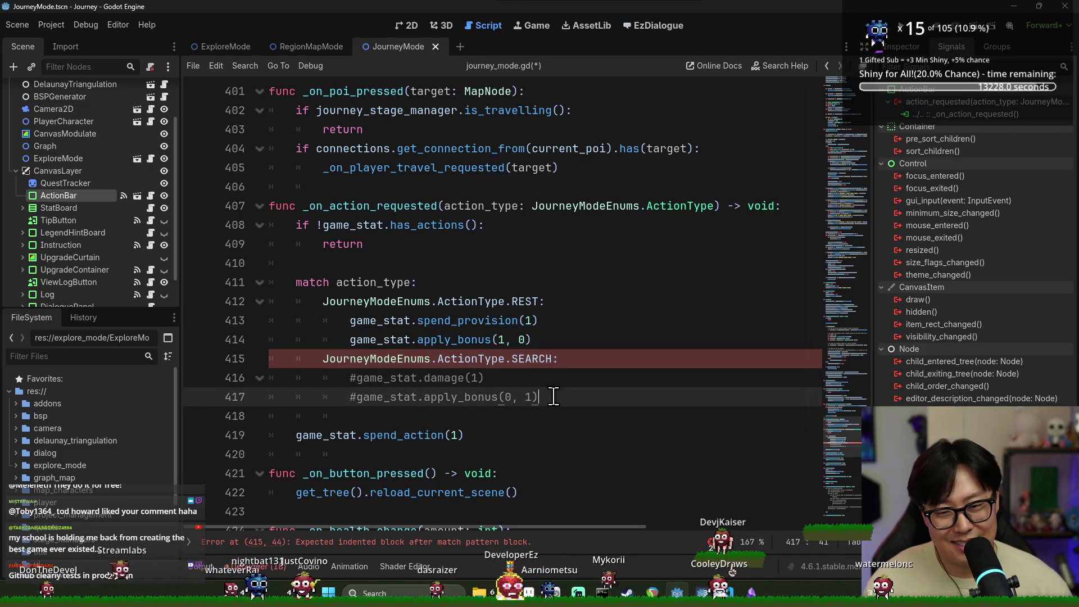
key(Return)
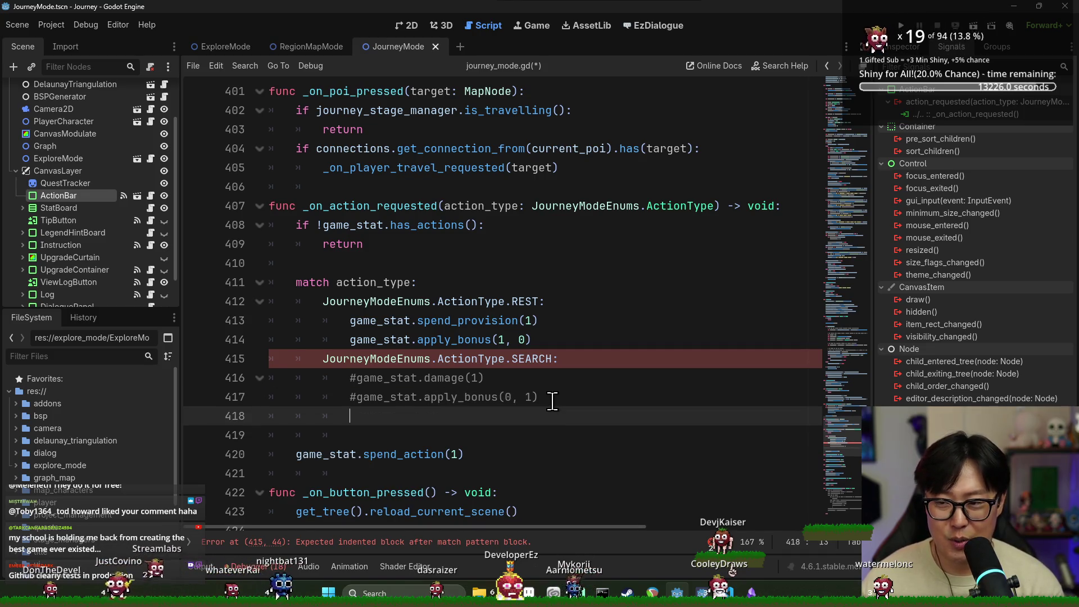
text(explore)
key(BackSpace)
key(BackSpace)
key(BackSpace)
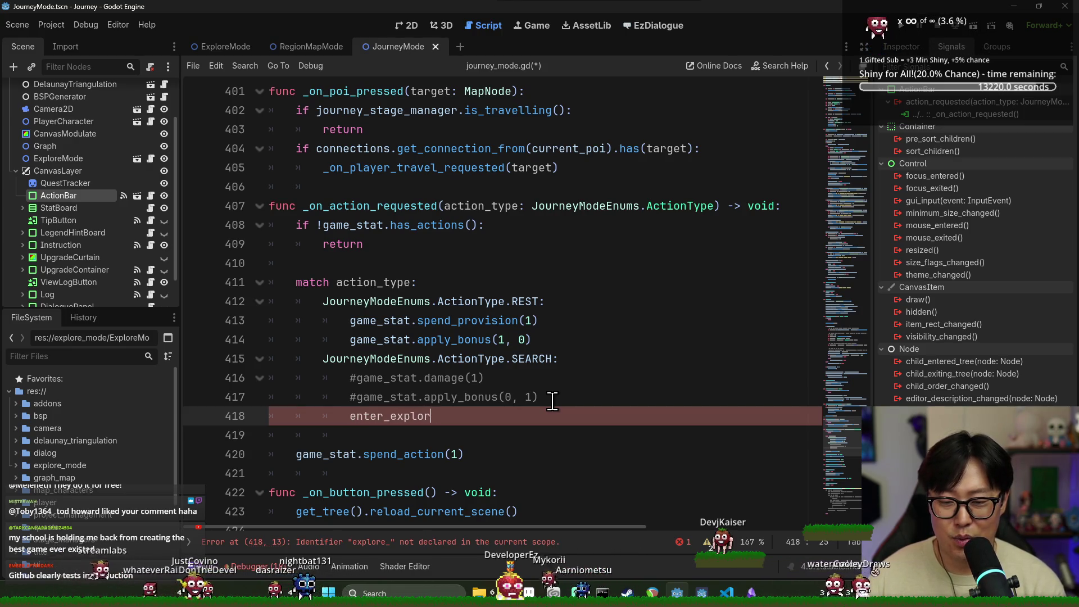
text(ode())
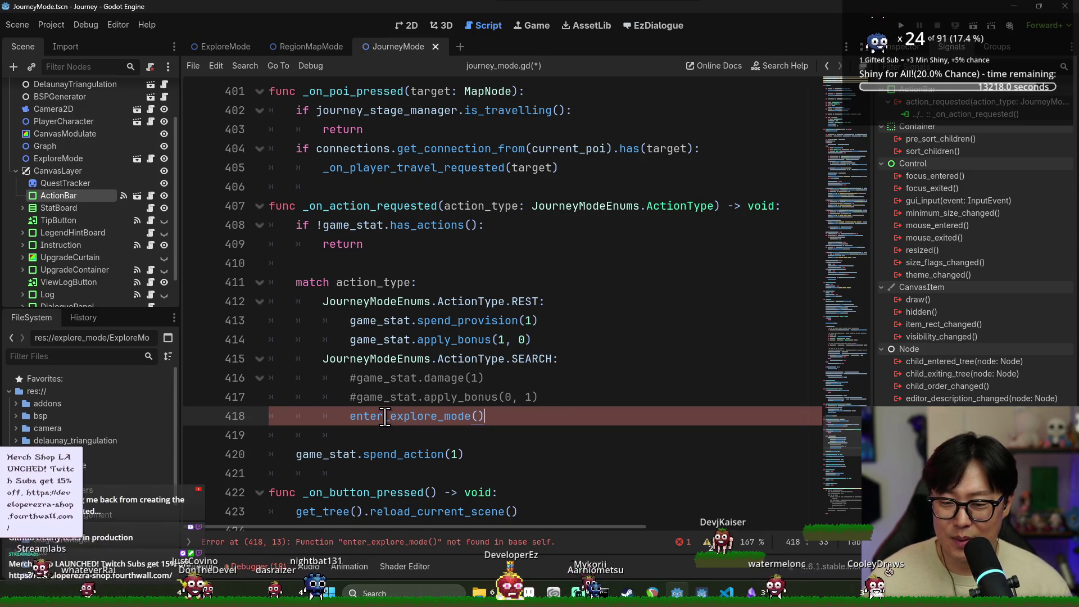
click(347, 416)
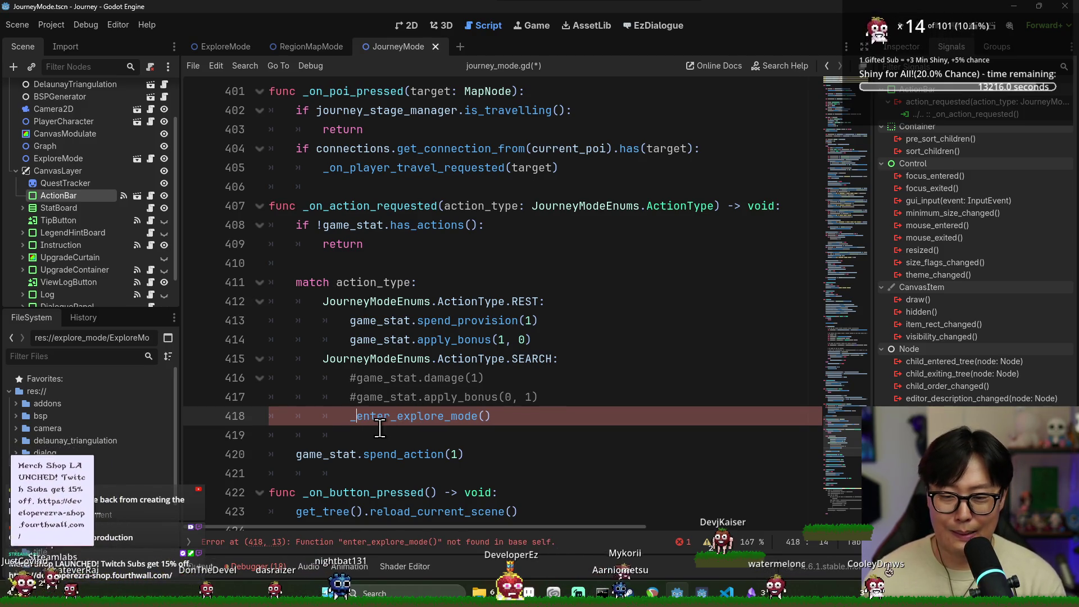
text(_)
key(Escape)
drag(336, 416, 522, 416)
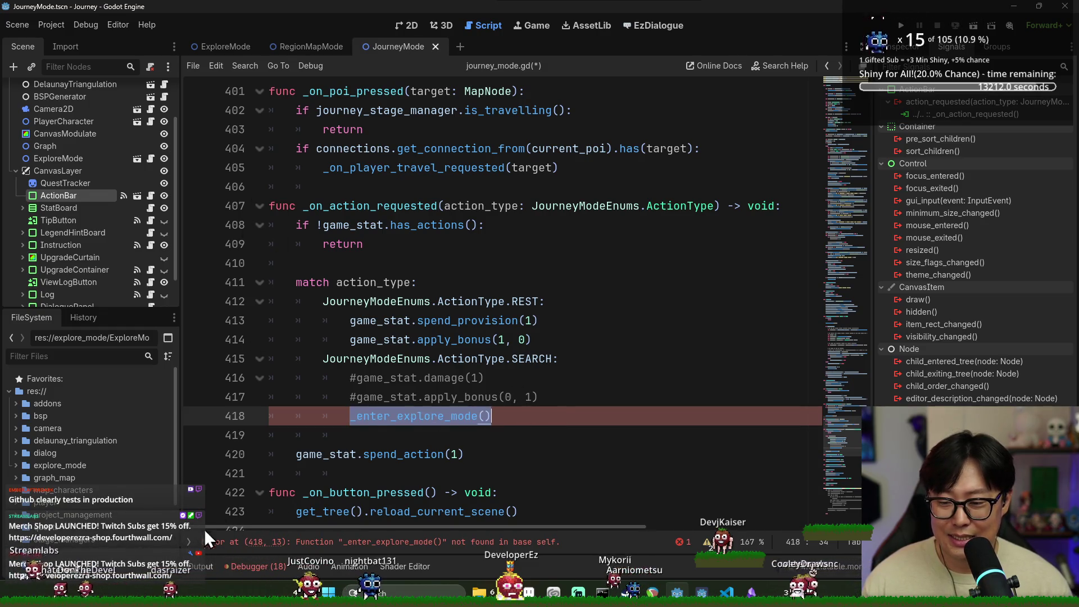
click(189, 542)
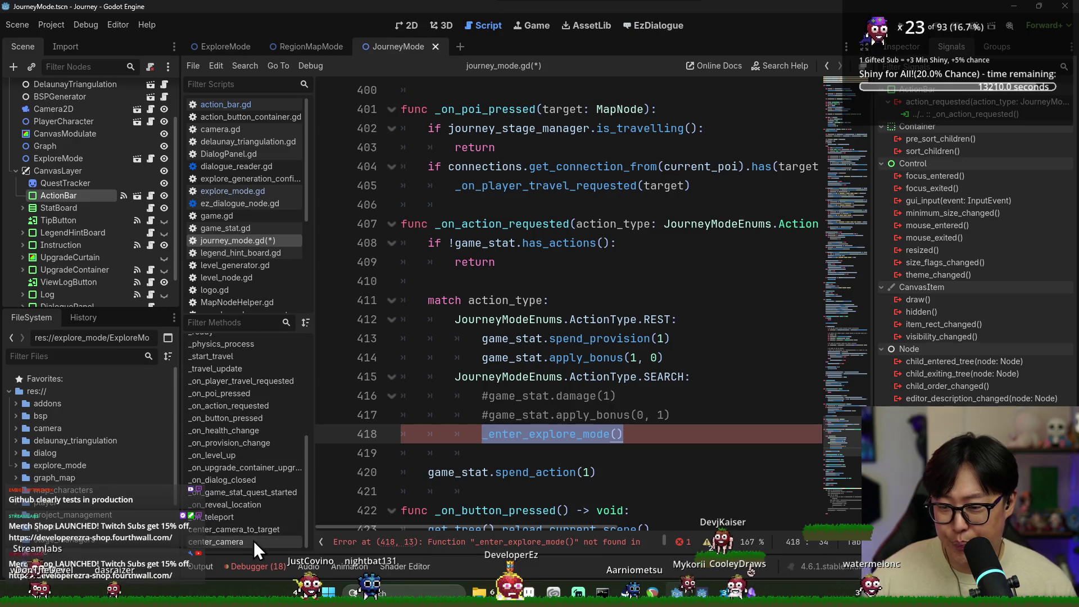
- Create a func _enter_explore_mode(): with a pass body just above _ready
scroll(248, 534, up, 2)
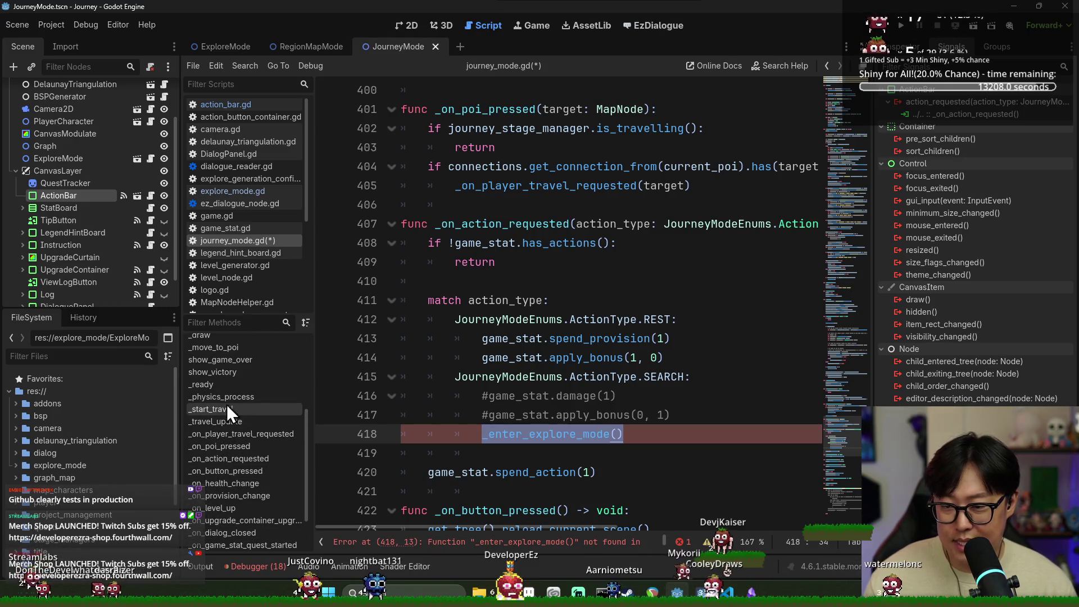
scroll(231, 393, up, 4)
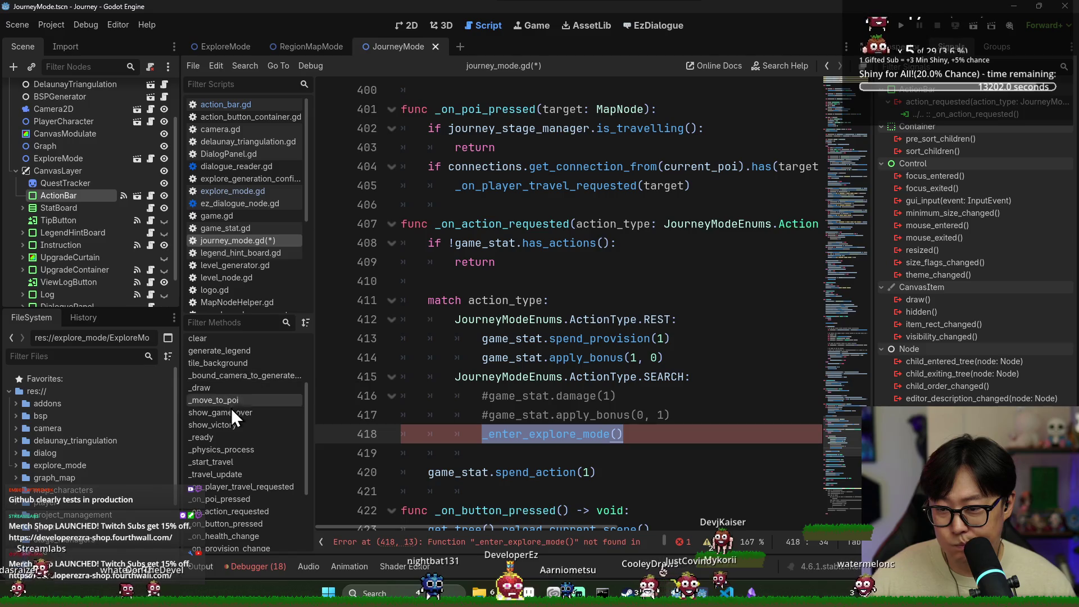
click(231, 436)
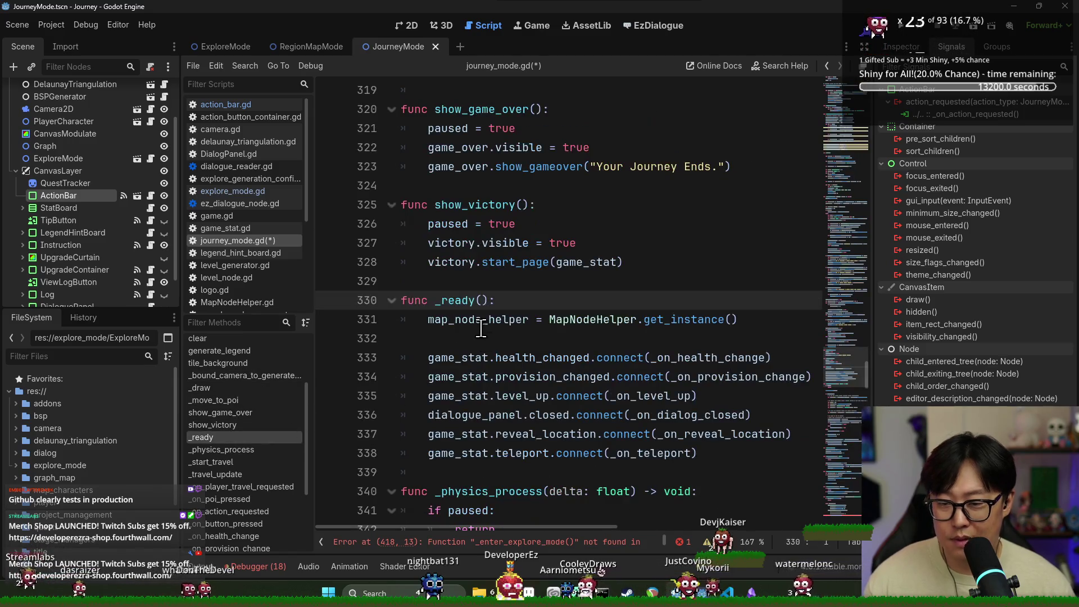
click(518, 288)
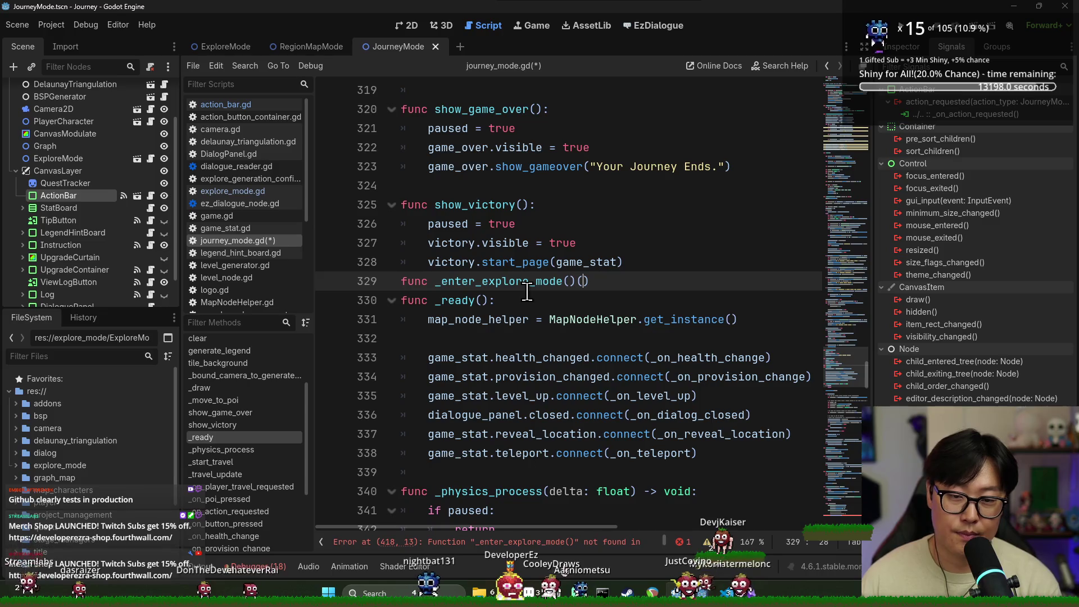
key(Return)
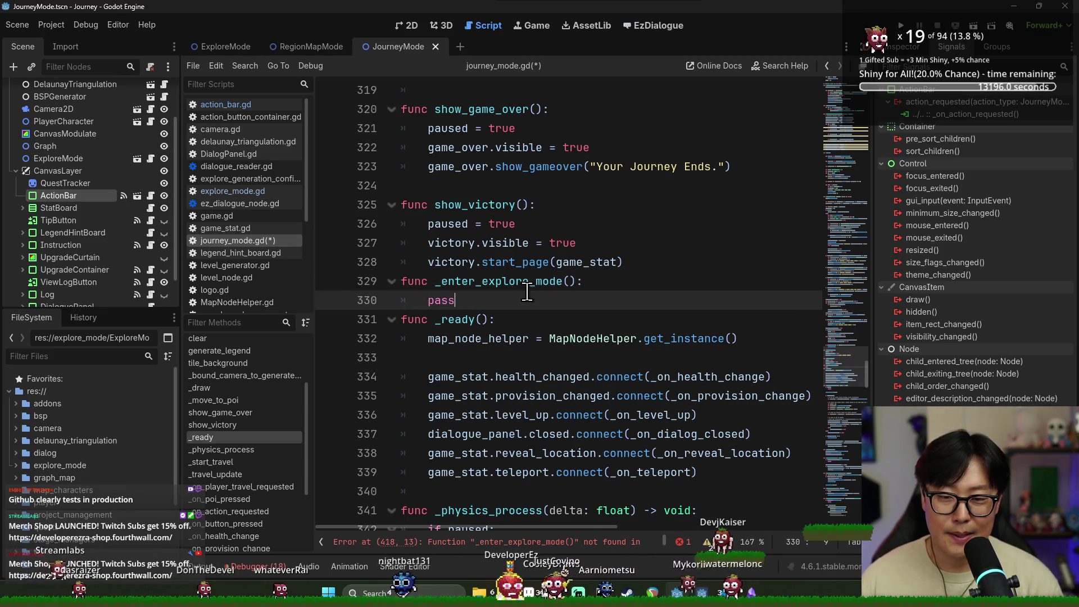
- Add blank lines around the new function and save journey_mode.gd
click(626, 262)
key(Return)
click(528, 319)
key(Return)
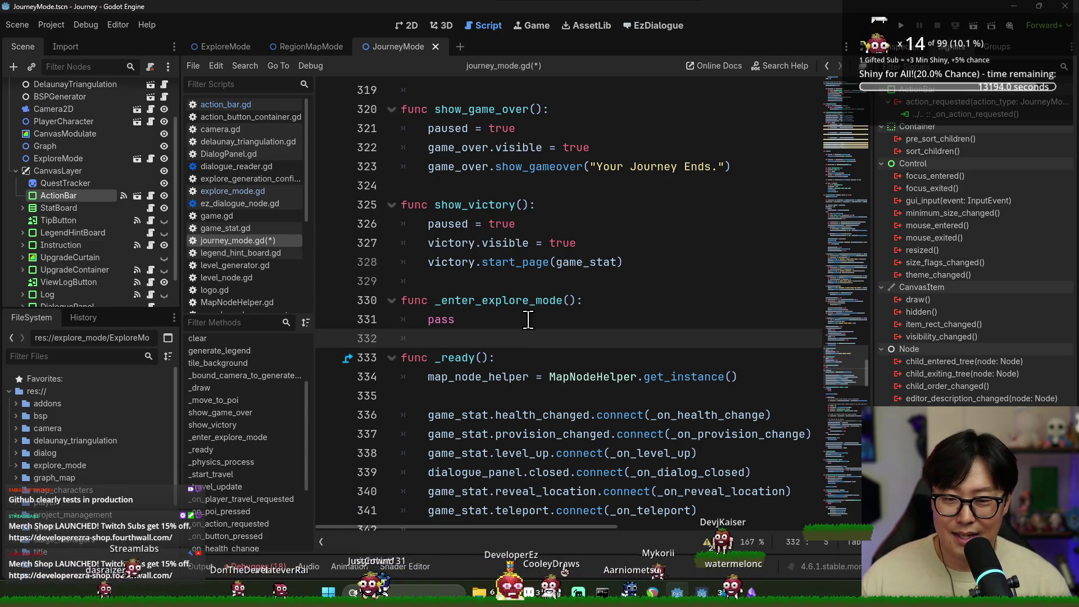
key(ctrl+s)
click(529, 243)
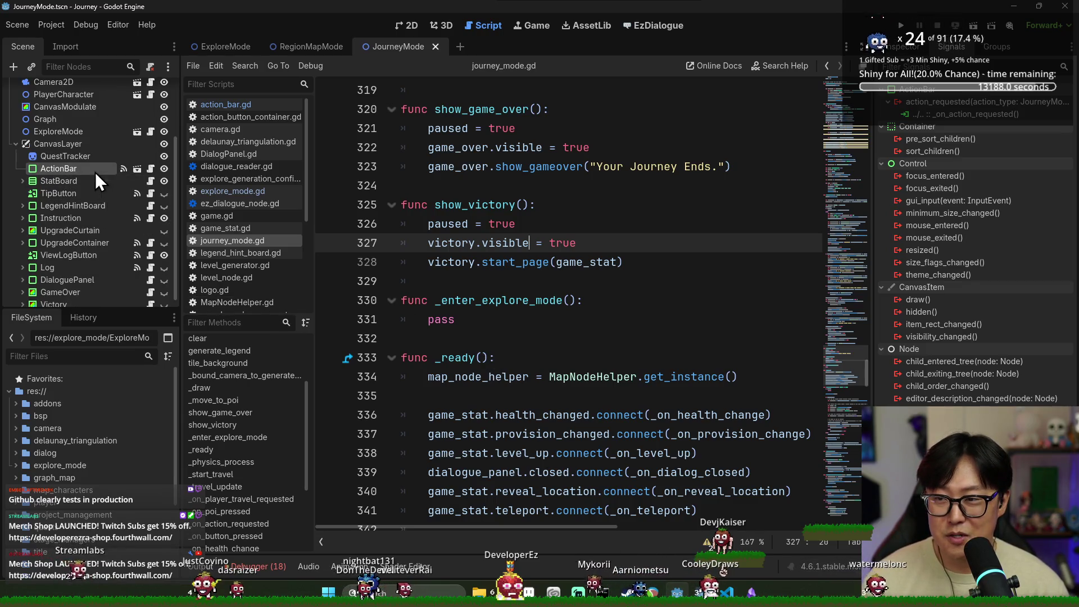
click(16, 170)
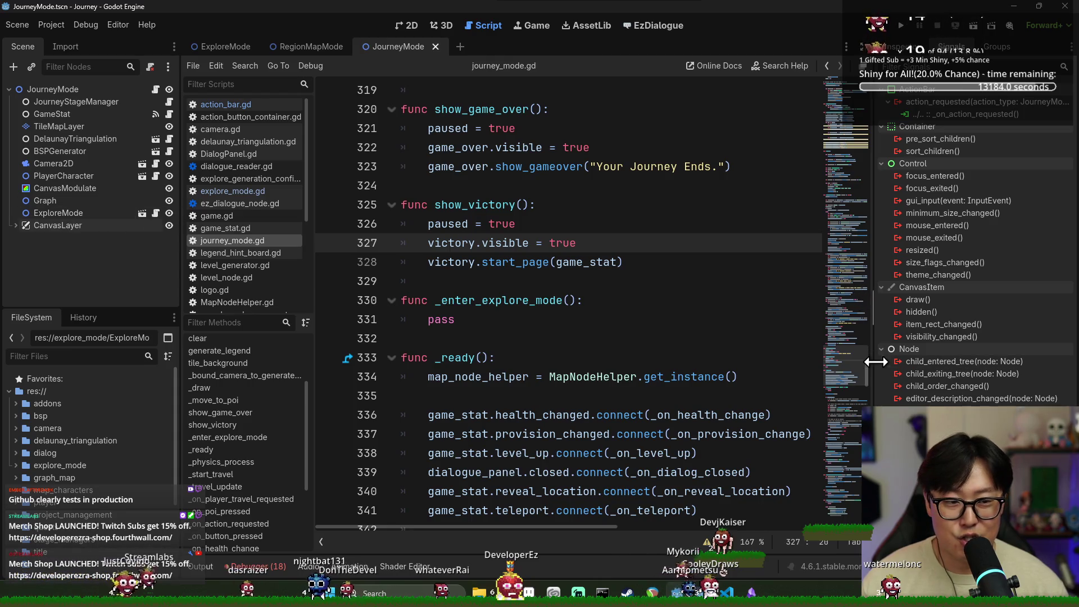
click(624, 307)
- Add graph.visible = false inside _enter_explore_mode and begin an explore line
key(Return)
text(graph.vi)
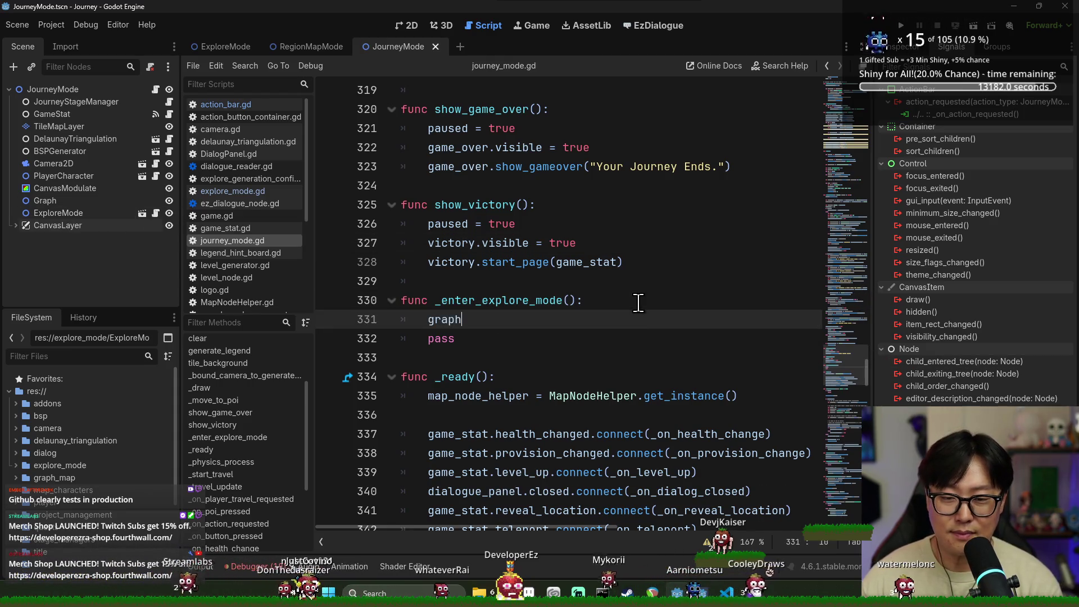
text(sible = f)
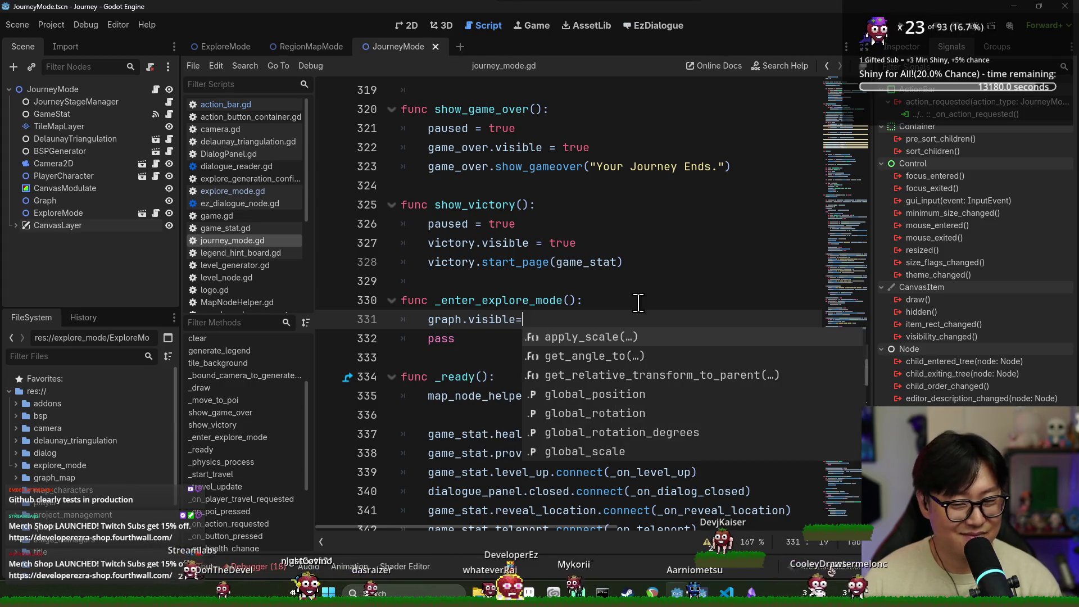
text(alse)
key(Return)
key(Return)
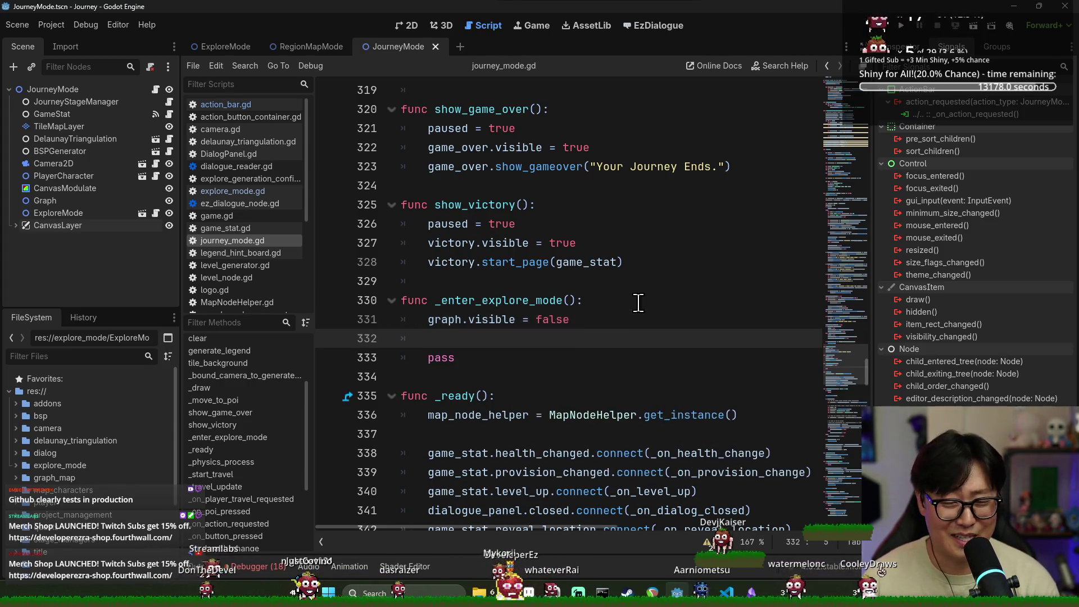
text(explor)
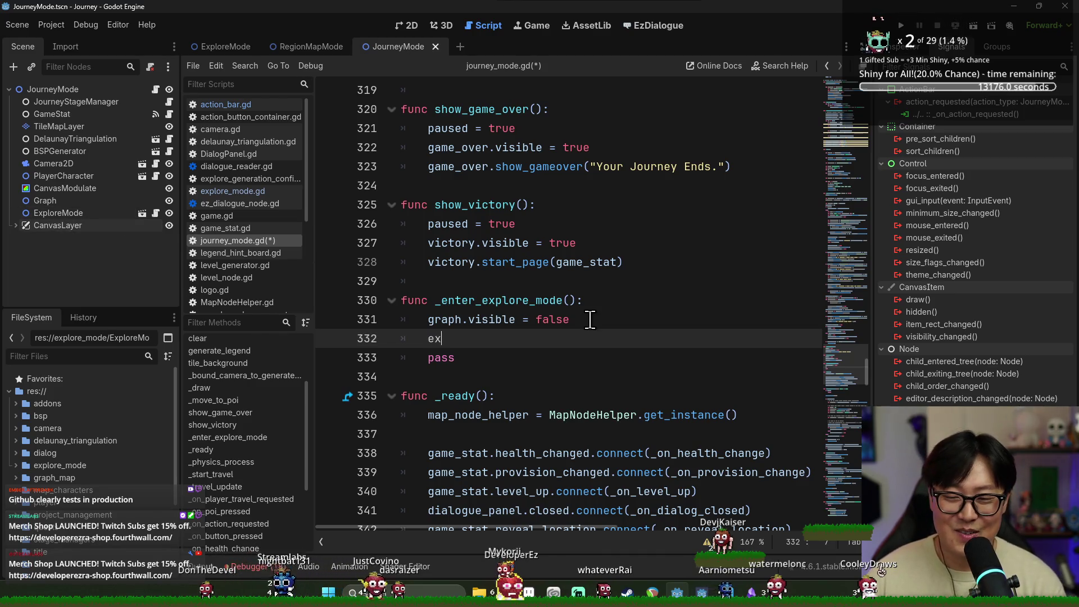
text(e_)
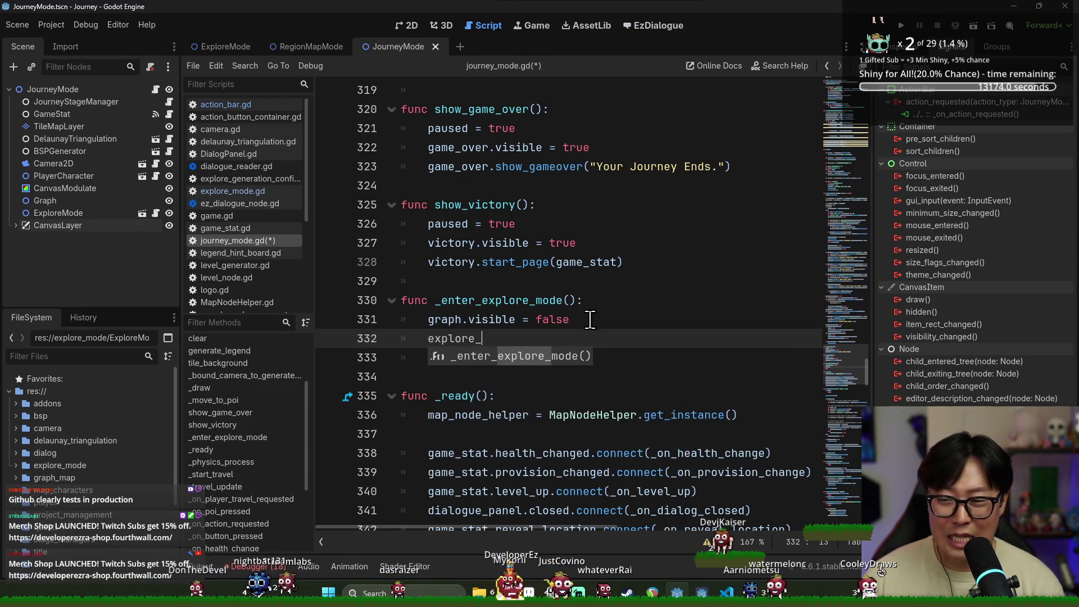
key(BackSpace)
key(BackSpace)
scroll(865, 340, up, 15)
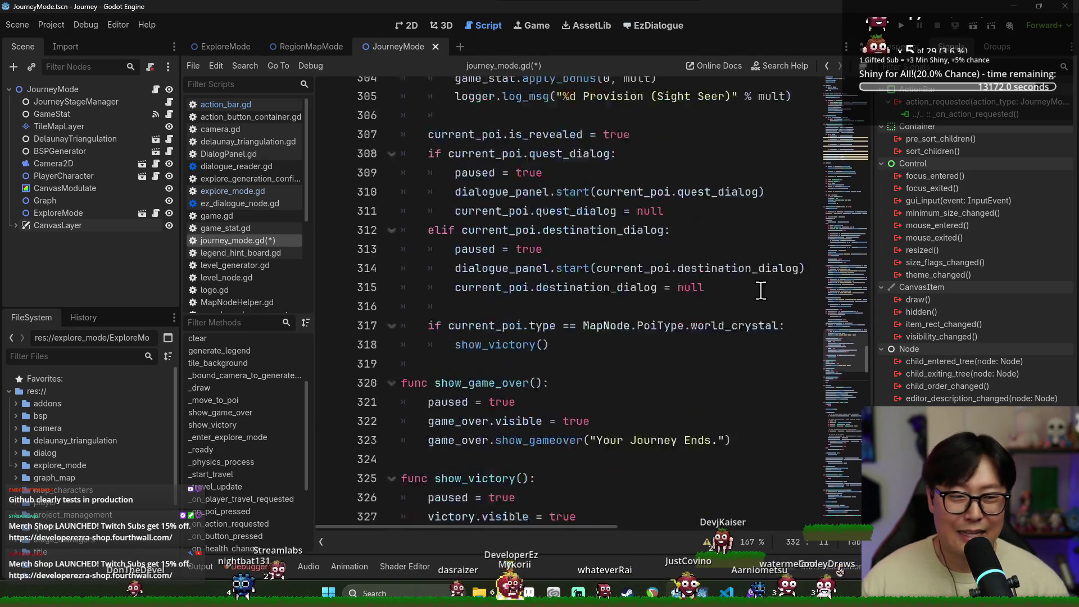
drag(867, 326, 825, 85)
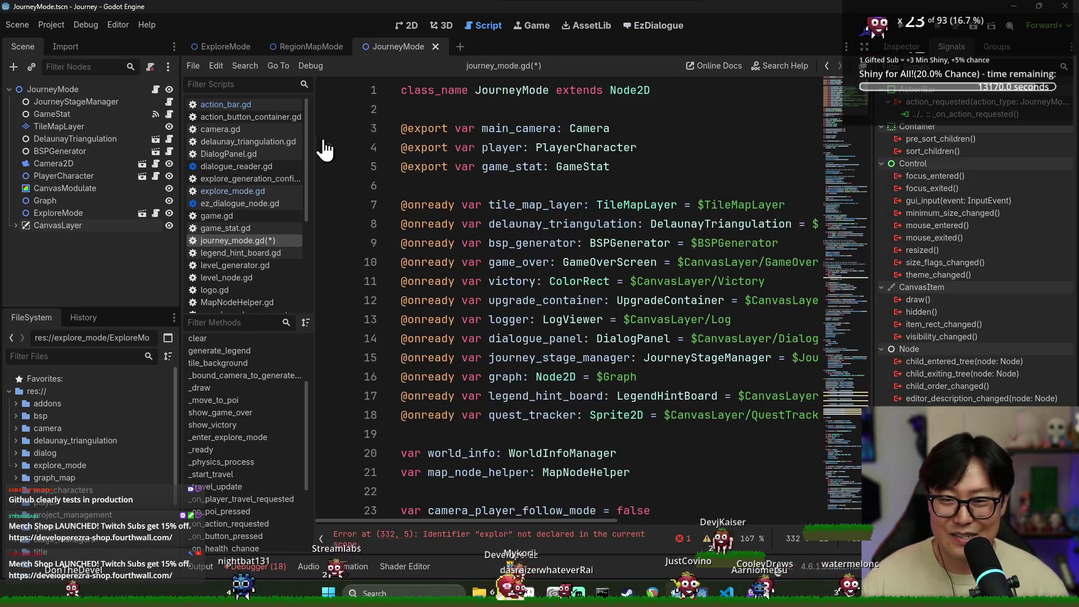
click(321, 539)
scroll(328, 392, down, 2)
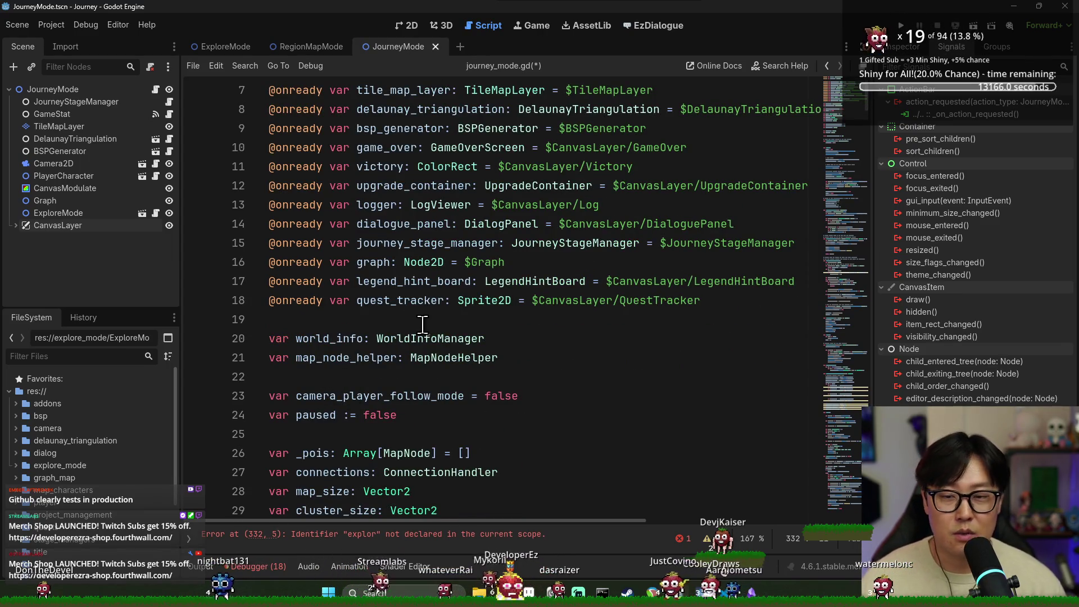
scroll(422, 325, down, 1)
click(98, 212)
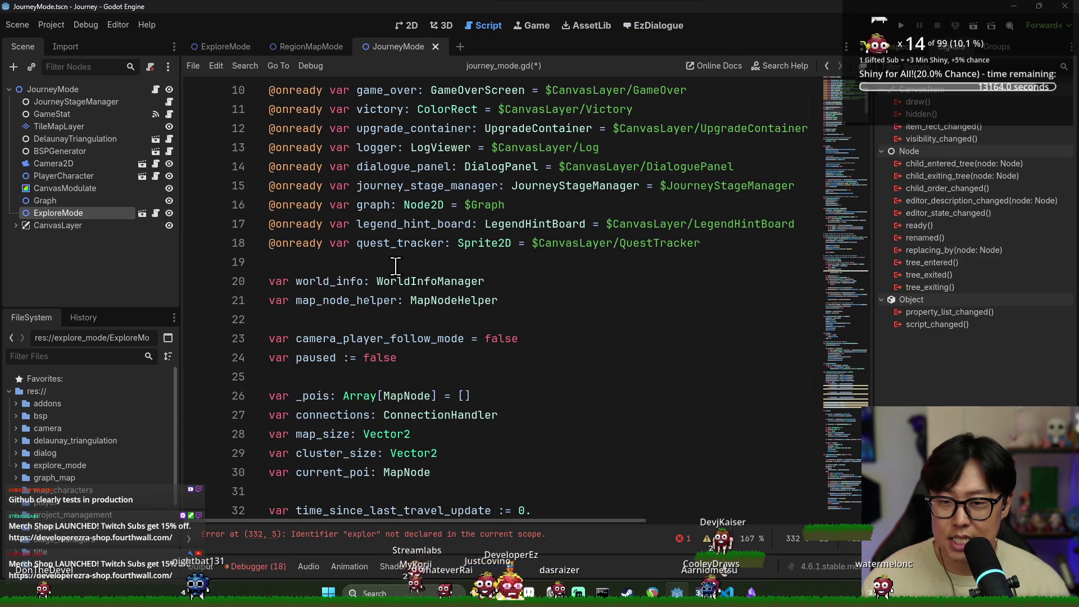
scroll(398, 283, up, 1)
scroll(354, 326, up, 2)
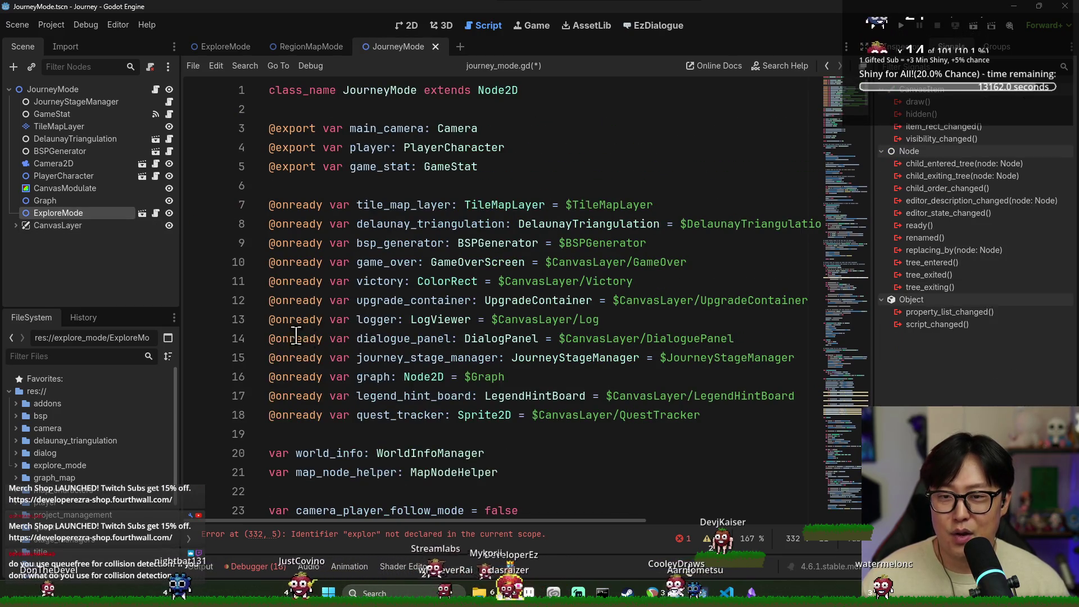
scroll(296, 334, down, 4)
drag(87, 218, 315, 204)
double_click(393, 205)
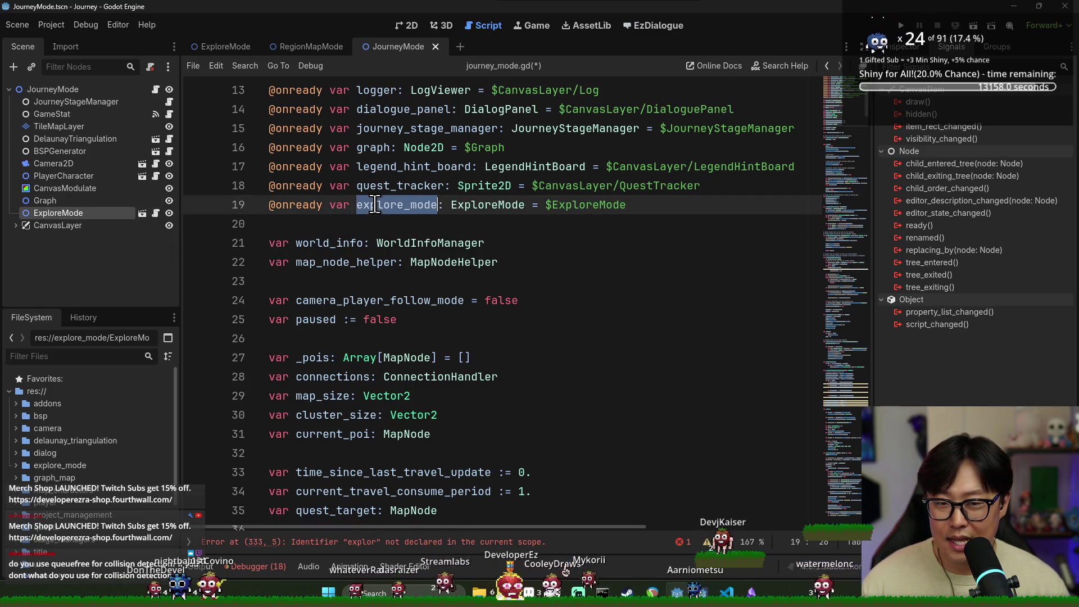
scroll(485, 304, down, 12)
scroll(487, 309, down, 14)
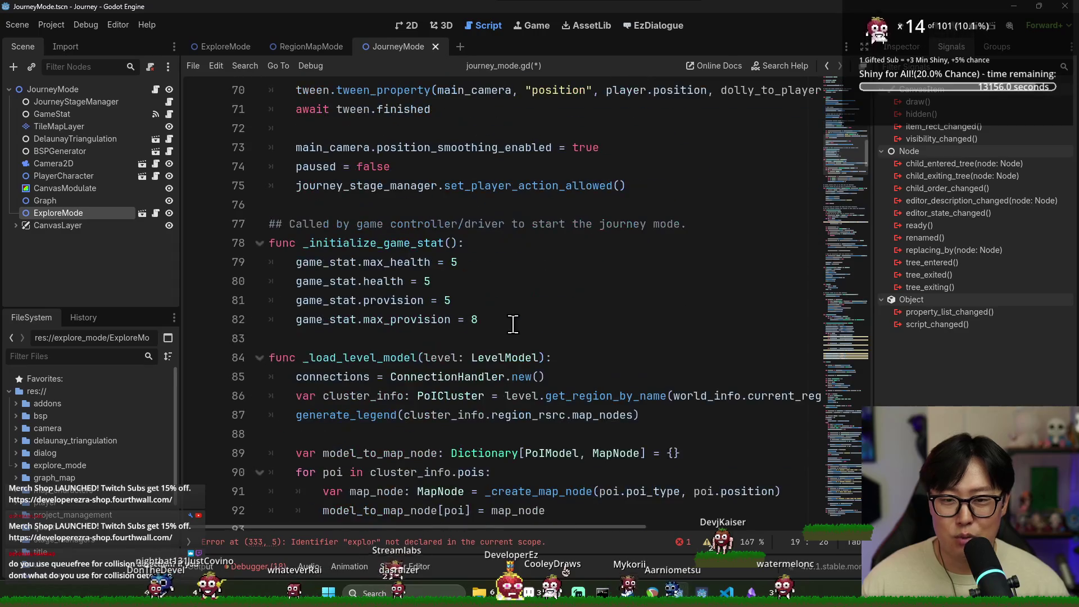
scroll(357, 303, down, 18)
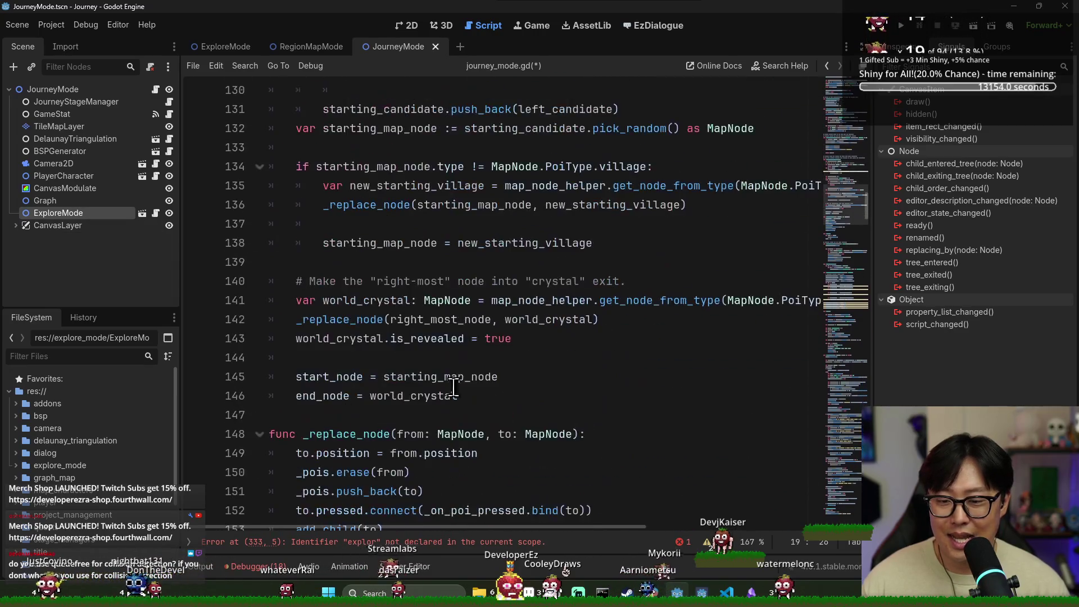
scroll(313, 316, down, 12)
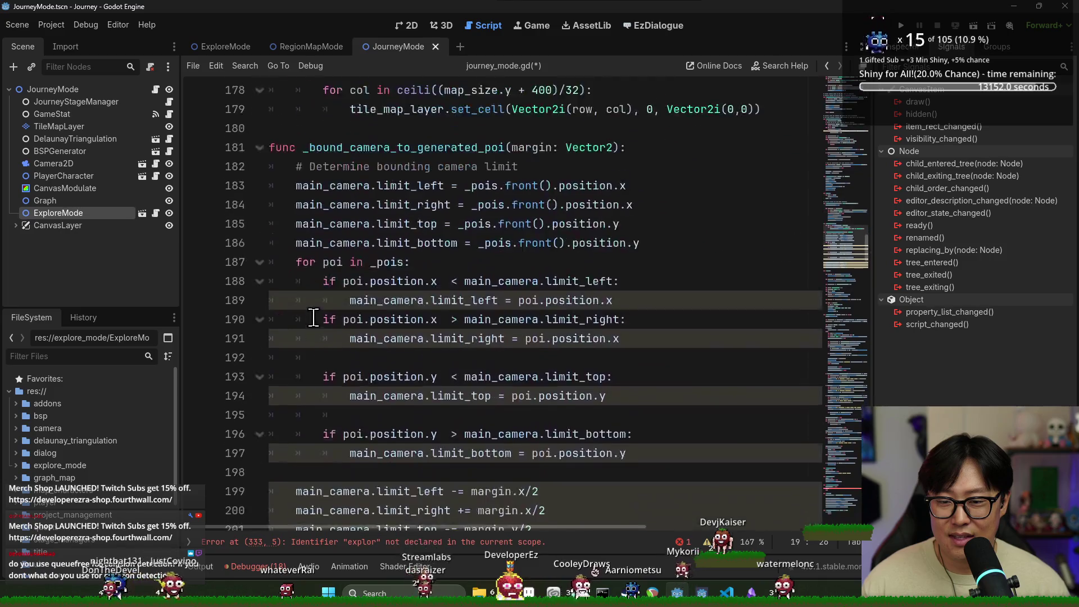
scroll(389, 339, down, 9)
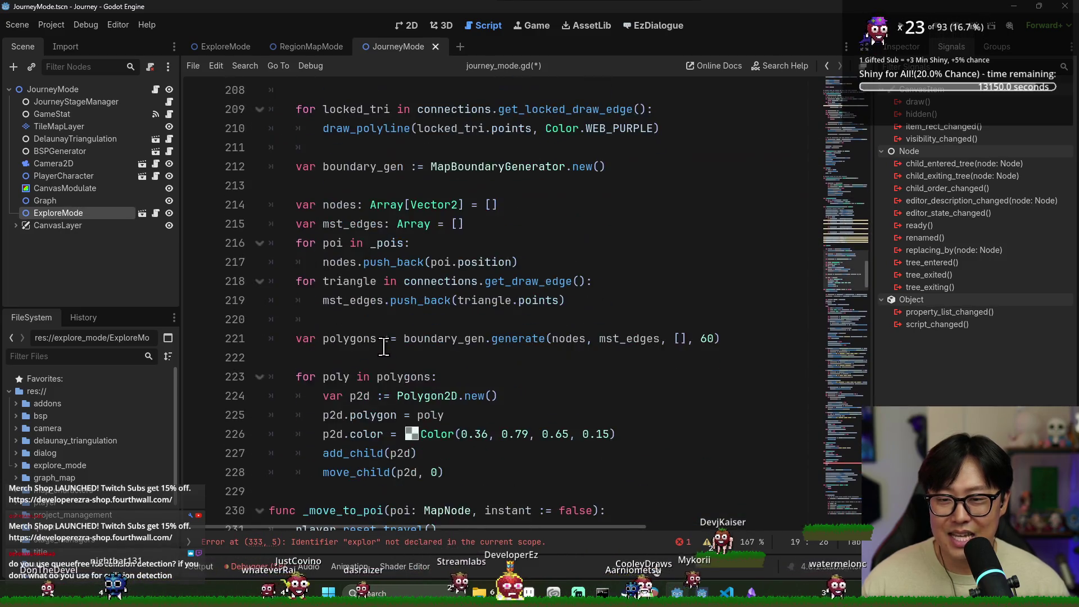
scroll(514, 396, up, 7)
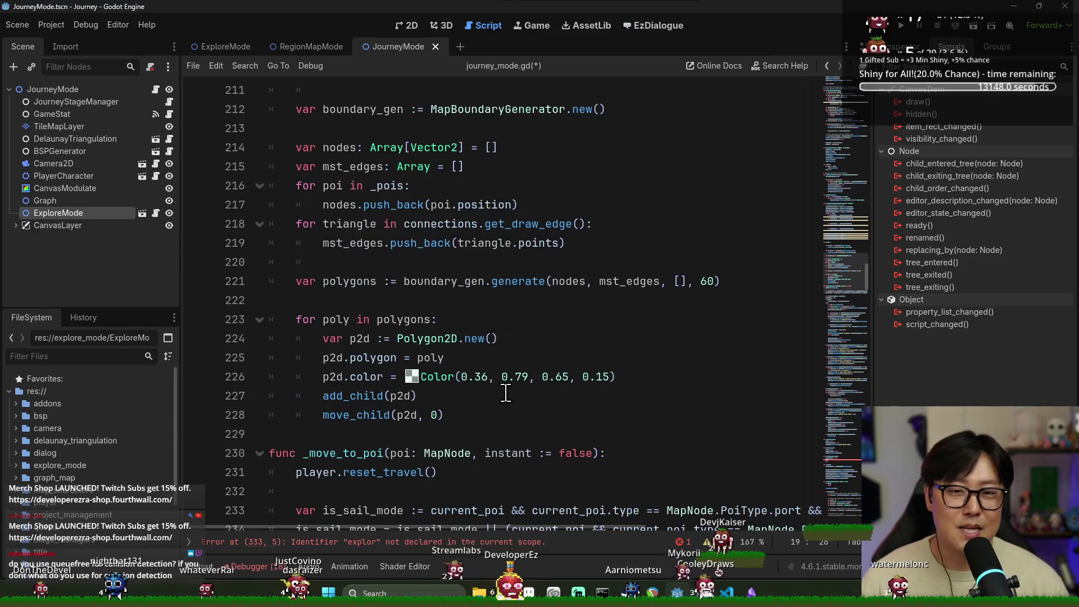
scroll(460, 368, up, 3)
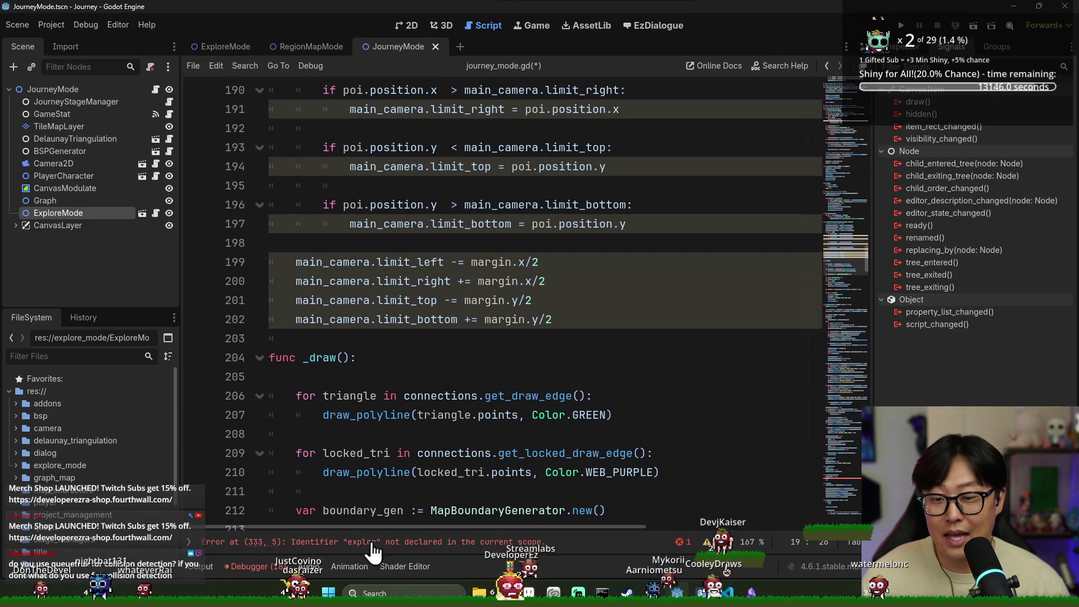
- Set explore_mode.visible = true in _enter_explore_mode, remove pass, and save
click(361, 544)
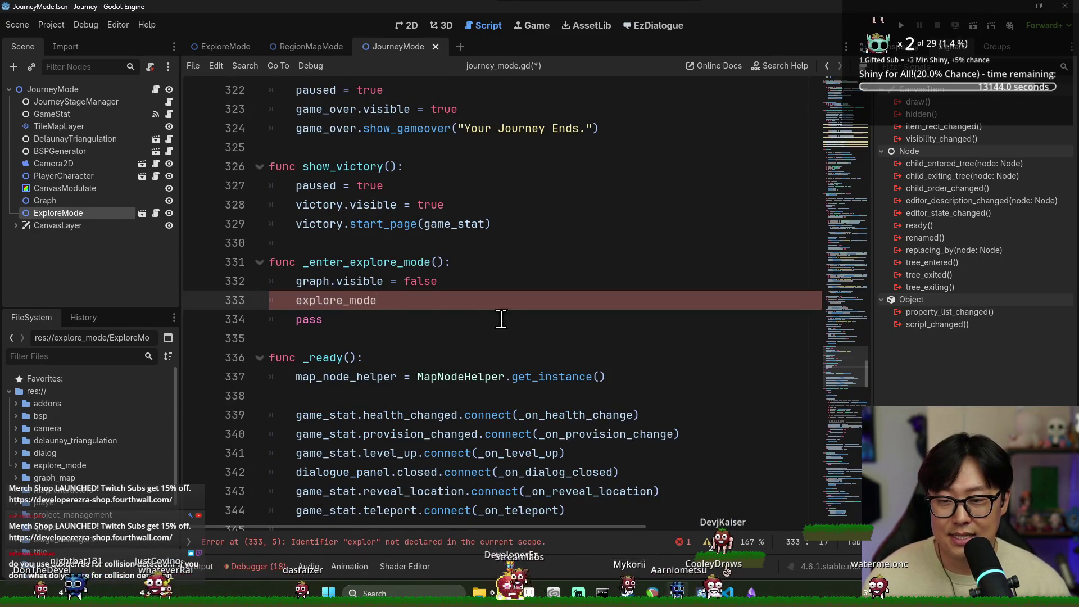
text(.visible = truie)
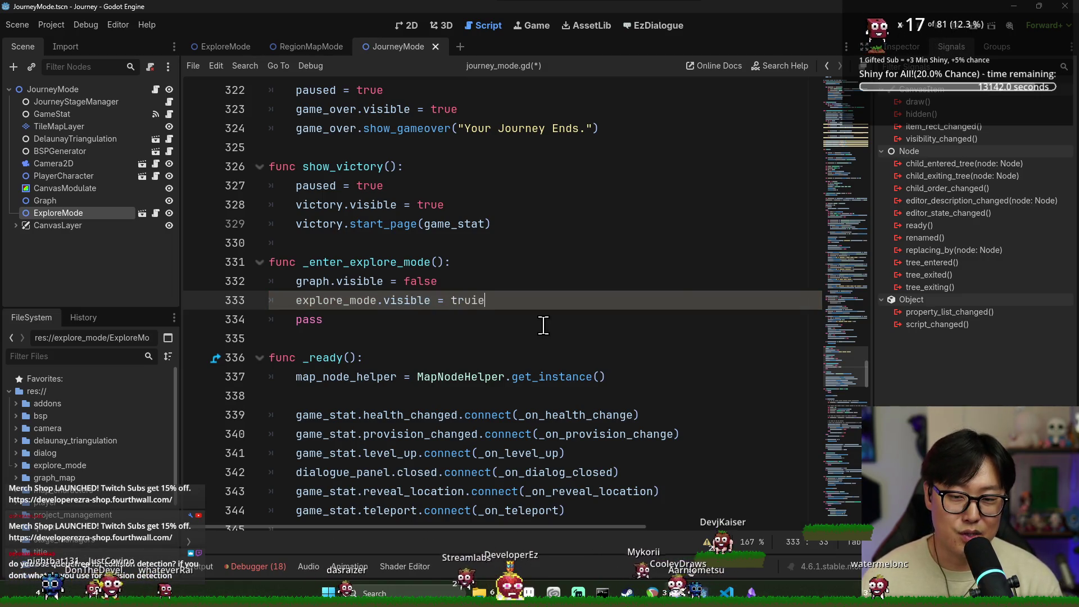
key(BackSpace)
key(BackSpace)
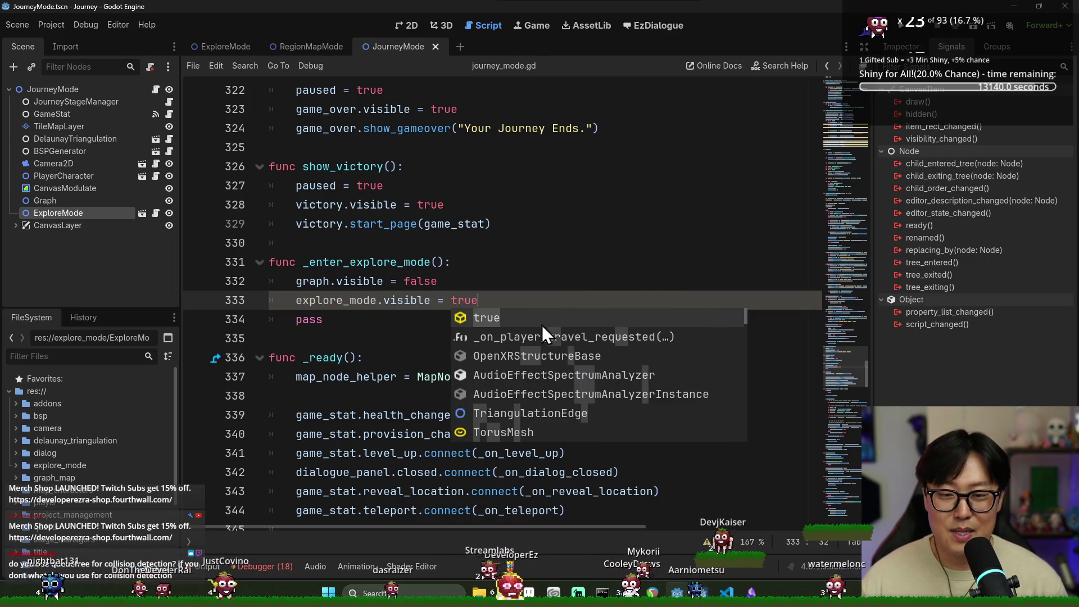
text(e)
key(ctrl+s)
key(shift+Down)
key(BackSpace)
key(ctrl+s)
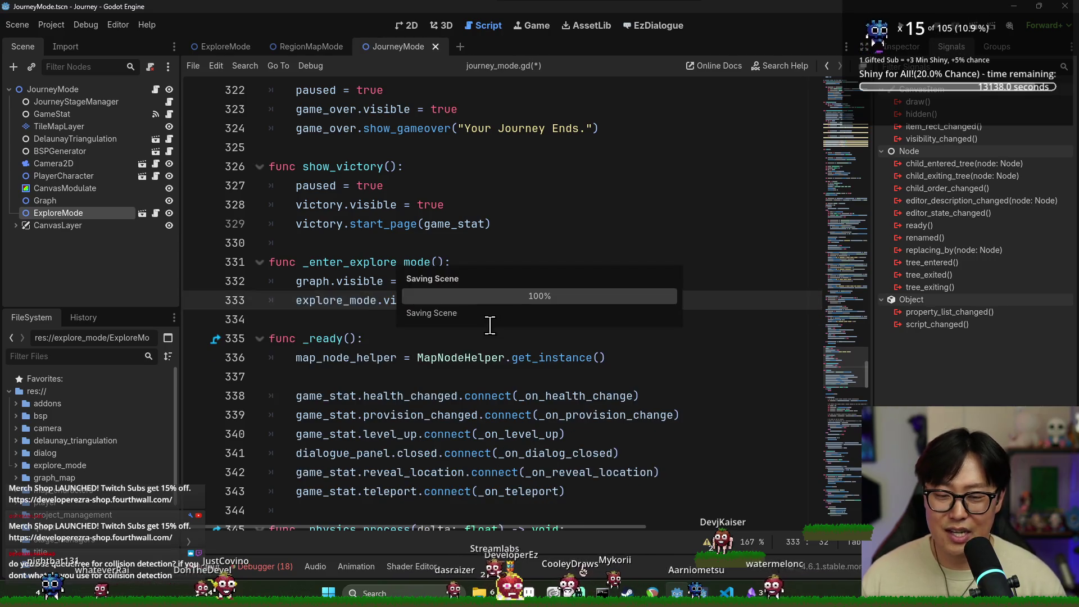
key(ctrl+s)
click(489, 184)
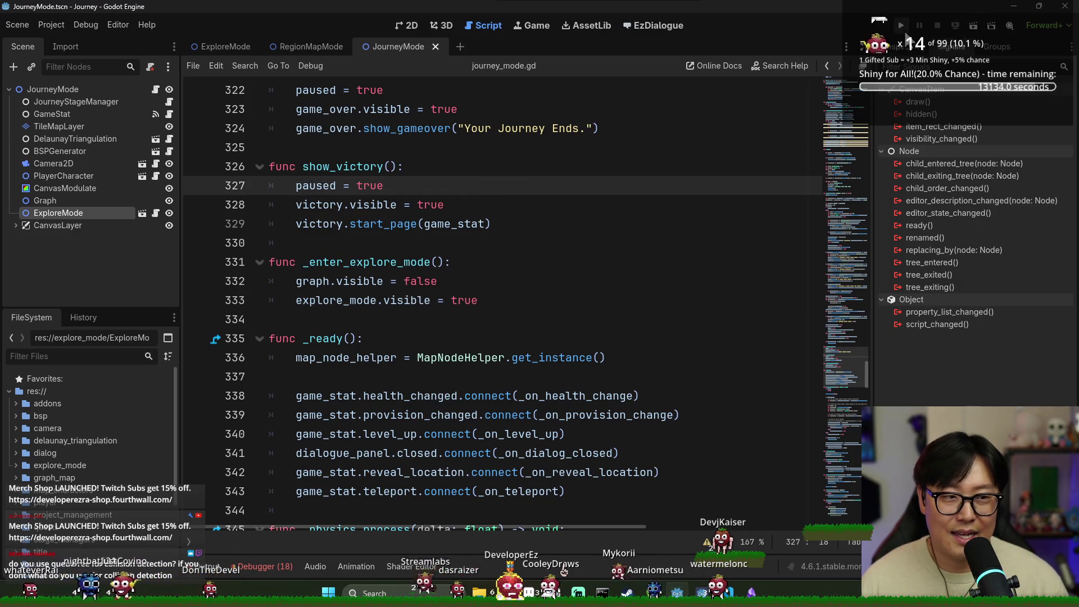
- Run the project with F5 and start a New Game to reach the journey map
key(F5)
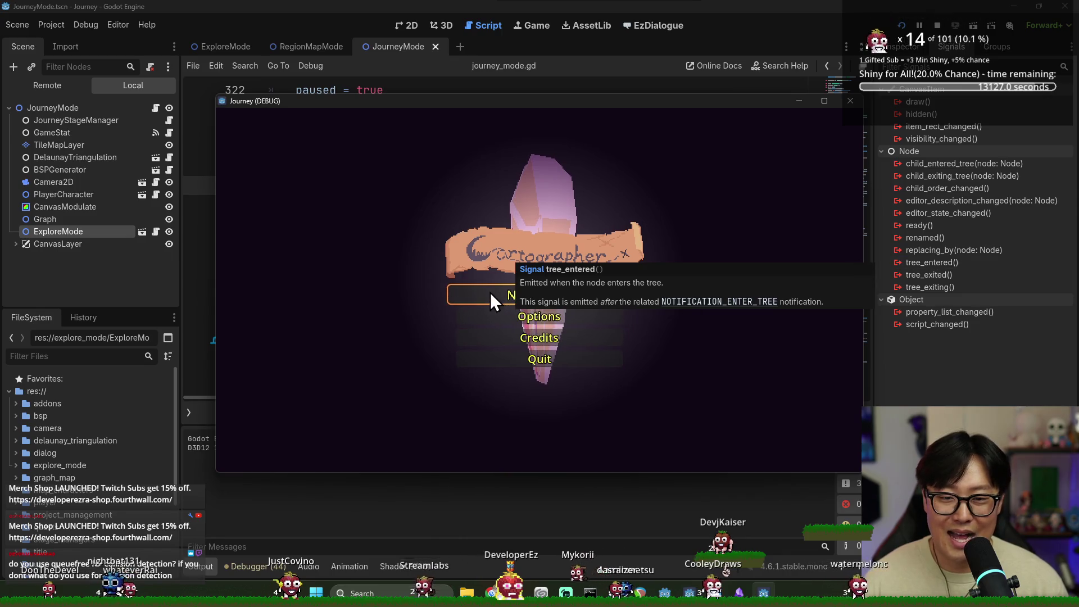
click(490, 294)
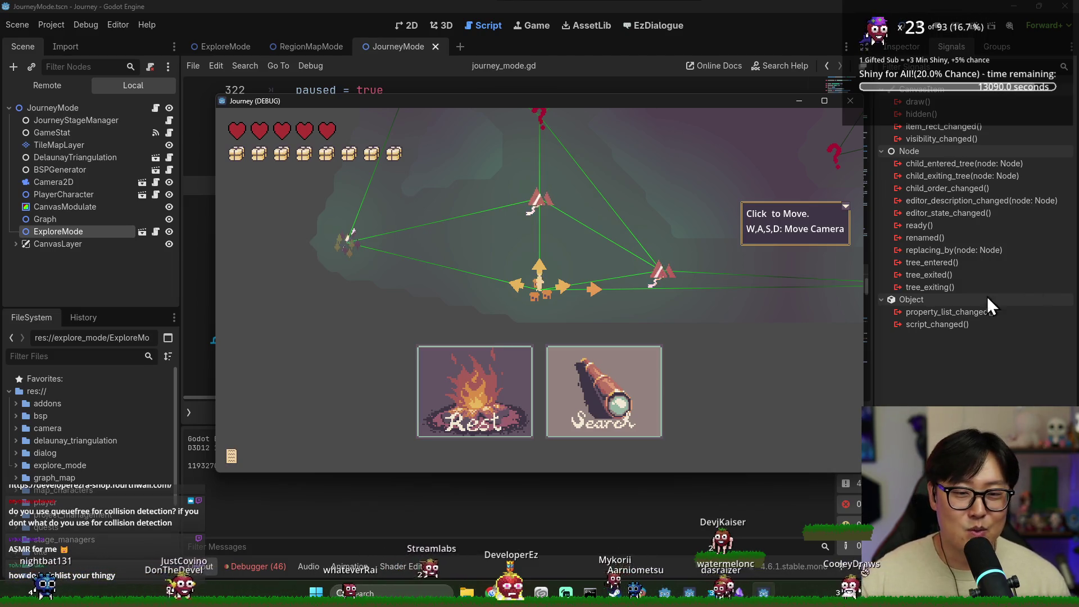
key(alt+Tab)
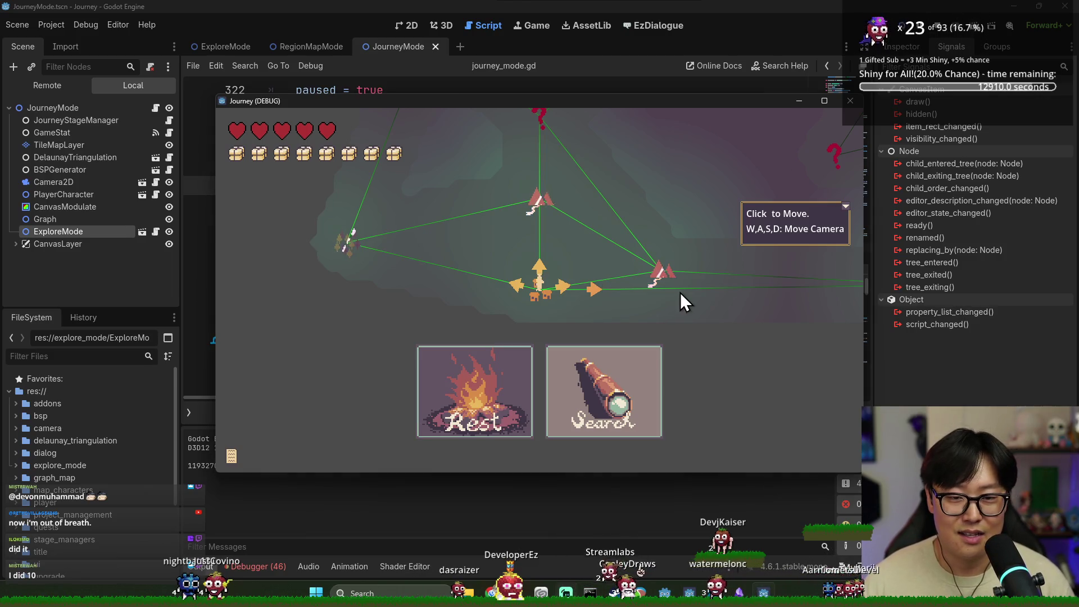
- Dismiss the controls help box and pan around the map with WASD
key(w)
key(d)
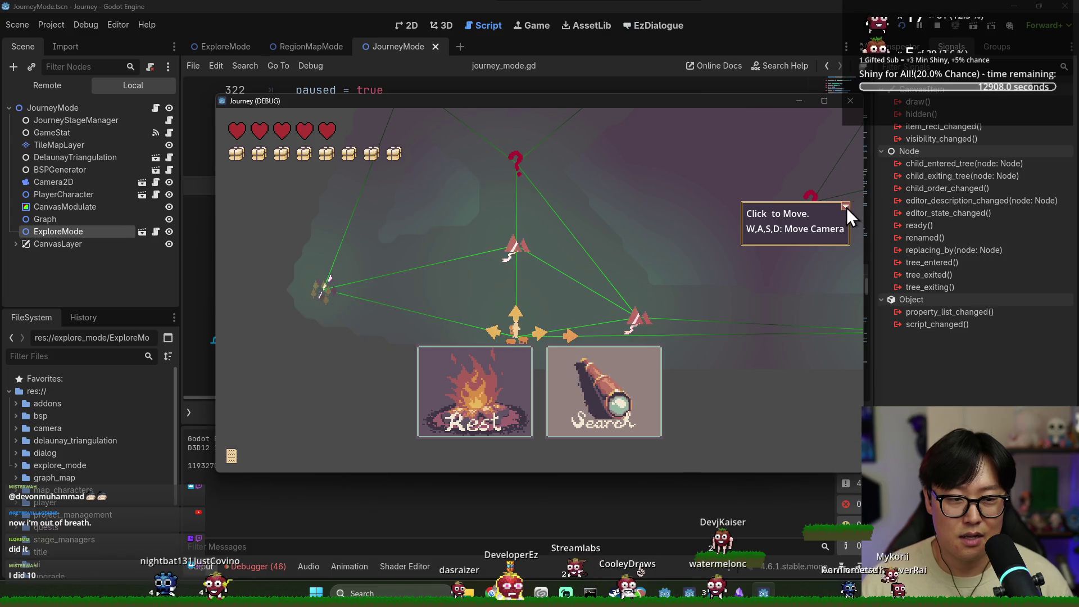
click(846, 207)
key(w)
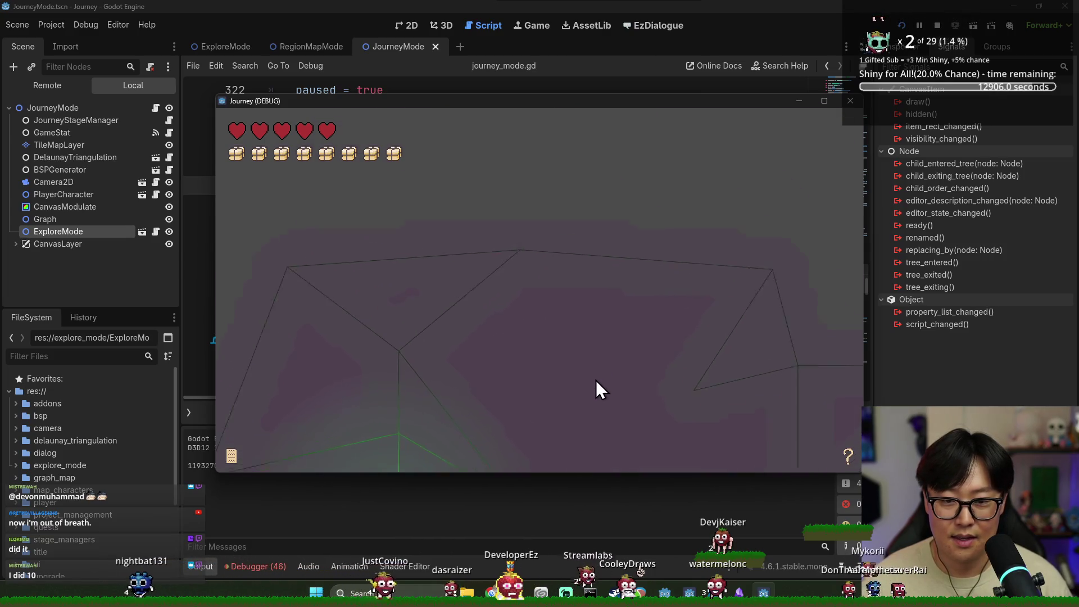
key(d)
key(w)
key(s)
key(d)
key(w)
key(d)
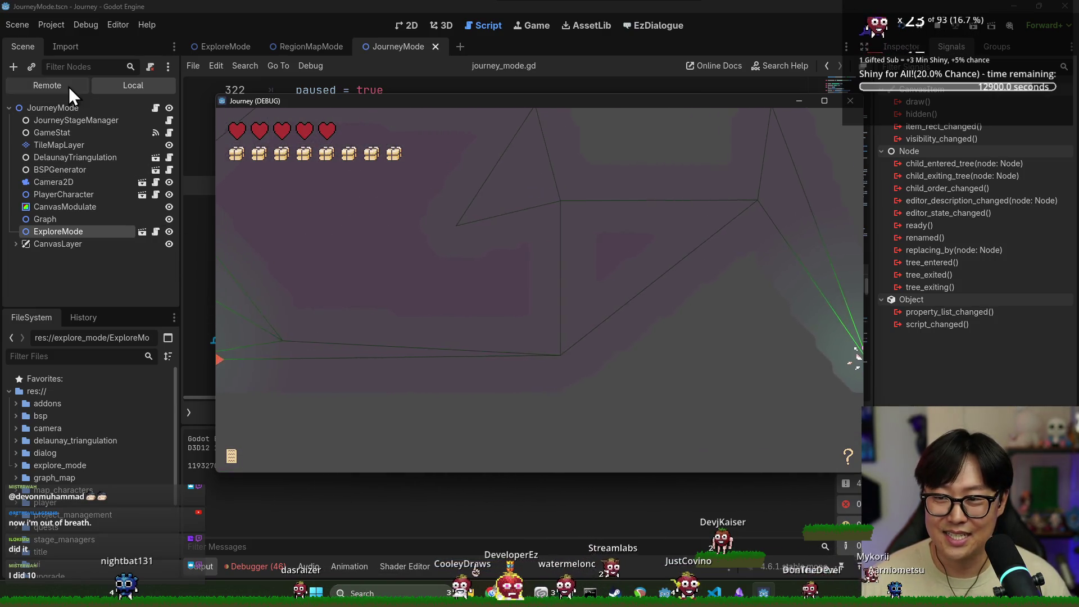
- Inspect the live Remote scene tree, then stop the game with F8
click(69, 86)
click(15, 118)
key(F8)
click(449, 205)
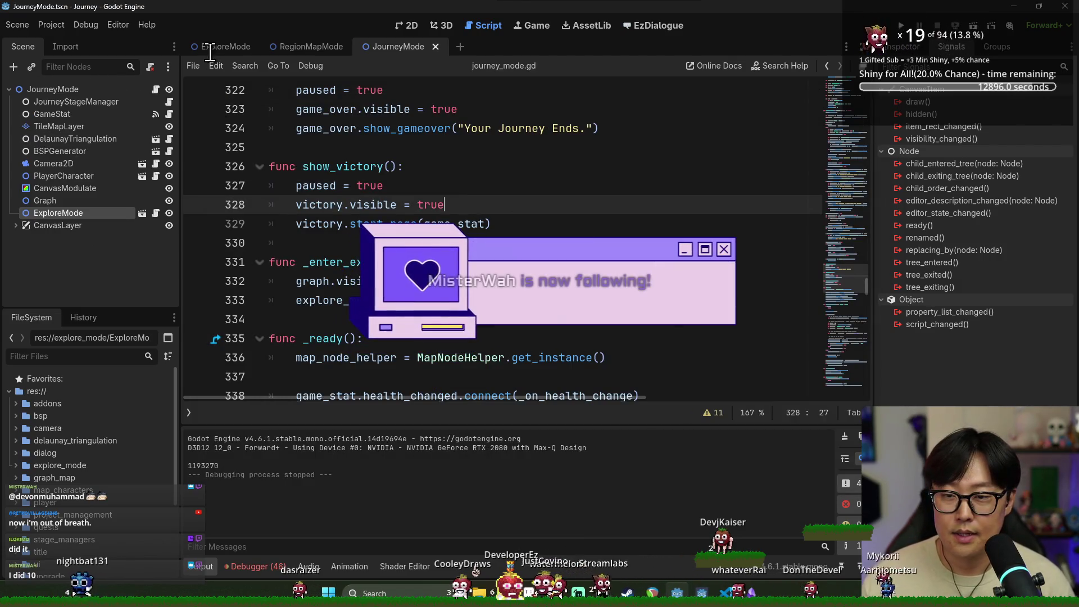
scroll(505, 242, down, 5)
- Search the script for '_explore' to reach the _enter_explore_mode definition
scroll(506, 242, down, 8)
click(393, 262)
scroll(393, 261, down, 4)
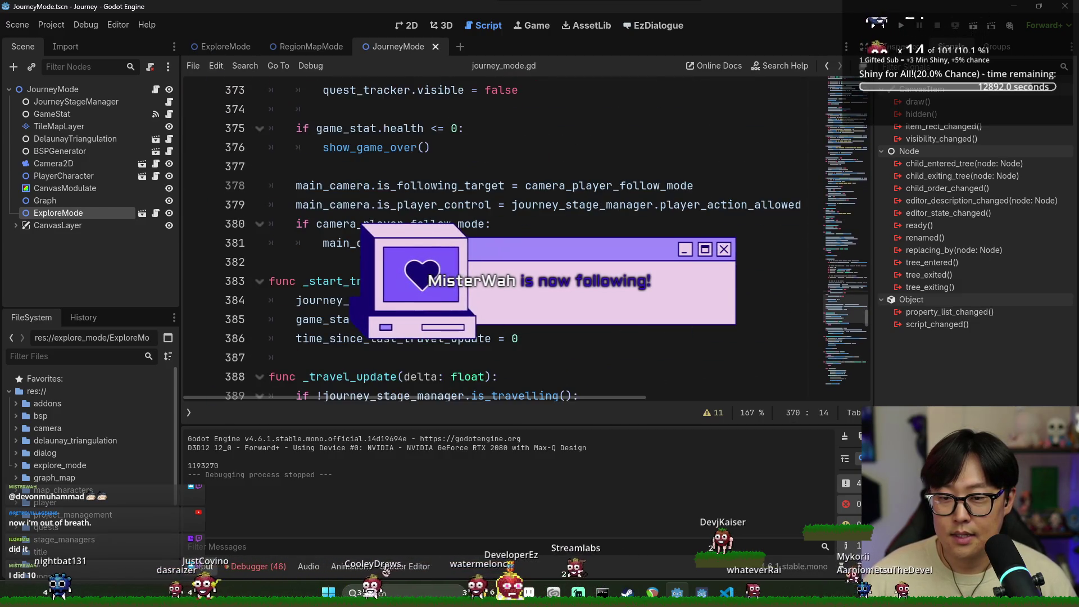
scroll(393, 262, down, 5)
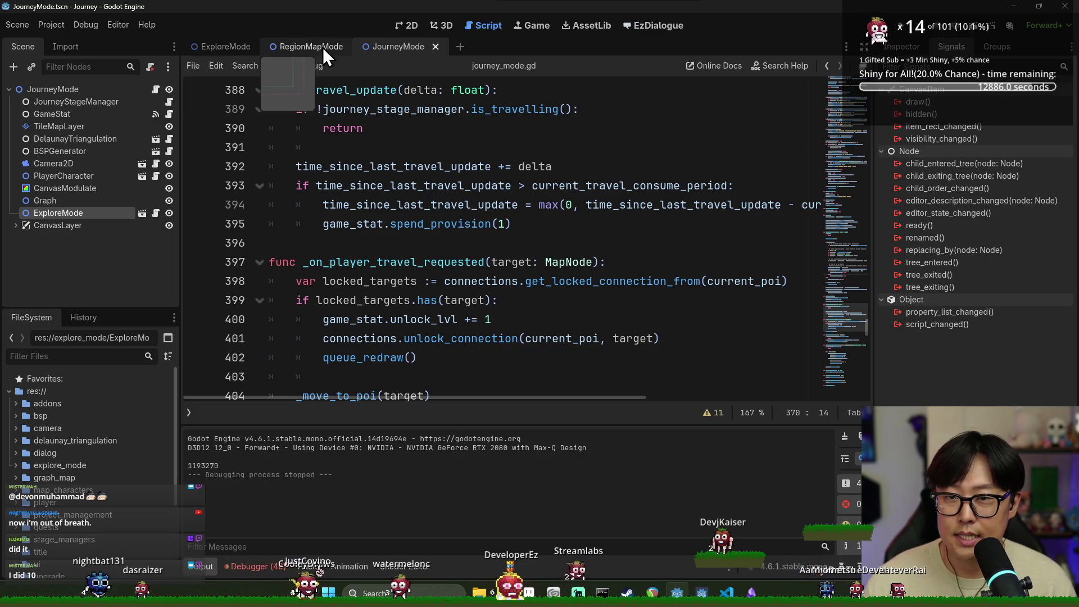
click(381, 298)
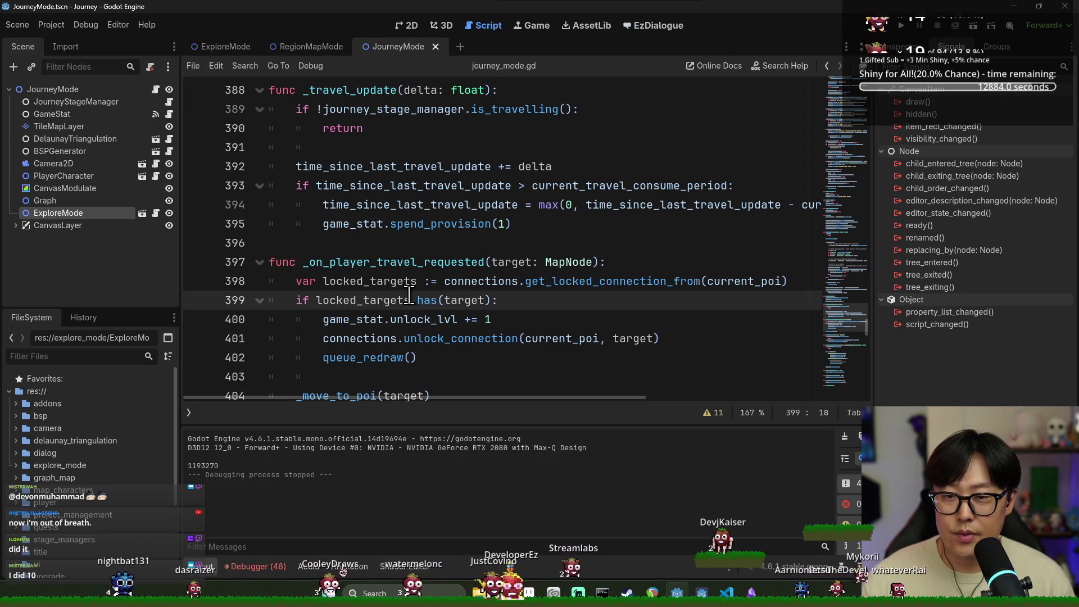
key(ctrl+f)
text(_explore)
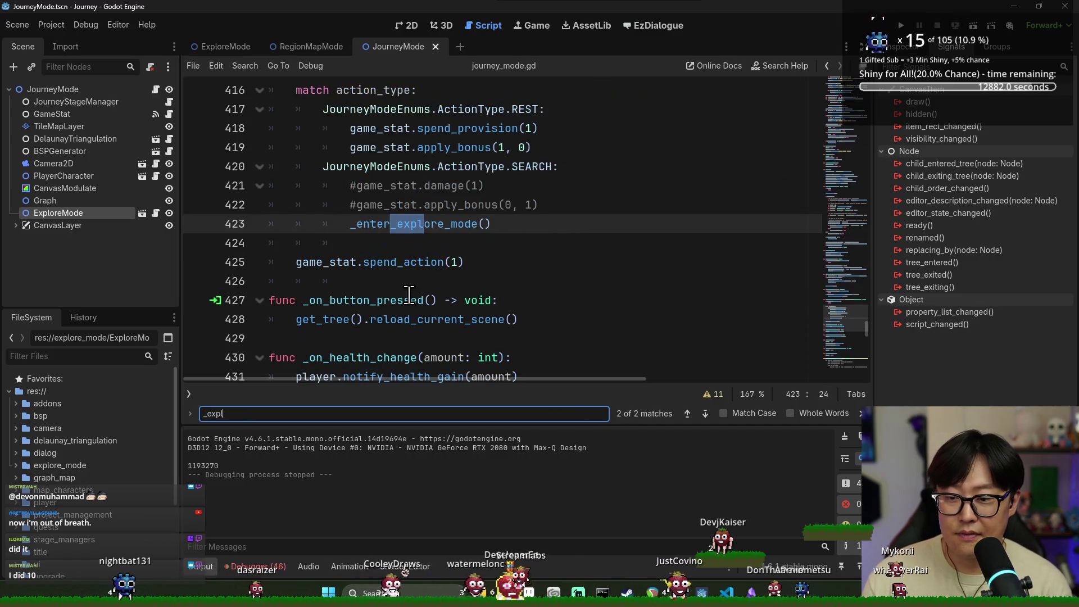
ctrl+click(388, 225)
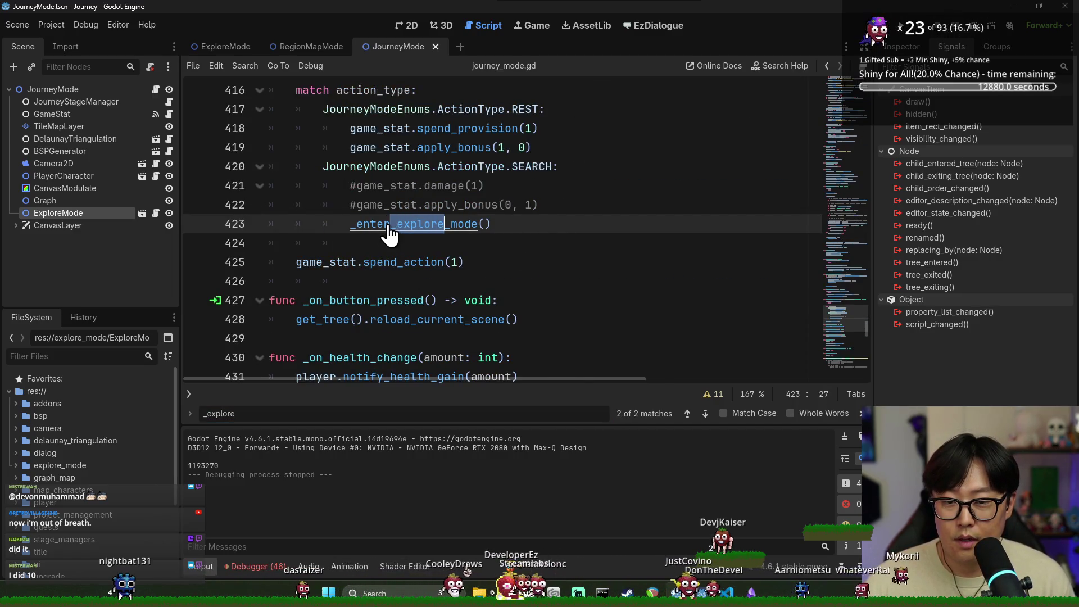
- Add explore_mode.start() below line 333, save, and relaunch the game with F5
double_click(340, 263)
click(491, 272)
key(Return)
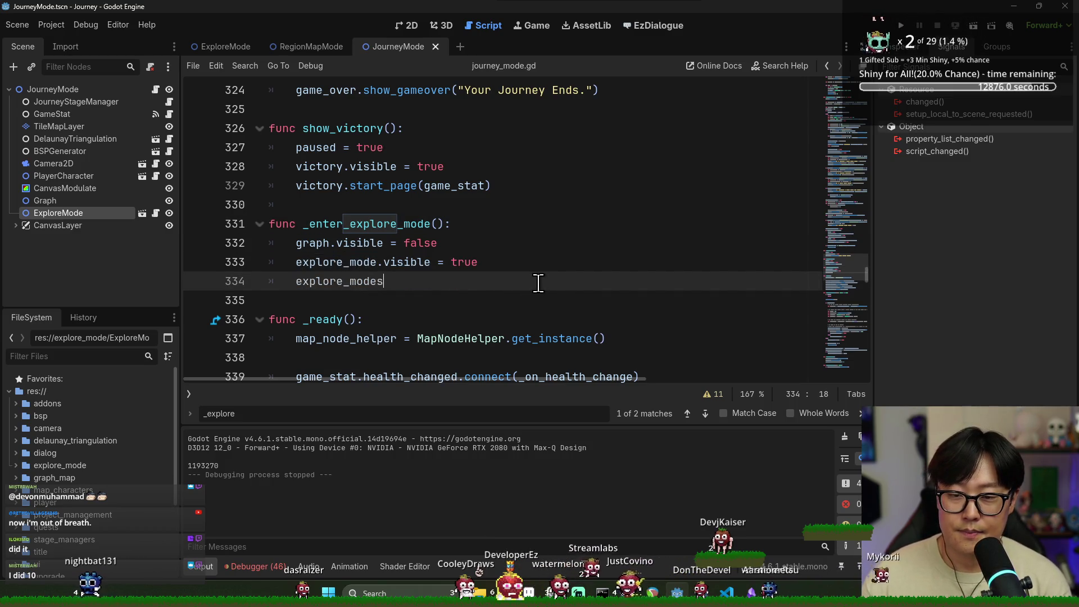
key(BackSpace)
key(BackSpace)
key(BackSpace)
text(t)
key(Return)
key(ctrl+s)
click(523, 261)
click(902, 27)
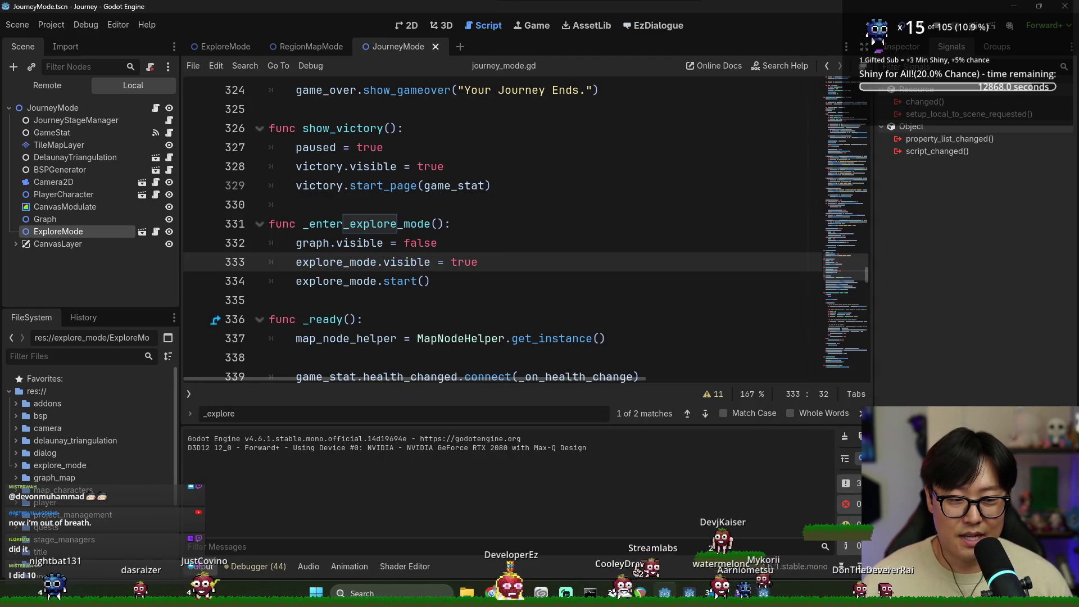
key(F5)
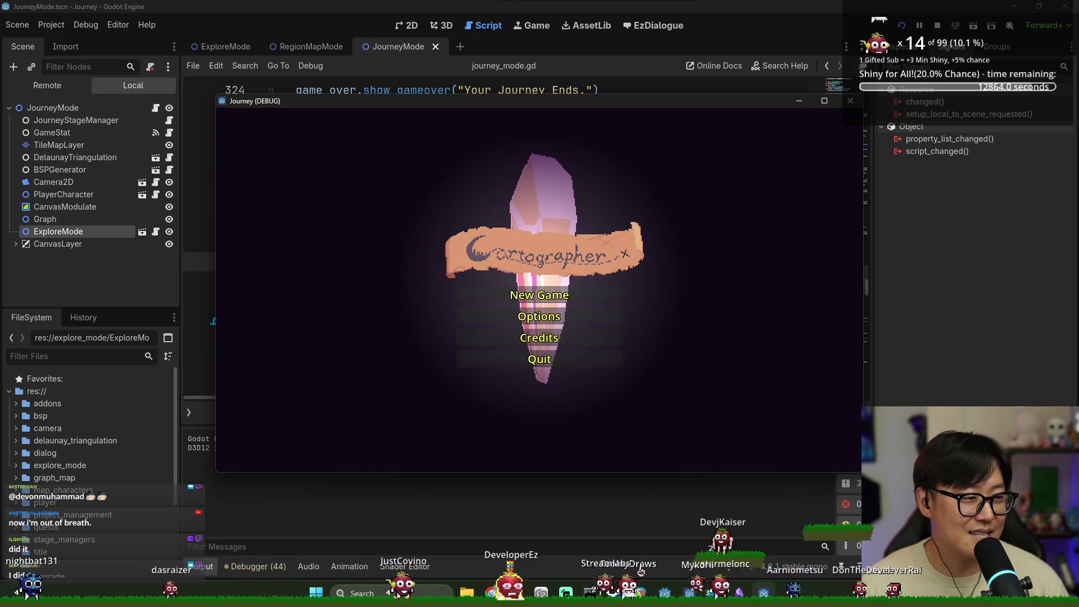
- Start a new game, pick a camp option to check the map, then stop and save
click(585, 289)
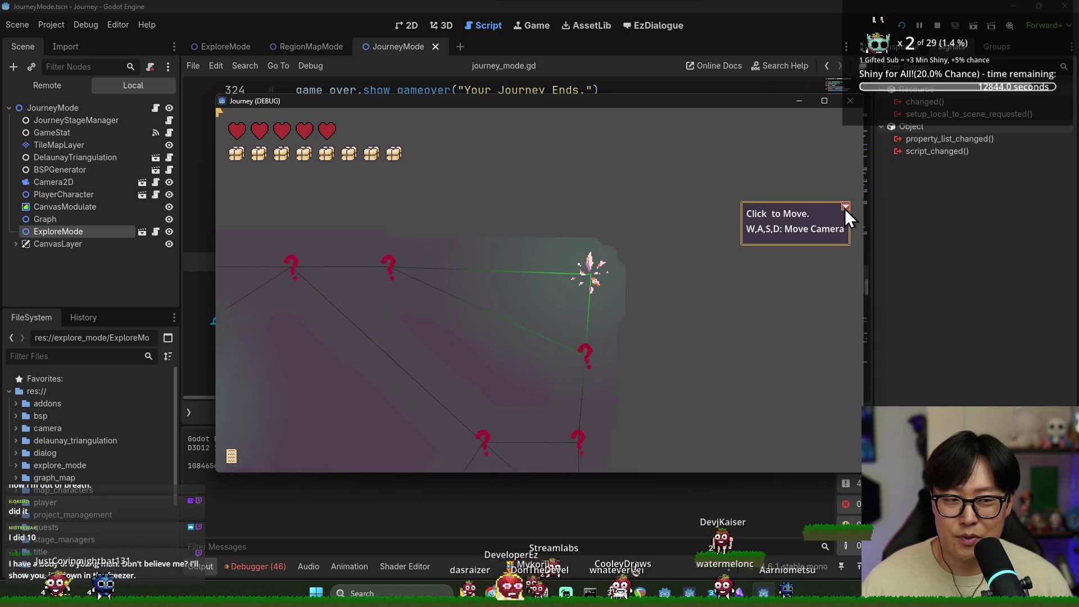
click(845, 207)
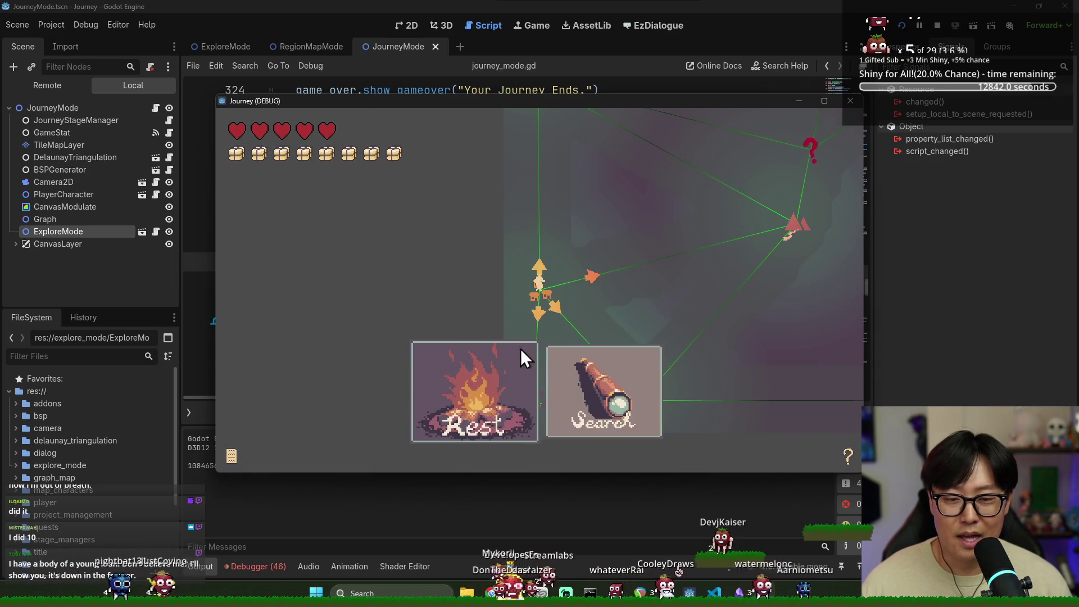
click(552, 419)
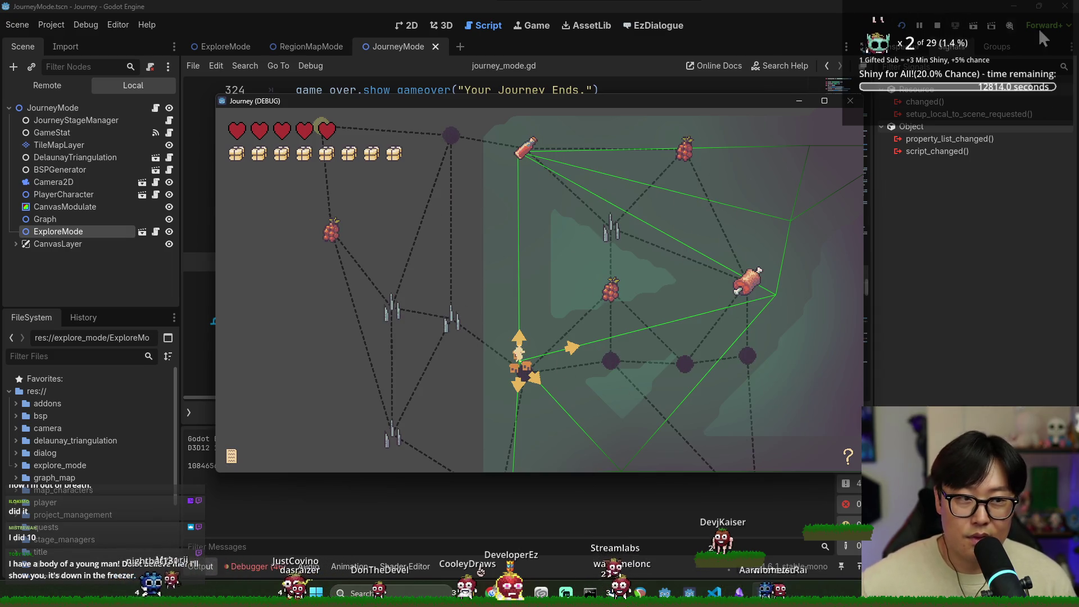
click(937, 26)
click(526, 222)
key(ctrl+s)
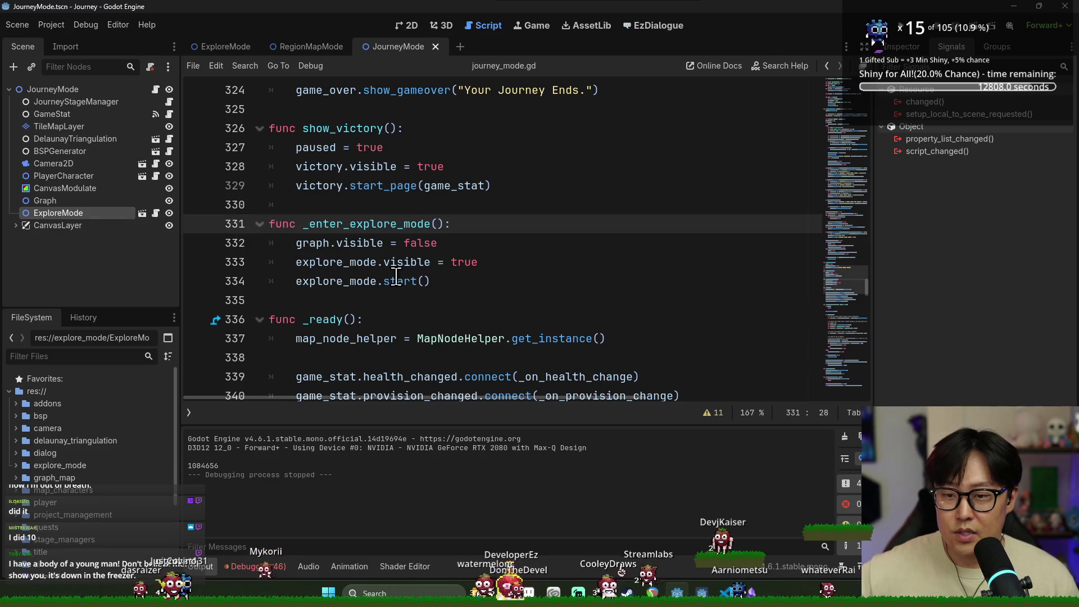
- Find _draw() in journey_mode.gd, add a new line inside it, and save
click(472, 185)
key(ctrl+f)
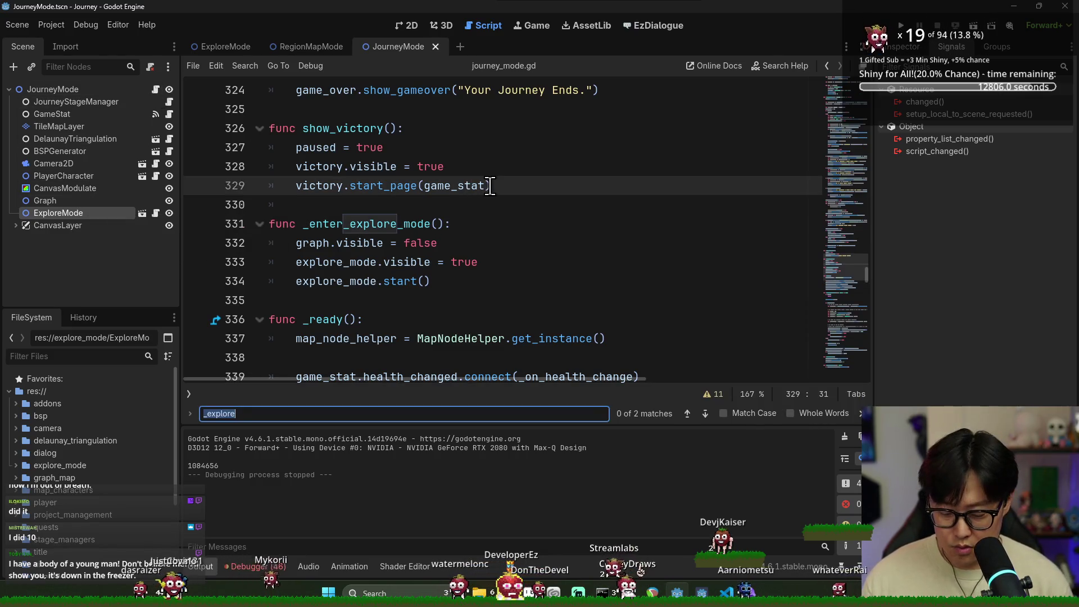
text(_draw())
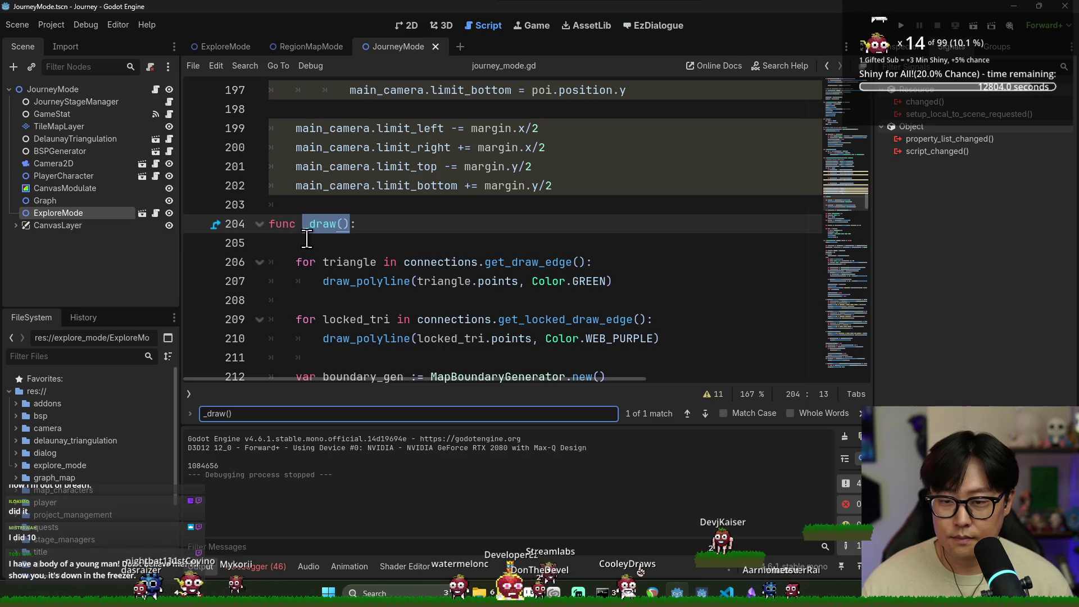
click(371, 224)
scroll(292, 225, down, 2)
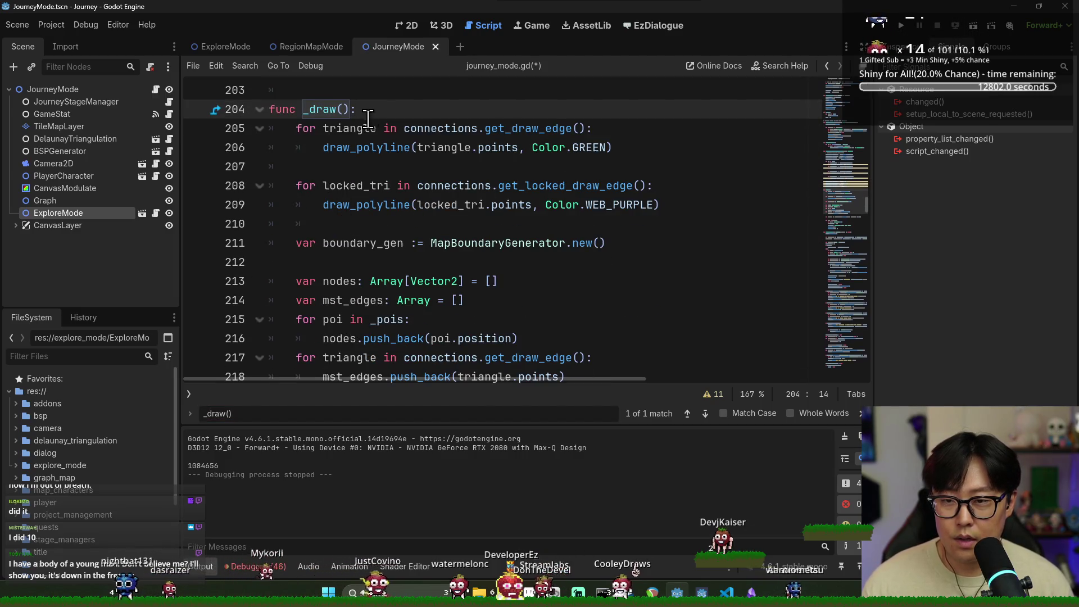
key(Return)
key(ctrl+s)
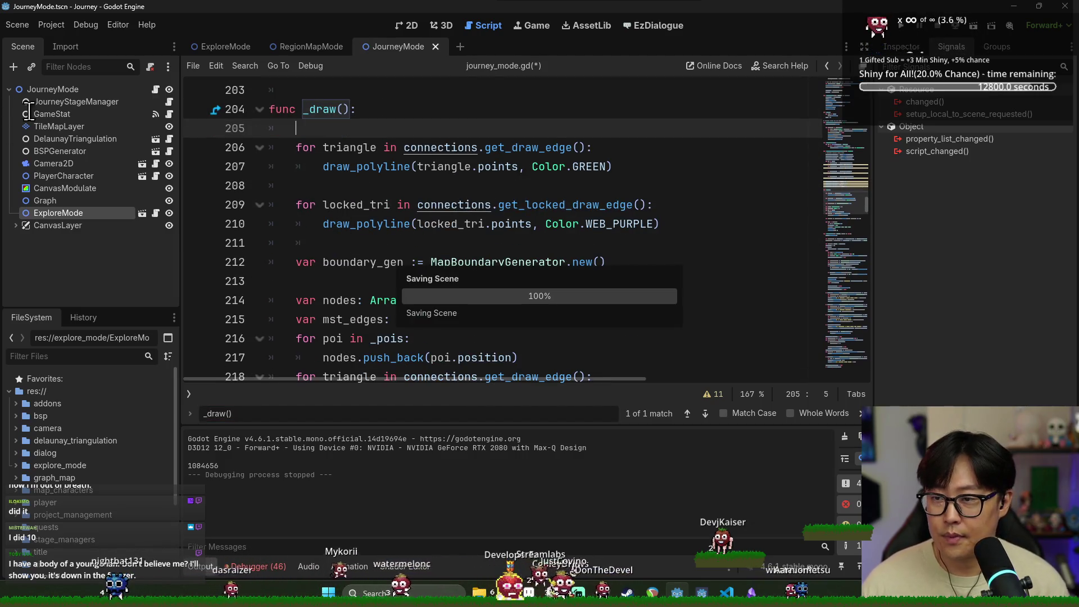
- Declare var in_explore_mode: bool = false in journey_stage.gd on line 7 and save
click(168, 104)
scroll(321, 158, up, 2)
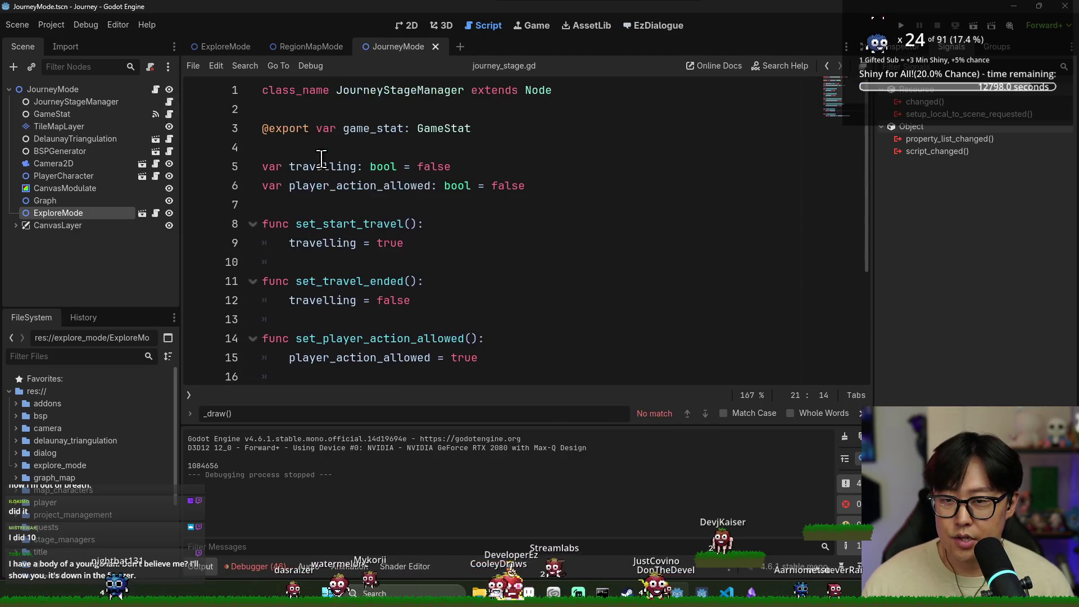
click(312, 166)
click(581, 187)
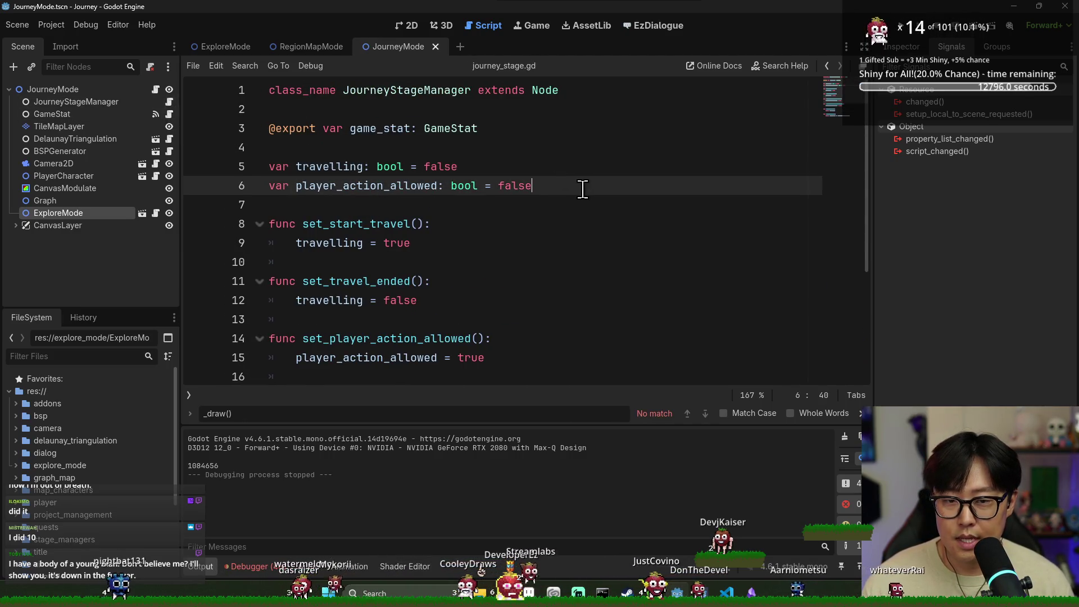
key(Return)
text(var in_explo)
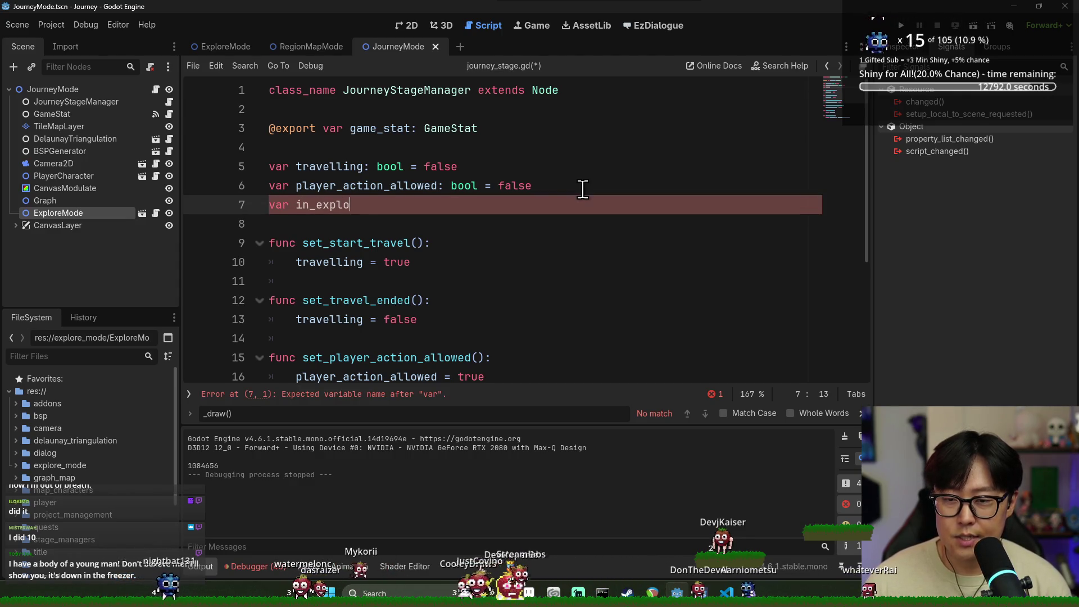
text(re_mode: bool = false)
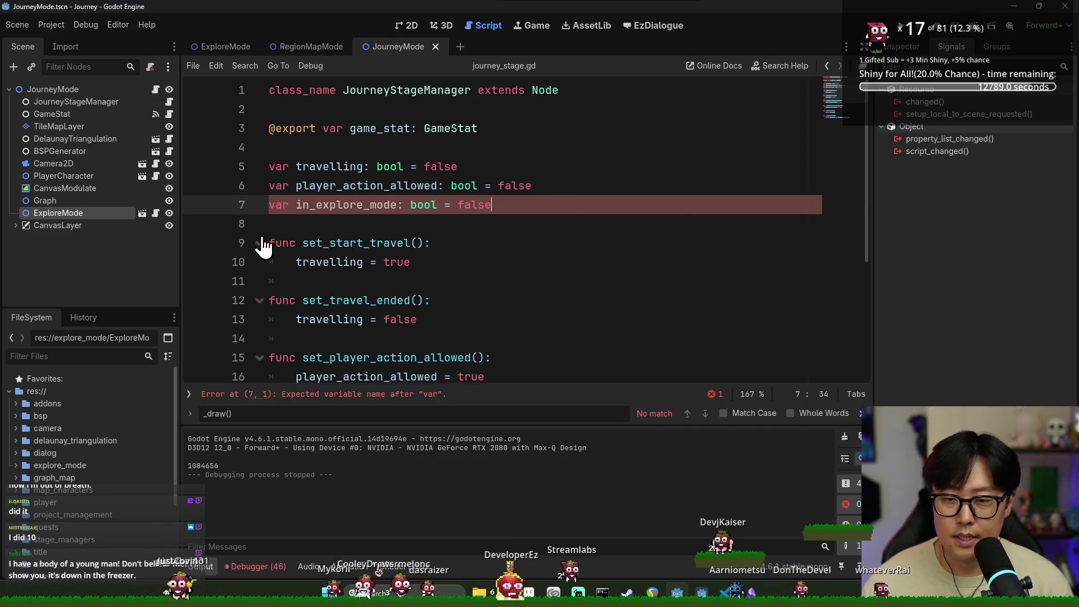
key(ctrl+s)
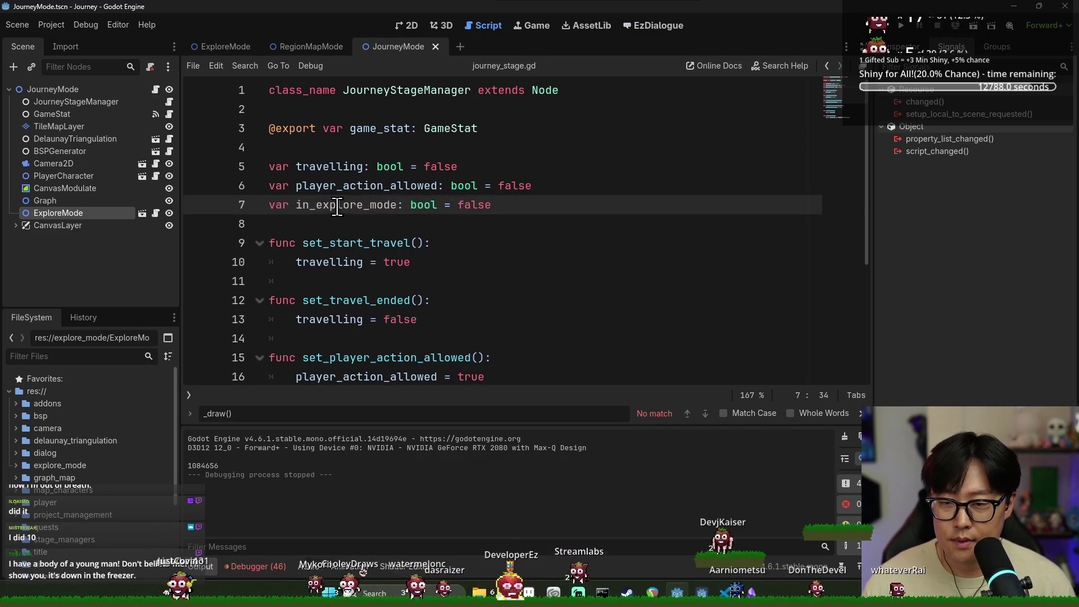
click(155, 90)
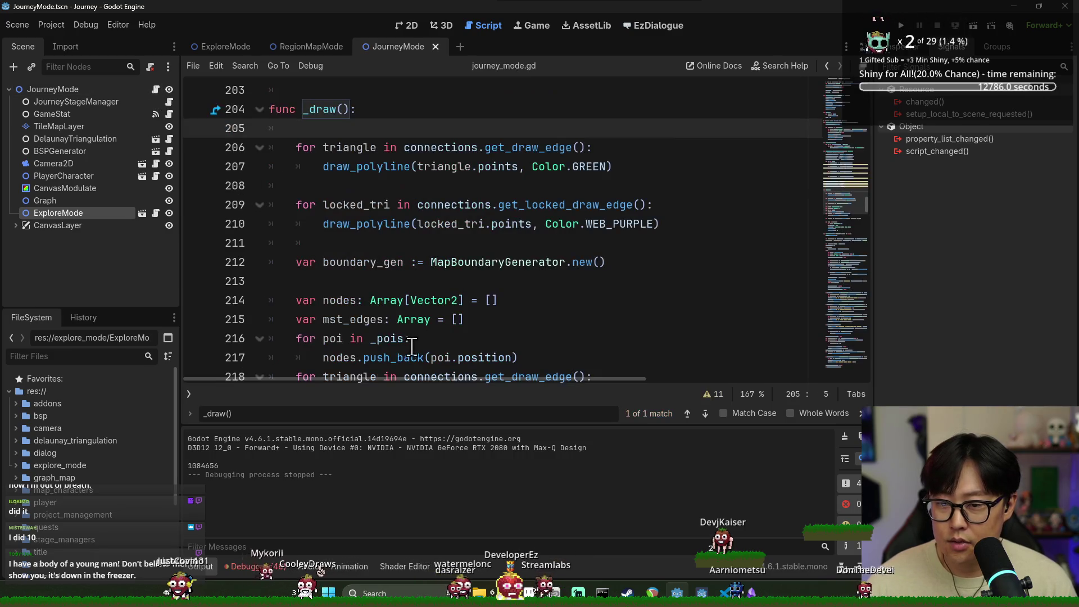
- Find _enter_explore_mode with a '_explore' search and insert a blank line before explore_mode.start()
click(385, 319)
key(ctrl+f)
text(_explore)
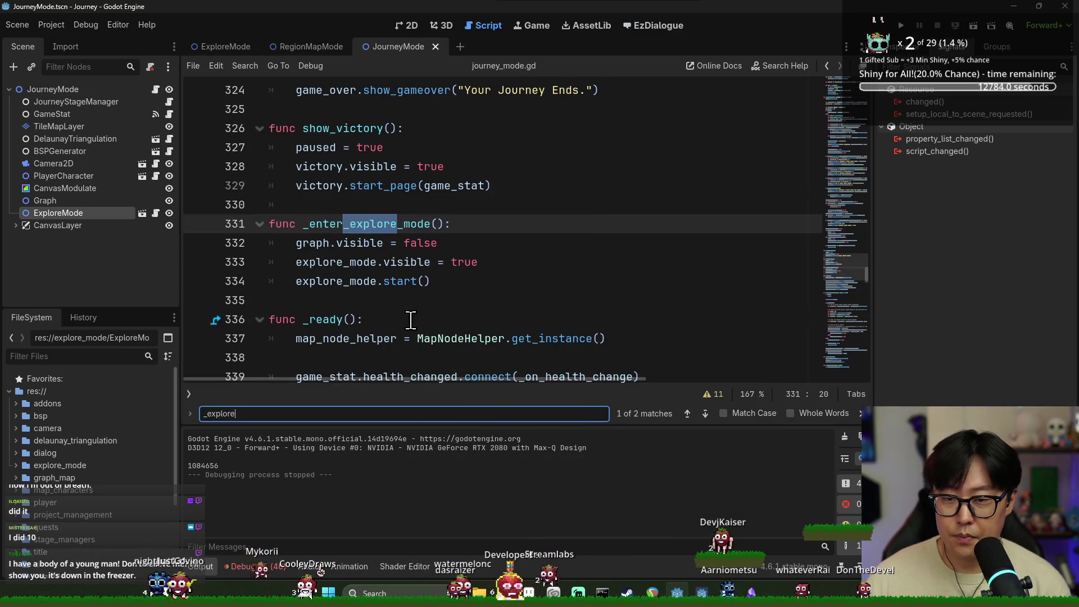
click(450, 286)
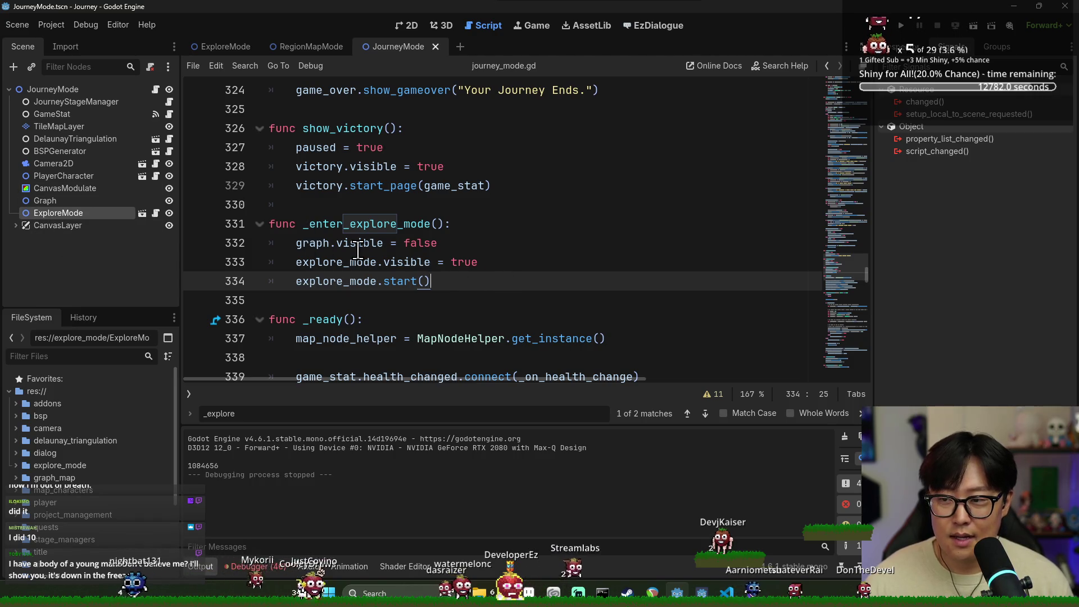
mouse_move(358, 250)
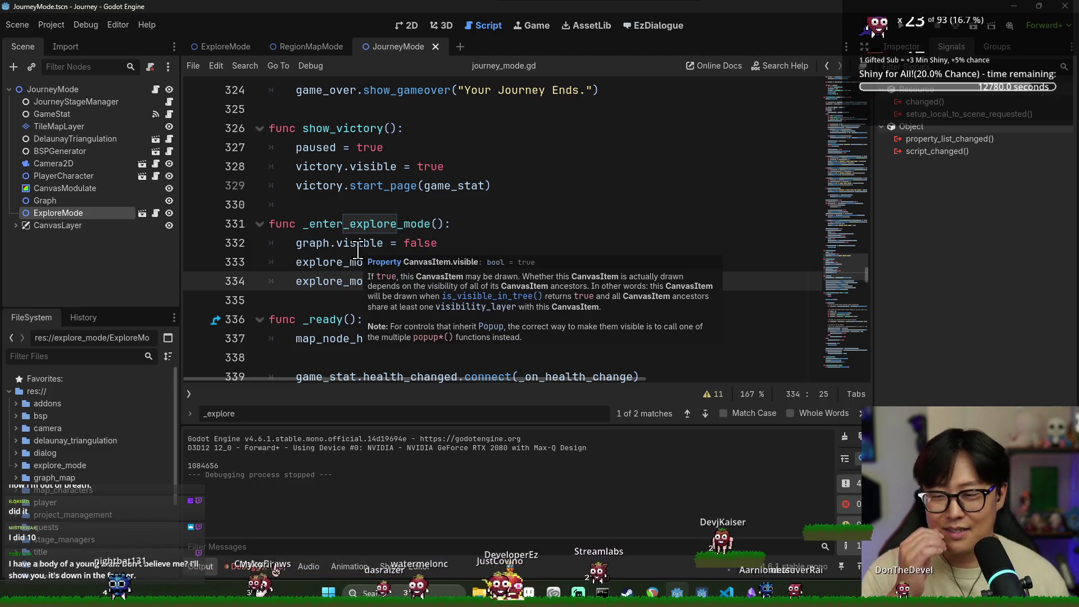
click(451, 223)
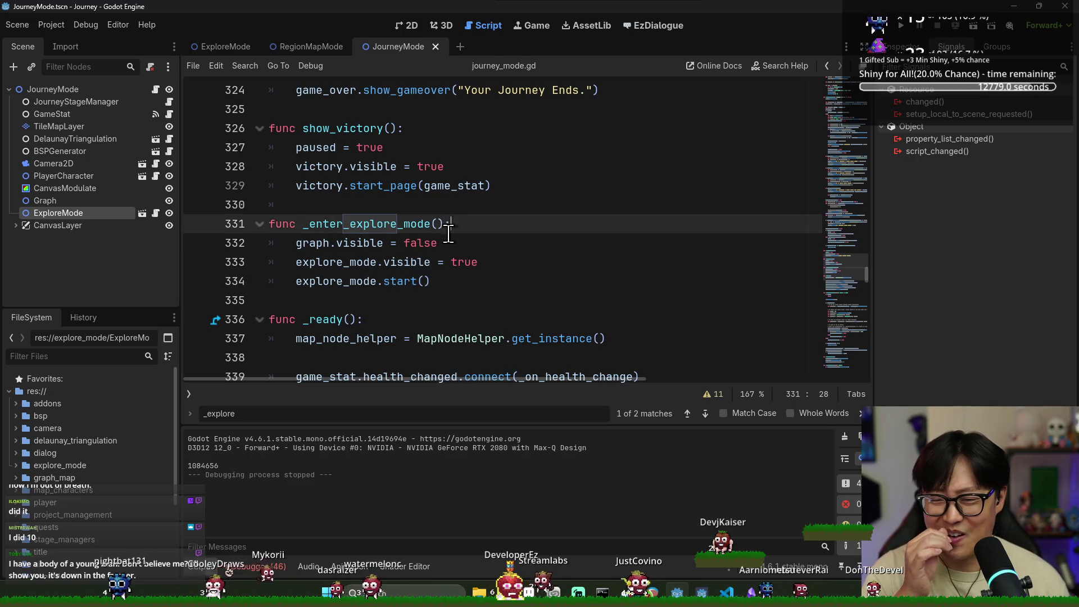
click(452, 286)
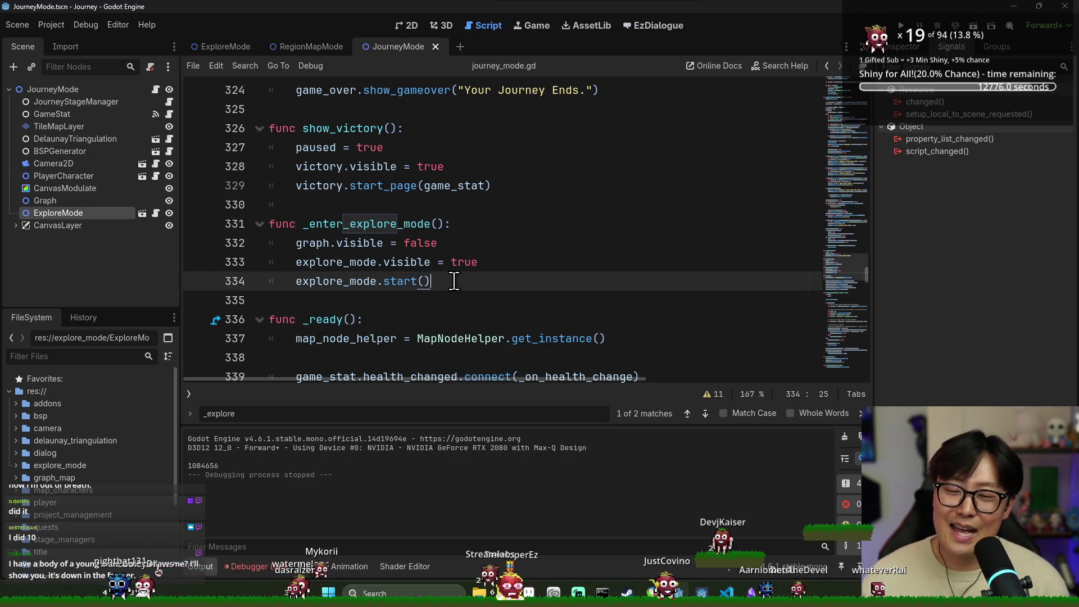
key(ctrl+shift+Return)
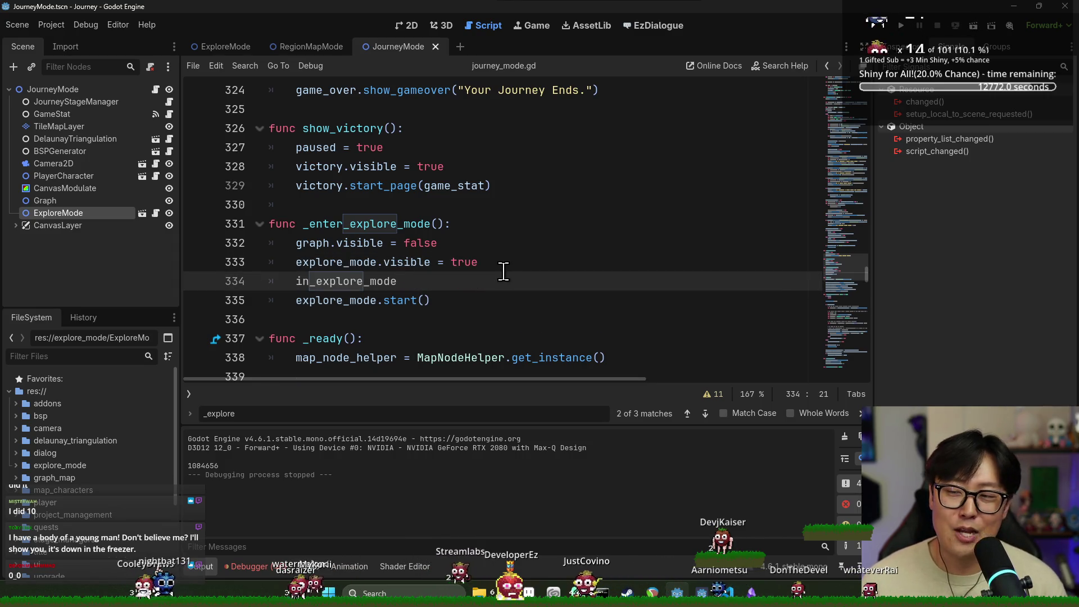
key(Home)
- Write 'journey_stage_manager.in_explore_mode = true' on the new line after checking the flag name, then save
text(jour)
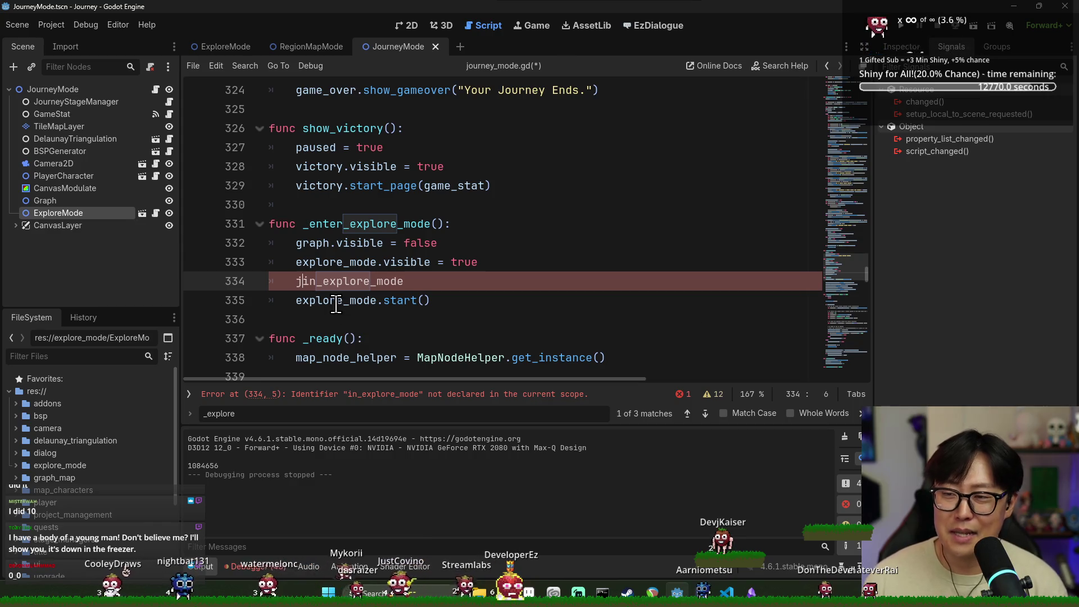
text(e)
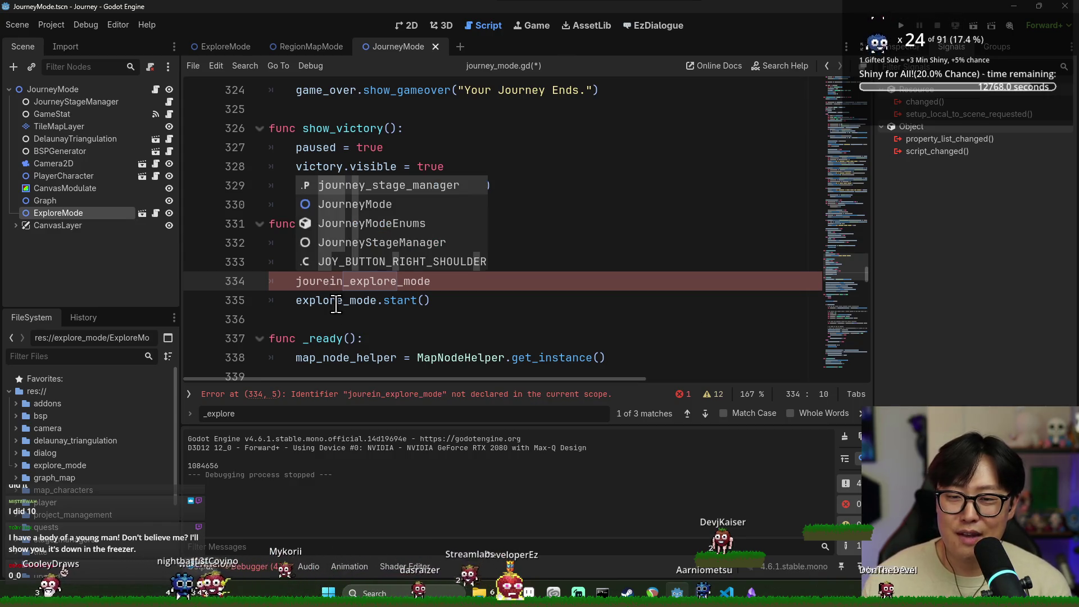
key(Tab)
text(.)
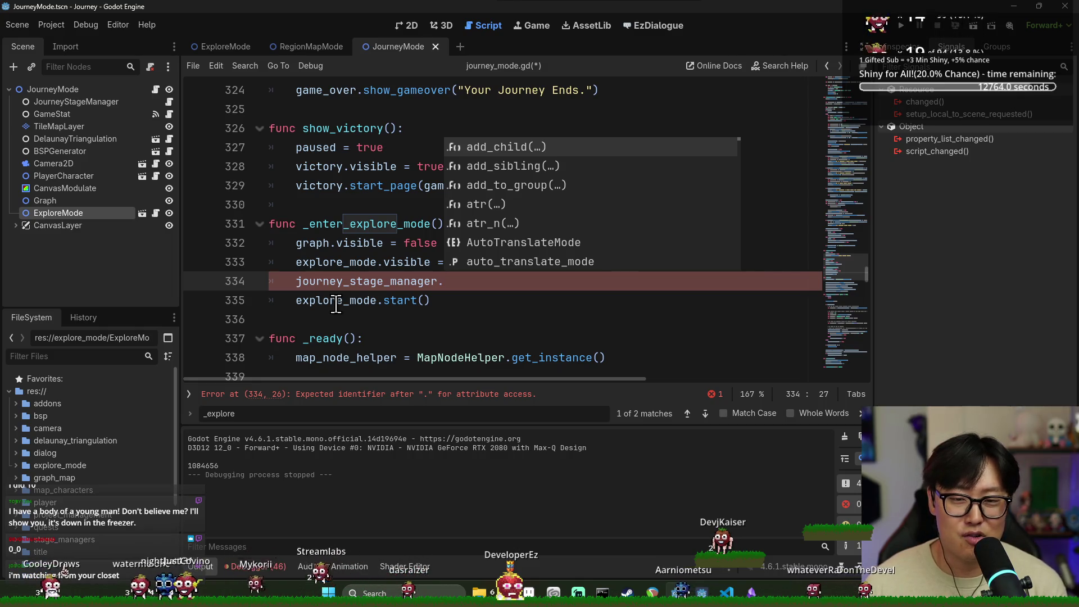
scroll(513, 232, down, 13)
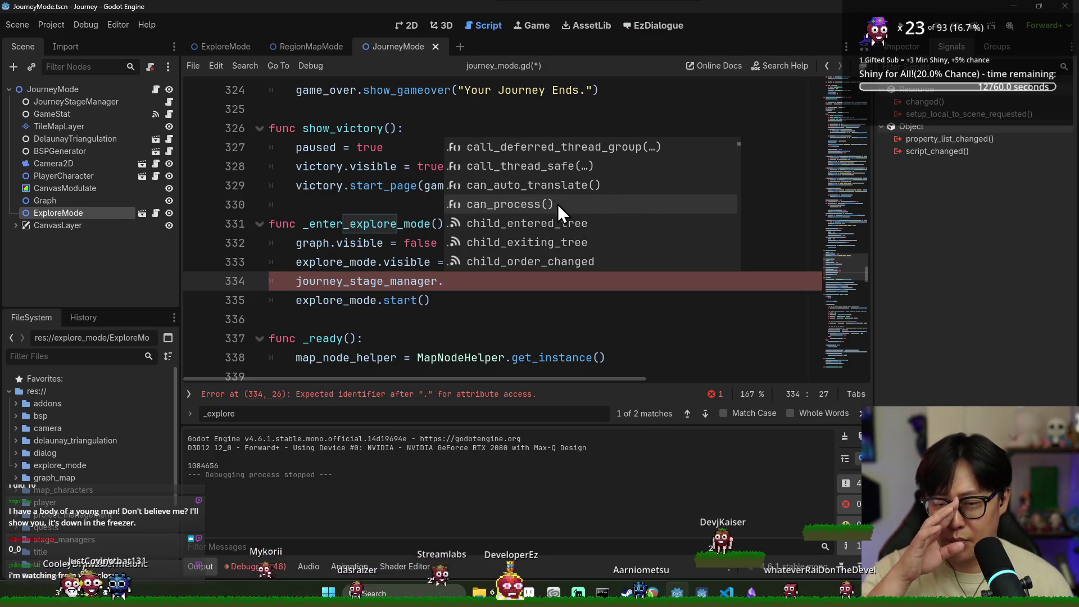
scroll(548, 199, down, 3)
scroll(562, 225, down, 5)
scroll(560, 247, down, 6)
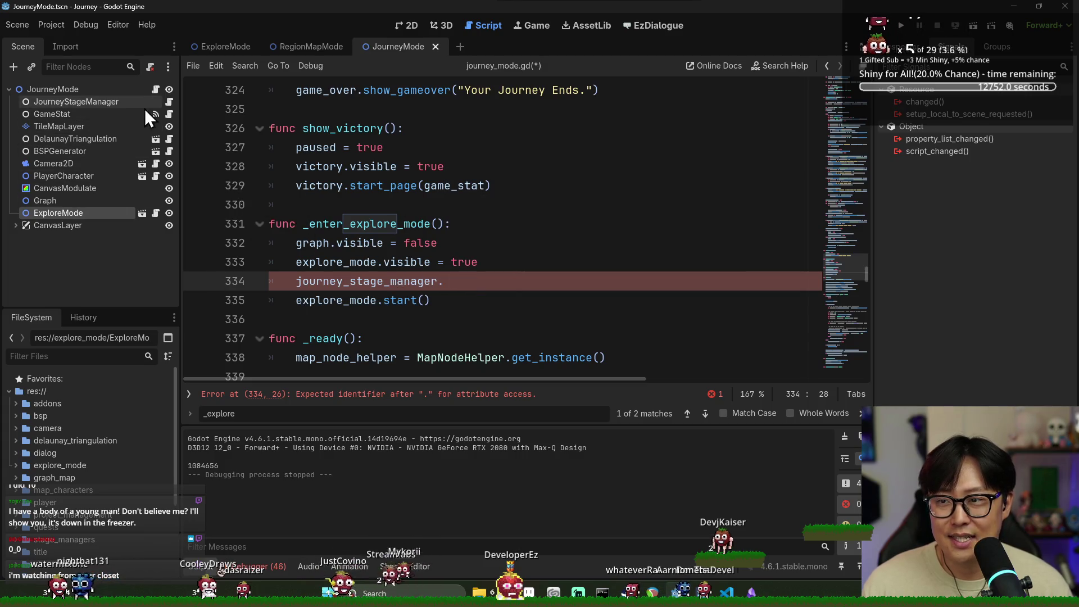
click(168, 104)
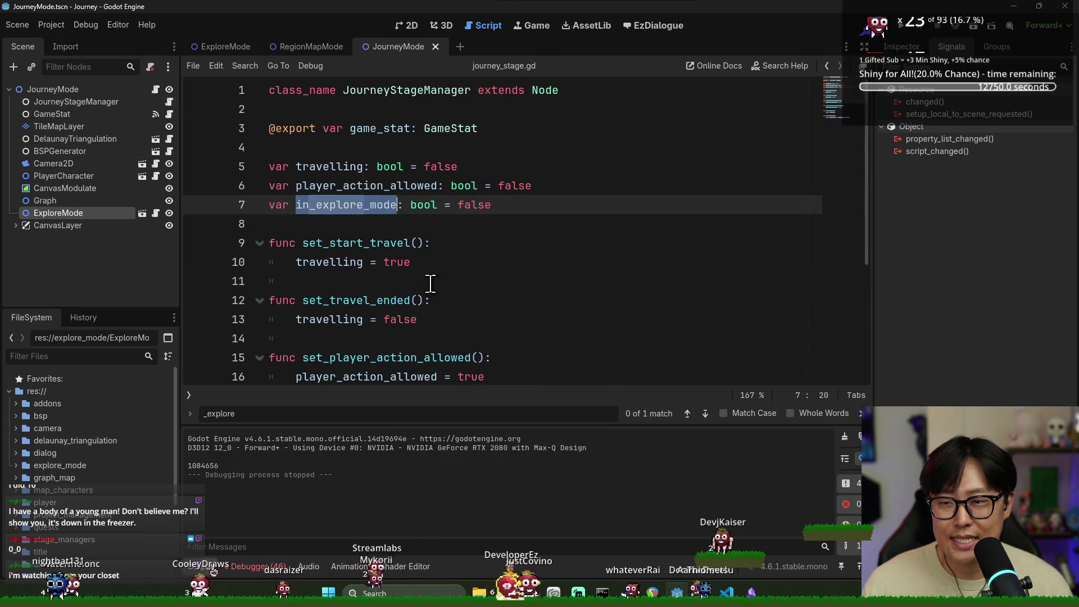
key(alt+Left)
text(in_explore_mode )
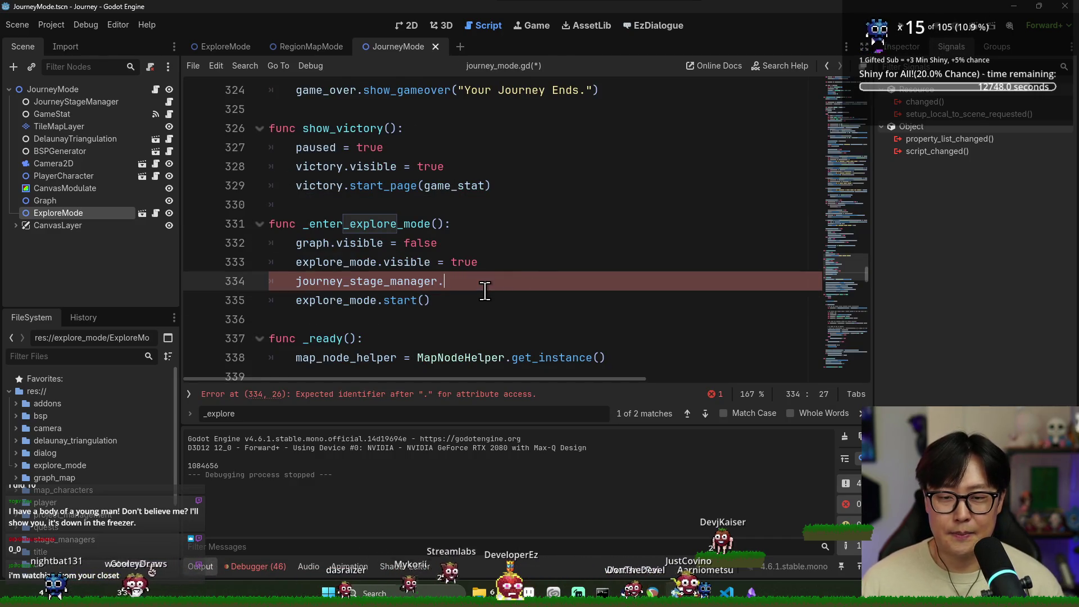
text(= true)
key(ctrl+s)
- Tidy the blank line after the flag assignment and save journey_mode.gd again
double_click(349, 281)
click(604, 274)
key(Return)
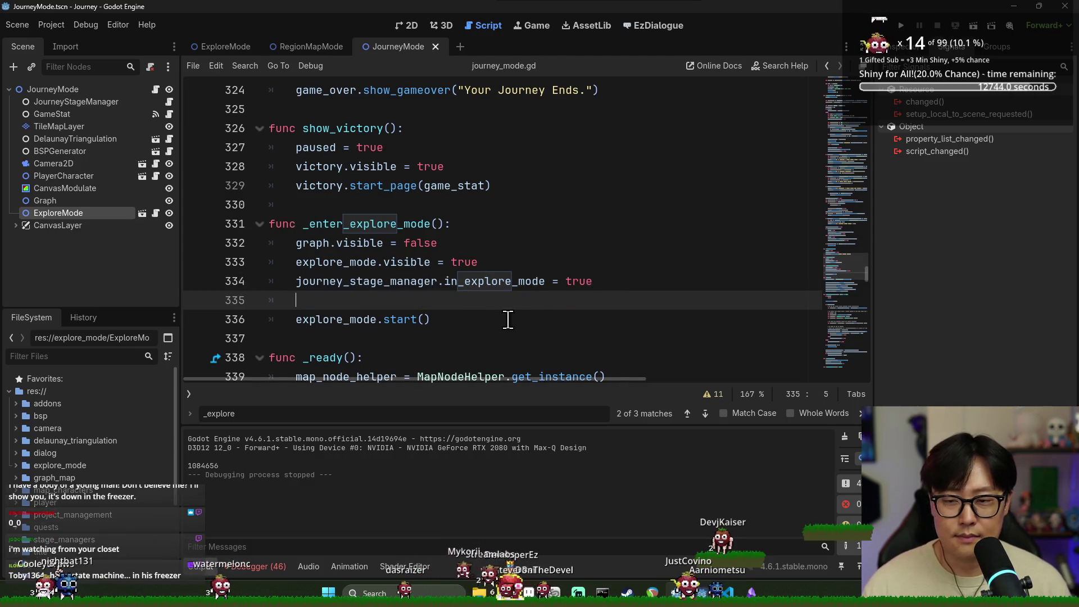
key(BackSpace)
key(BackSpace)
key(ctrl+s)
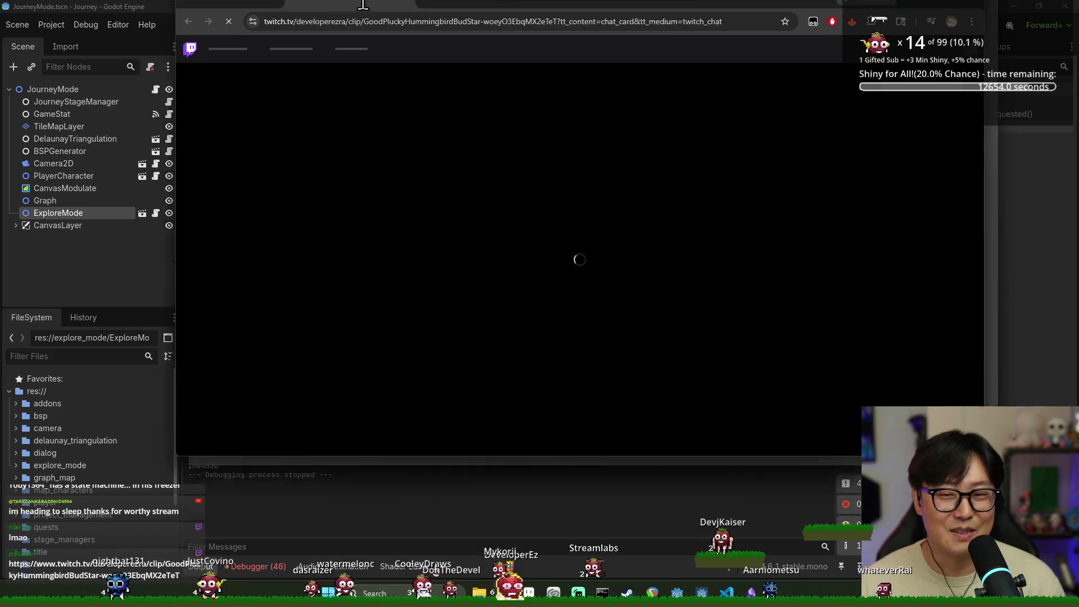
- Maximize Chrome, play and pause the Out of context quotes clip, then close Chrome to return to Godot
double_click(362, 4)
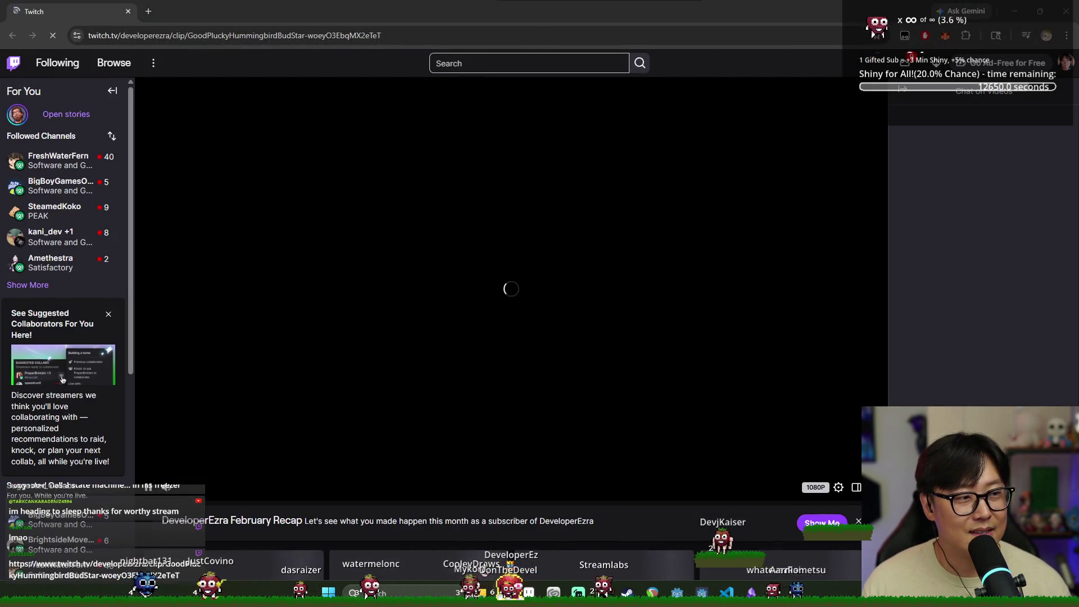
key(alt+Tab)
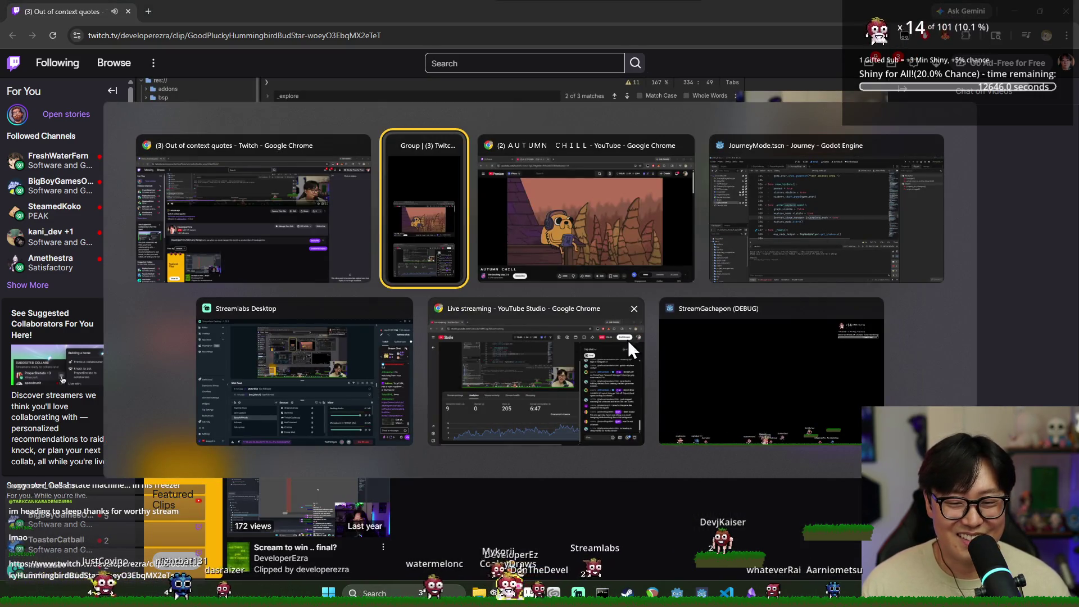
key(Escape)
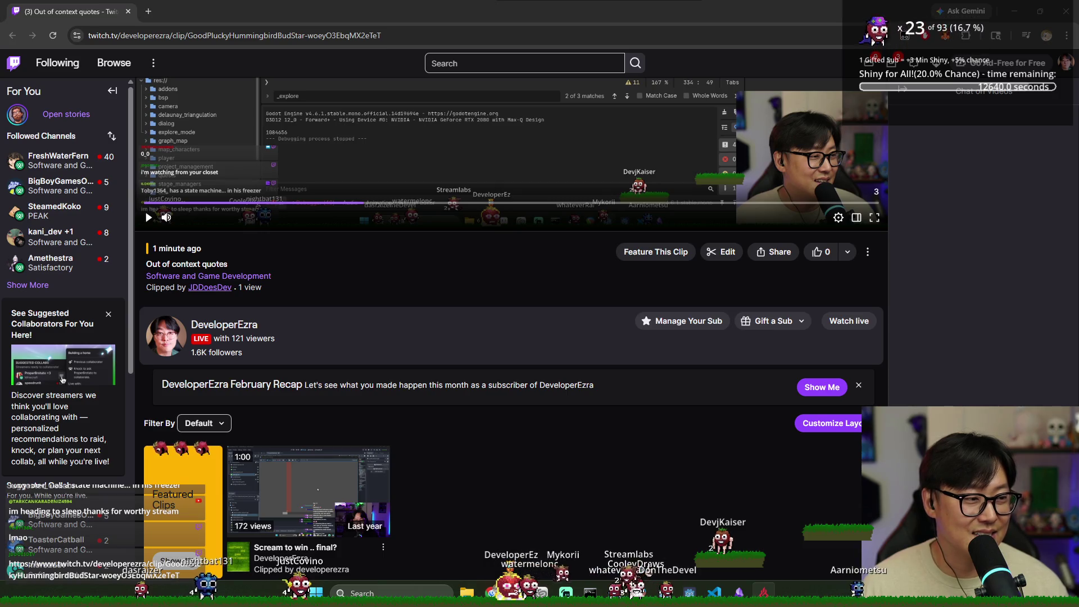
scroll(512, 338, up, 5)
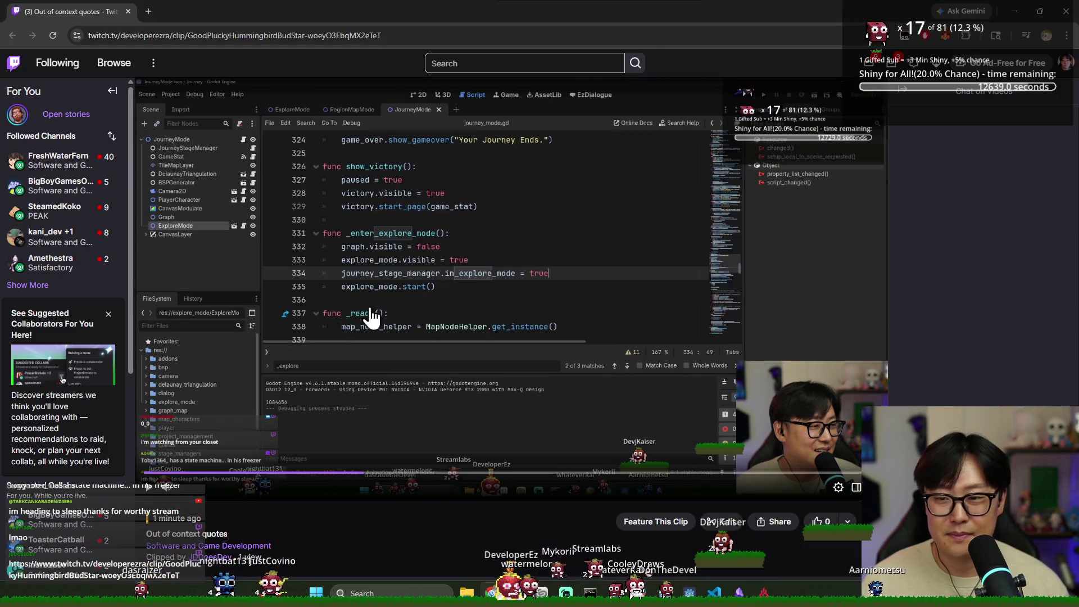
drag(155, 488, 264, 558)
click(149, 486)
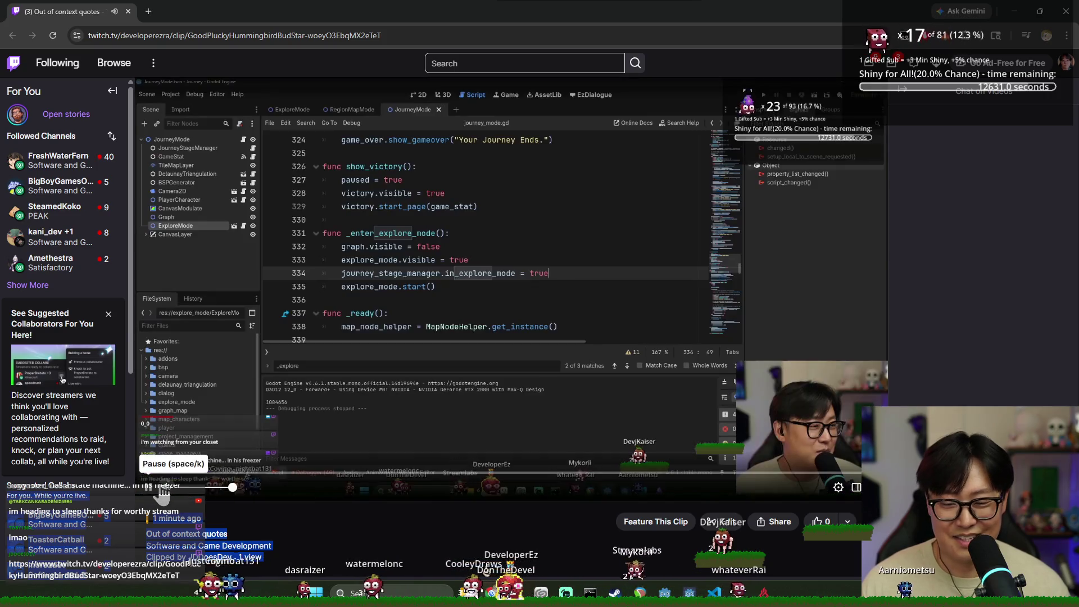
click(148, 487)
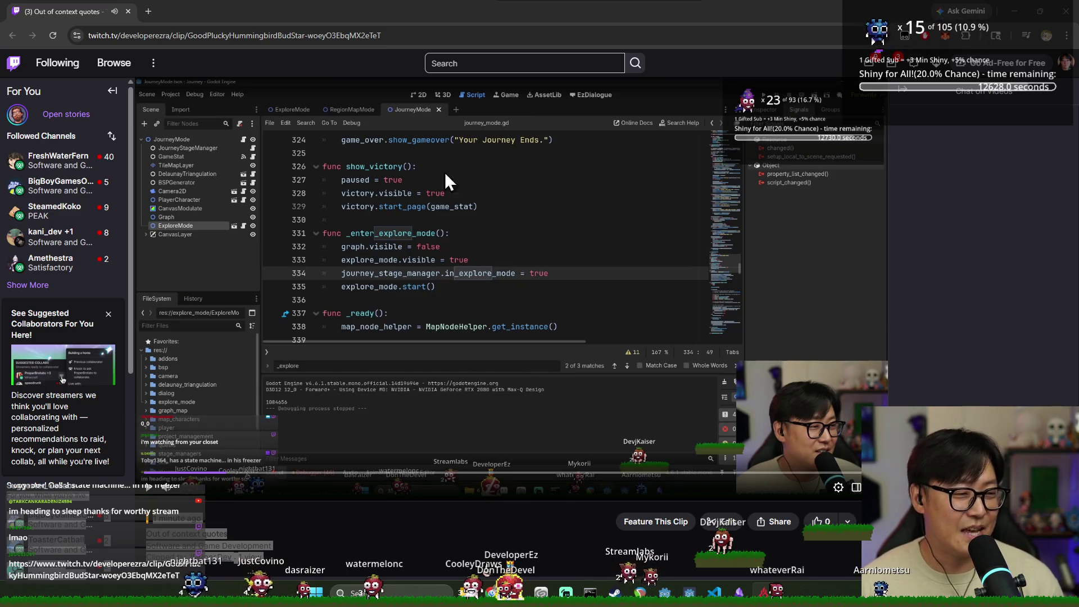
click(1064, 17)
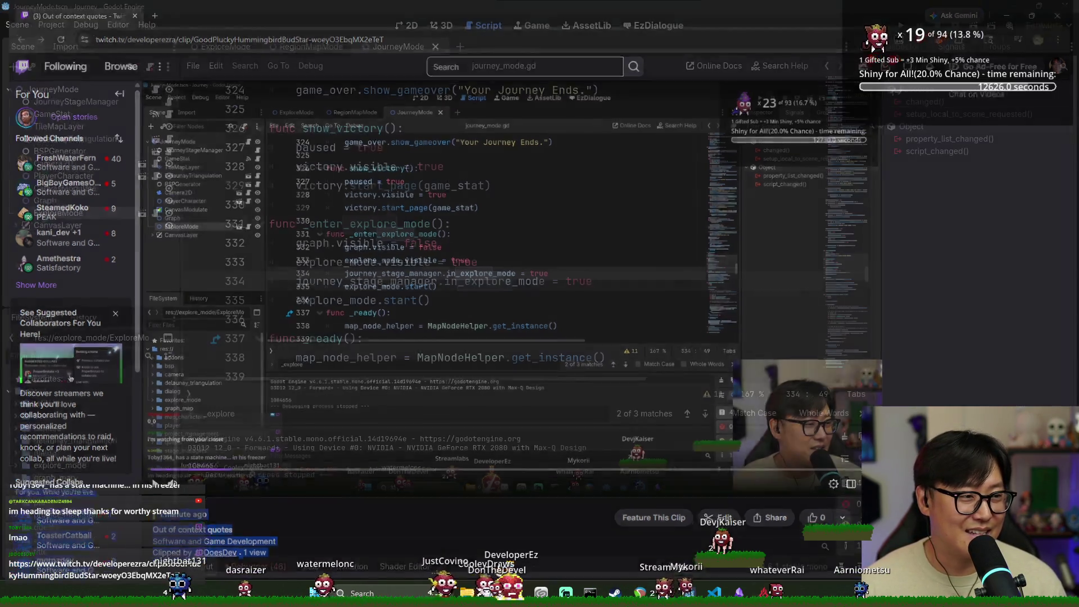
click(584, 239)
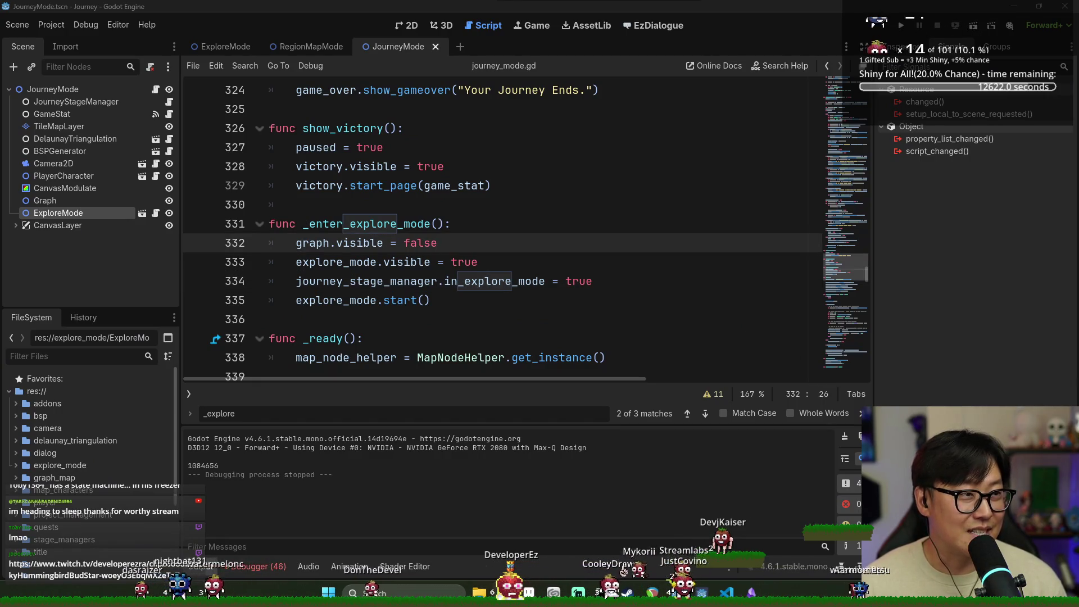
key(alt+Tab)
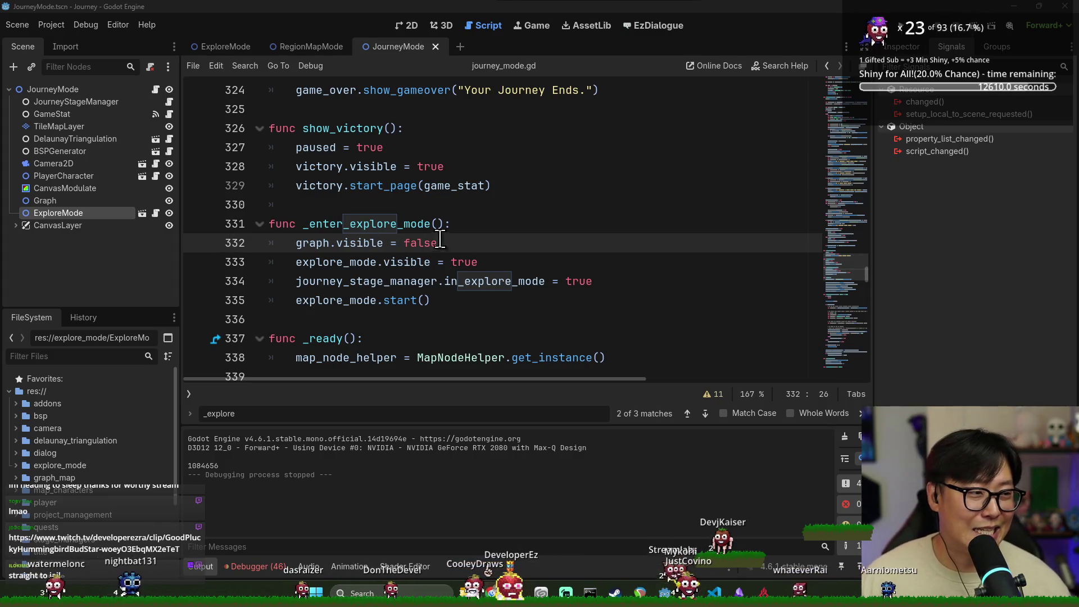
click(518, 197)
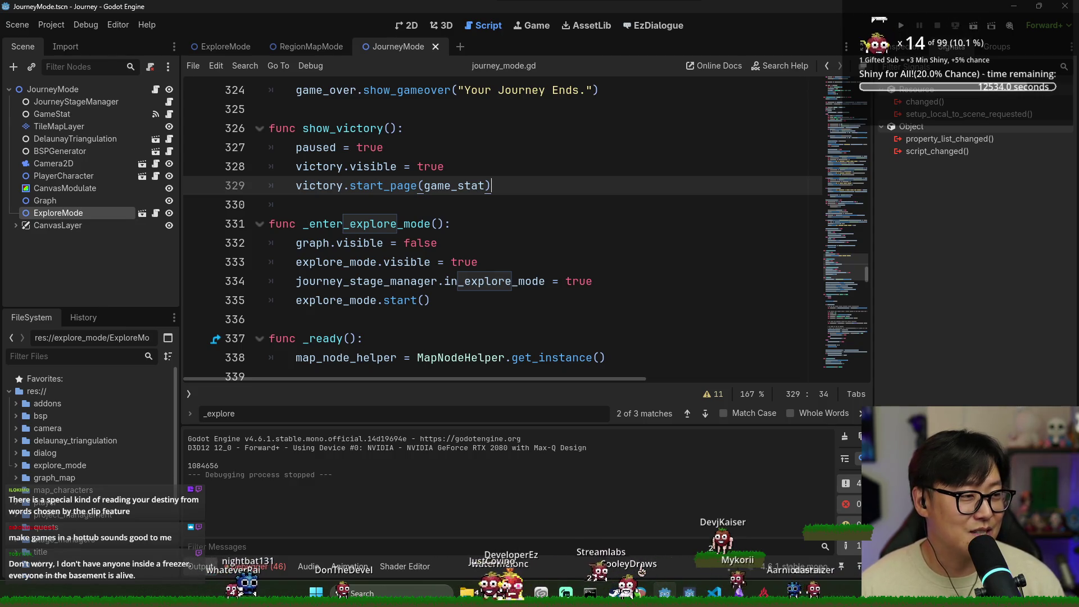
click(683, 205)
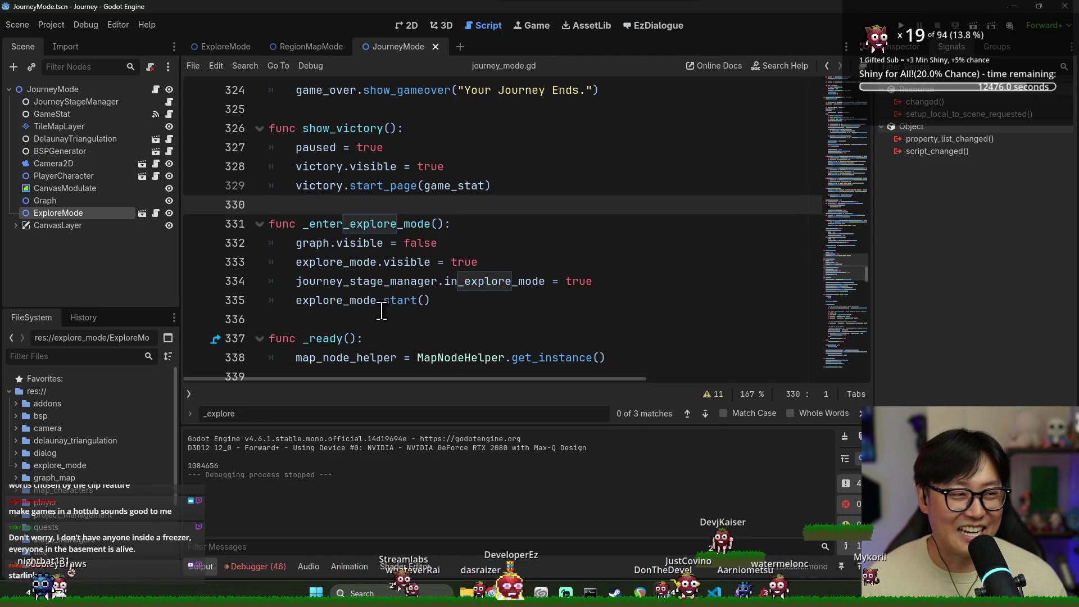
click(363, 298)
click(345, 209)
scroll(432, 250, down, 1)
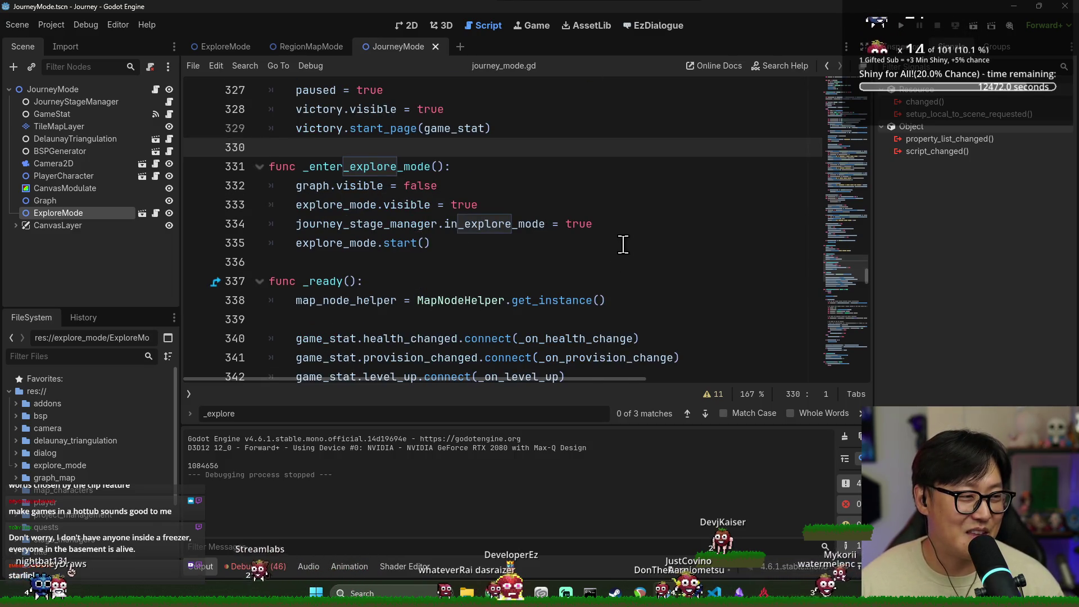
scroll(596, 216, up, 20)
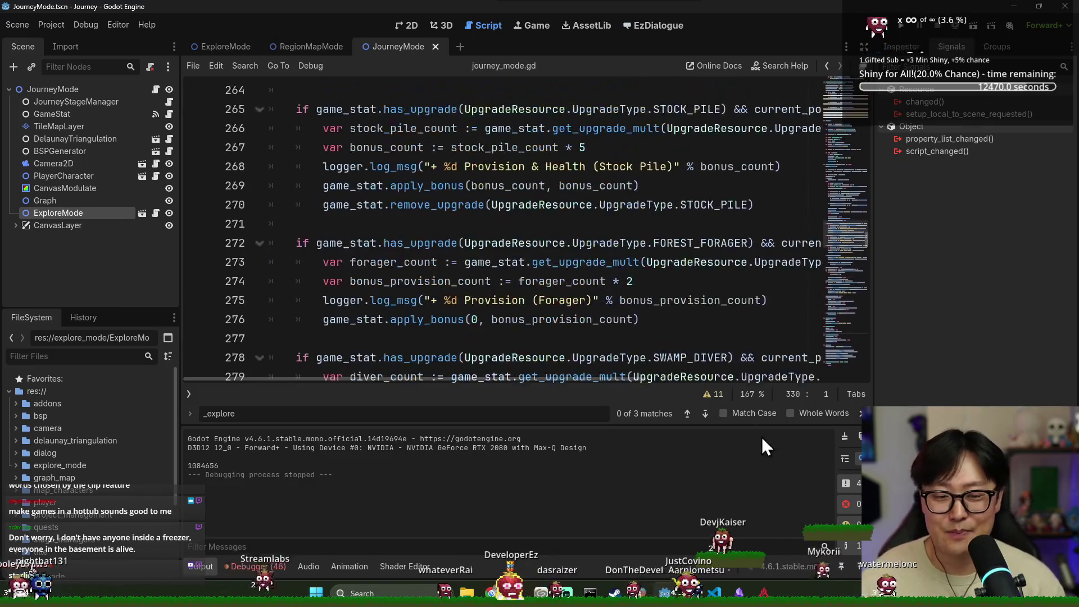
scroll(168, 565, down, 3)
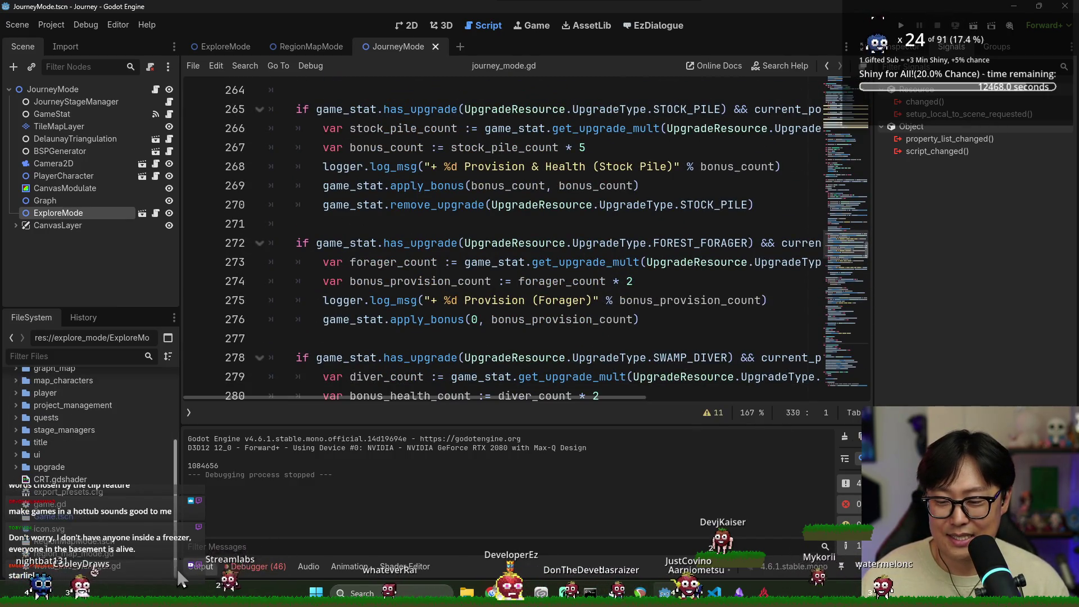
click(199, 566)
scroll(494, 253, up, 6)
scroll(503, 309, down, 2)
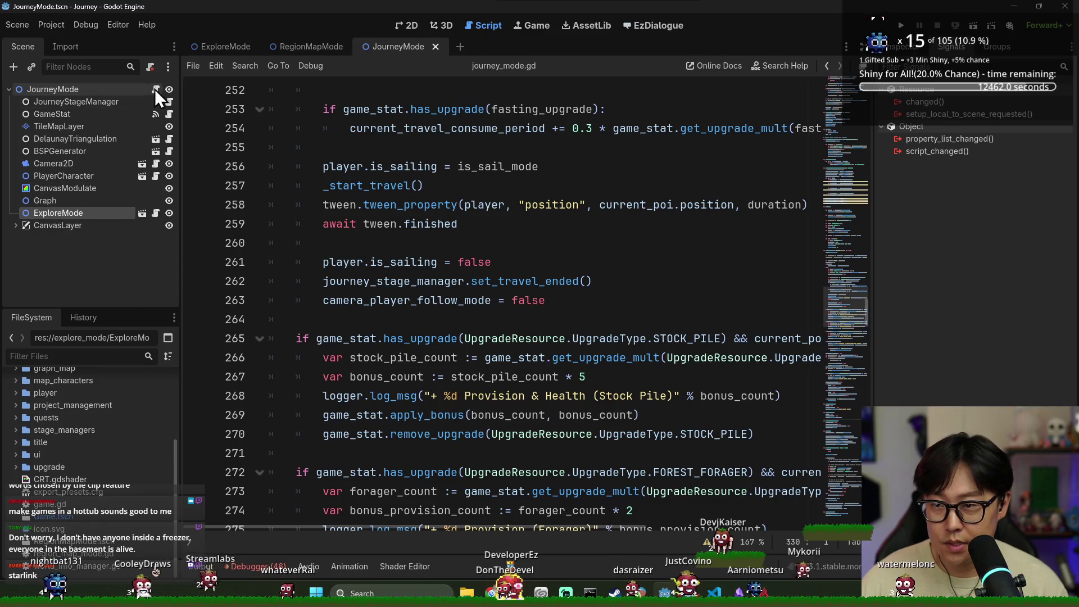
click(419, 281)
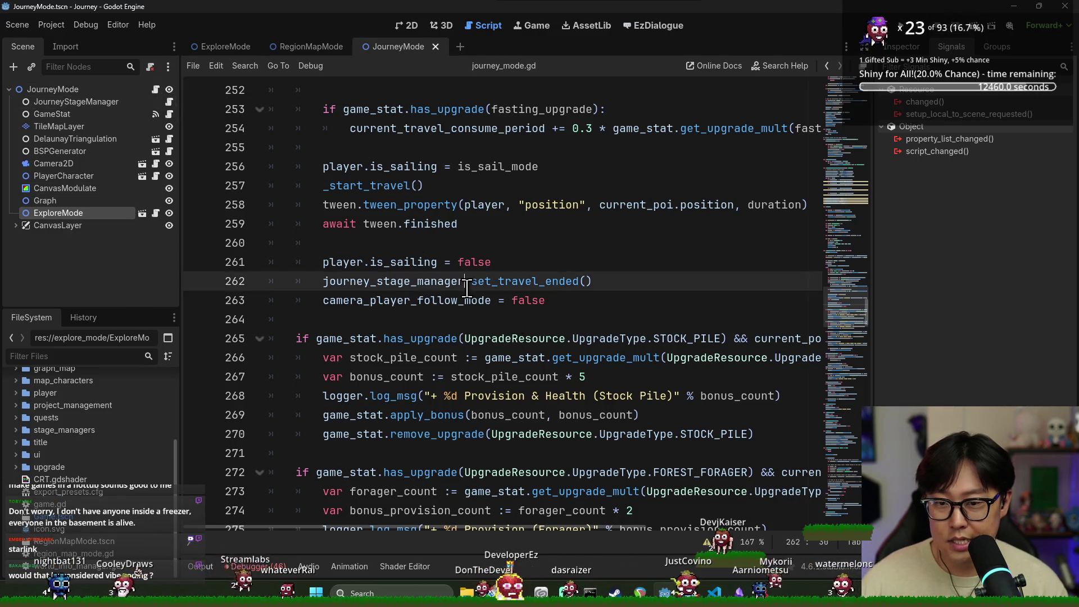
scroll(419, 275, up, 8)
click(419, 269)
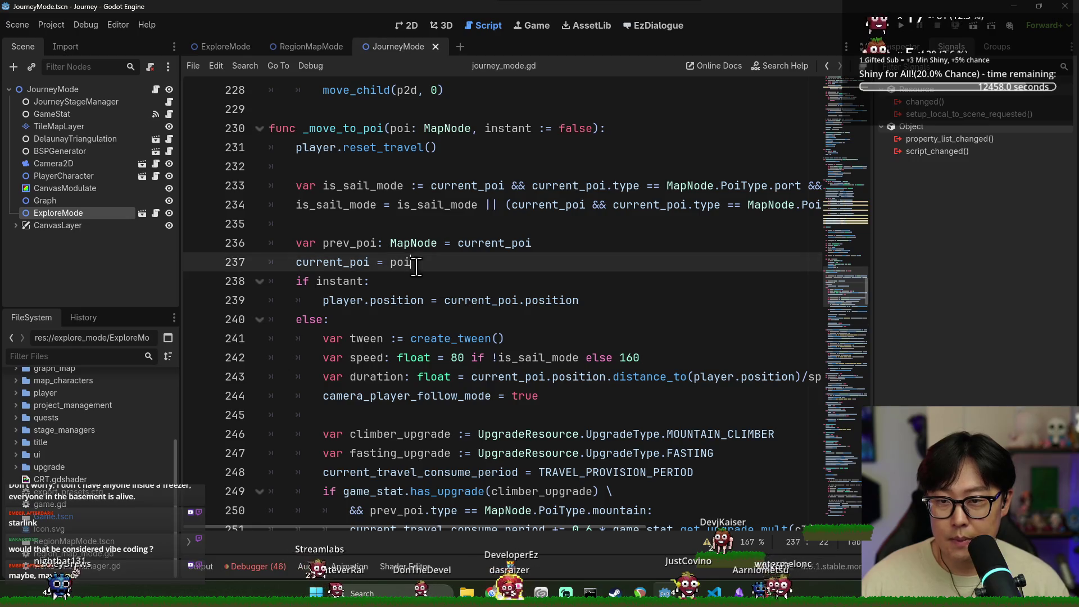
- Add an 'if journey_stage_manager.is_explore_mode: return' guard at line 205 in _draw()
key(ctrl+f)
text(_draw)
scroll(385, 287, down, 4)
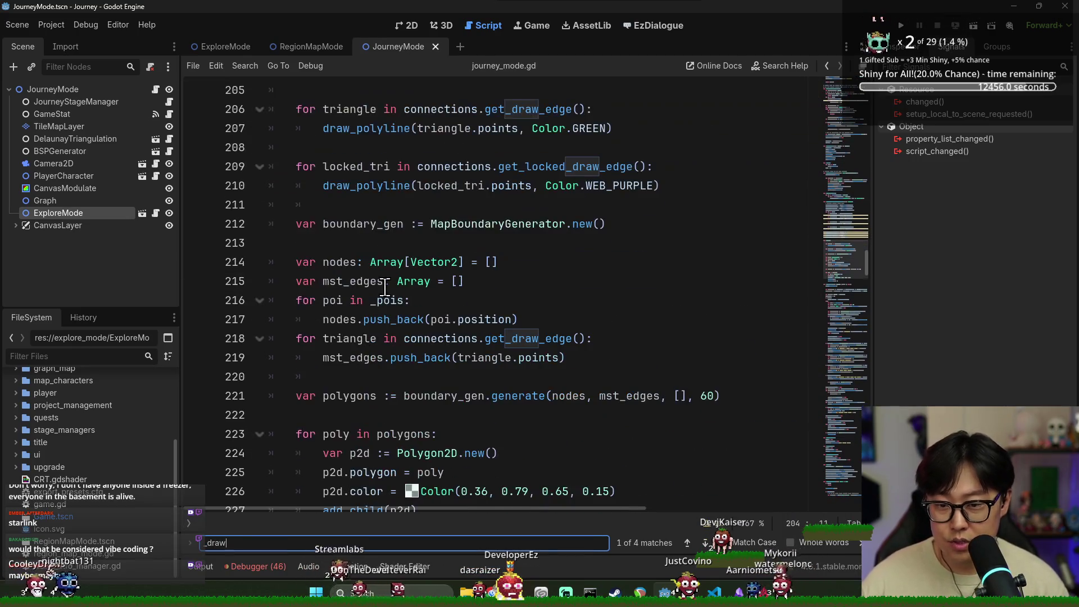
scroll(374, 158, up, 2)
click(335, 204)
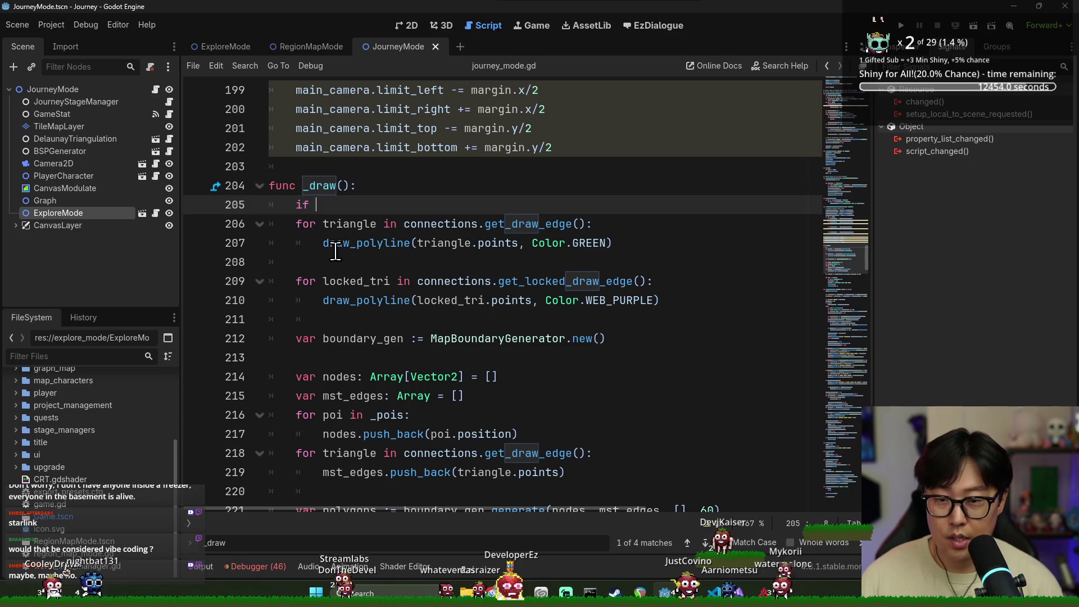
text(jour)
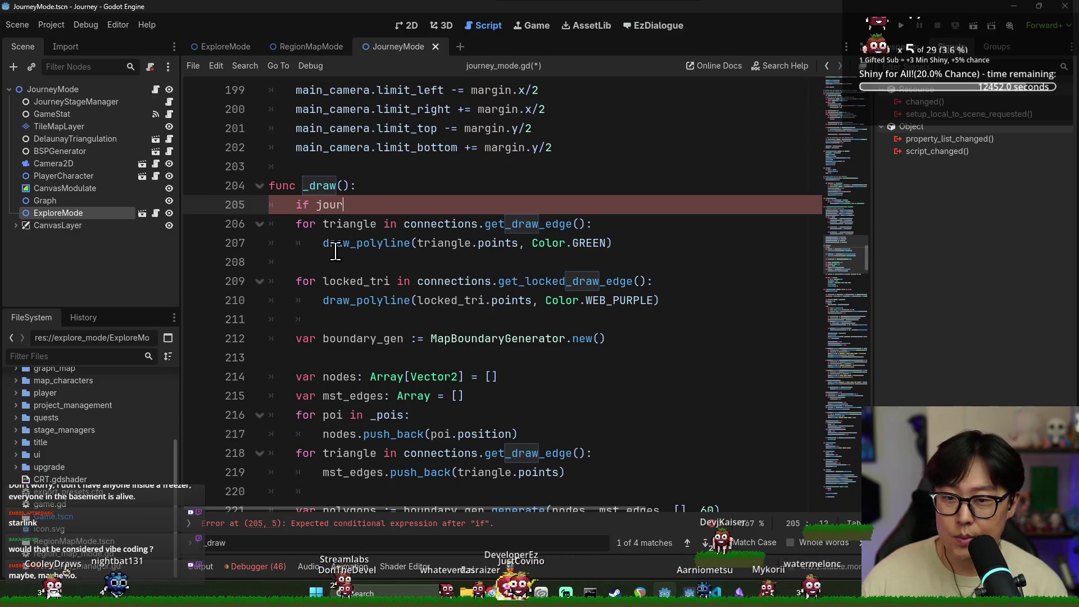
key(Return)
text(.is_e)
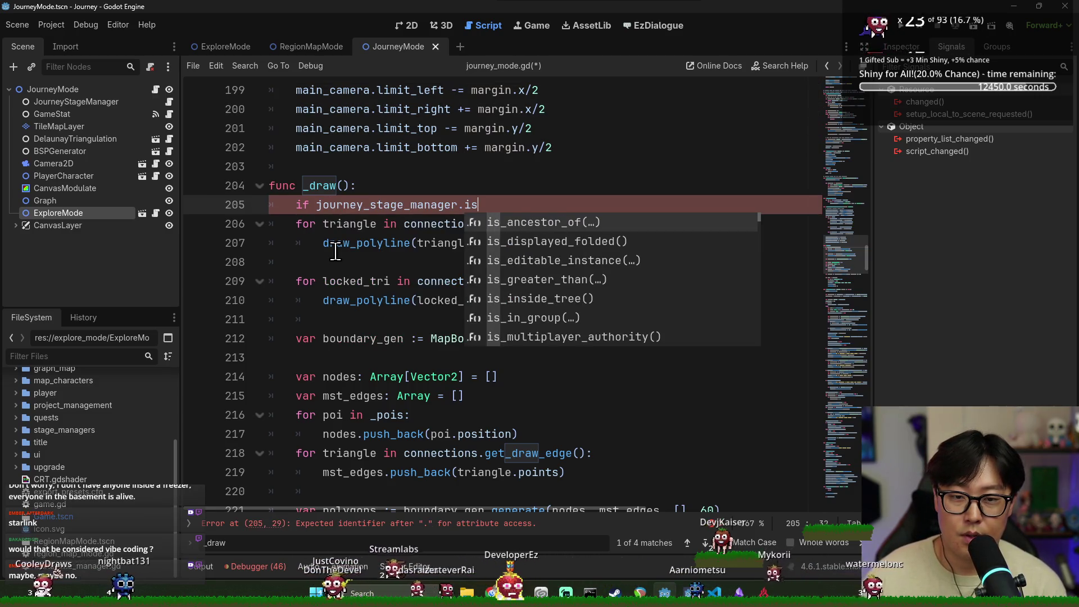
text(xp.)
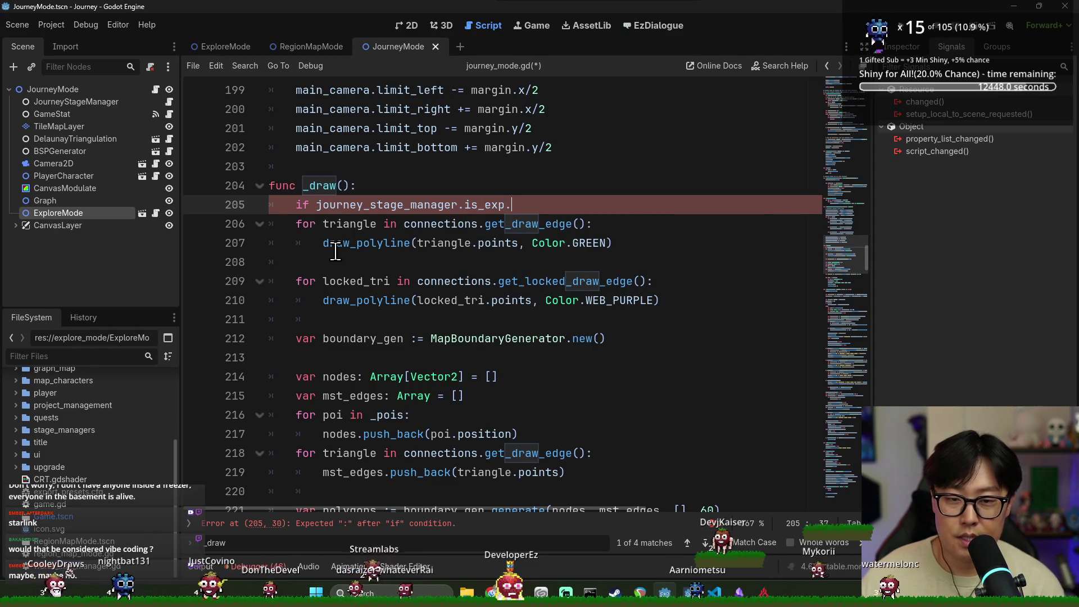
key(BackSpace)
key(BackSpace)
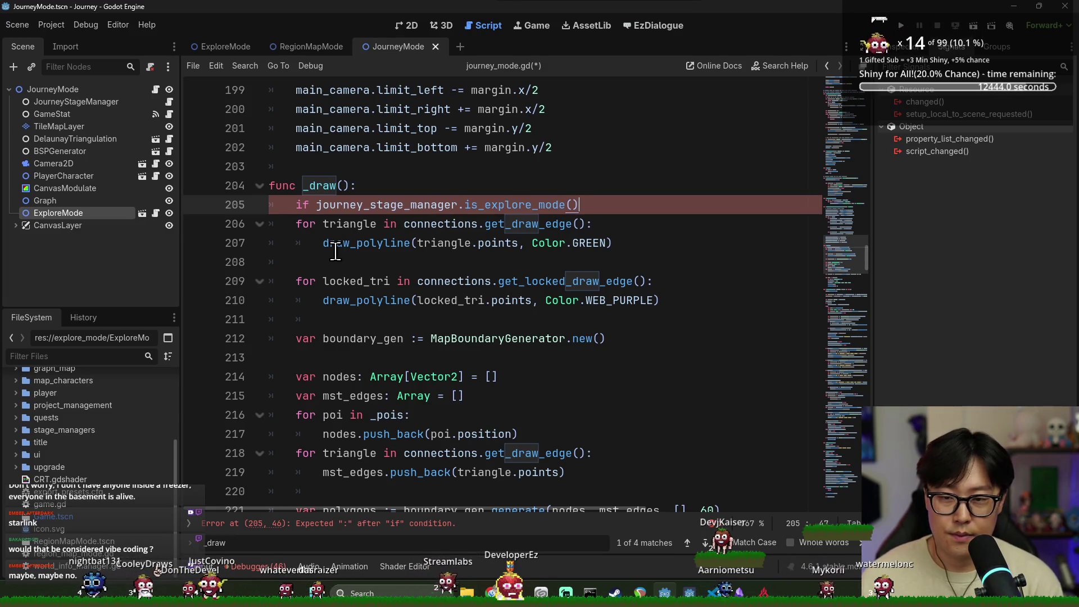
text(:)
key(Return)
text(re)
key(Return)
- Negate the _draw() guard condition, strip the stray parentheses, and save the script
click(345, 205)
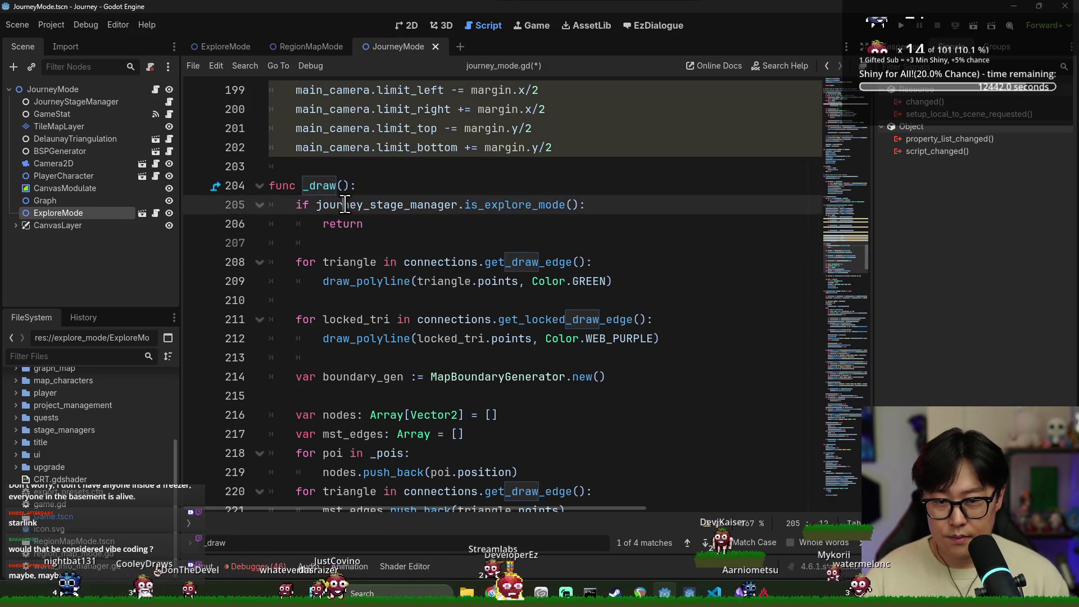
text(!)
click(589, 204)
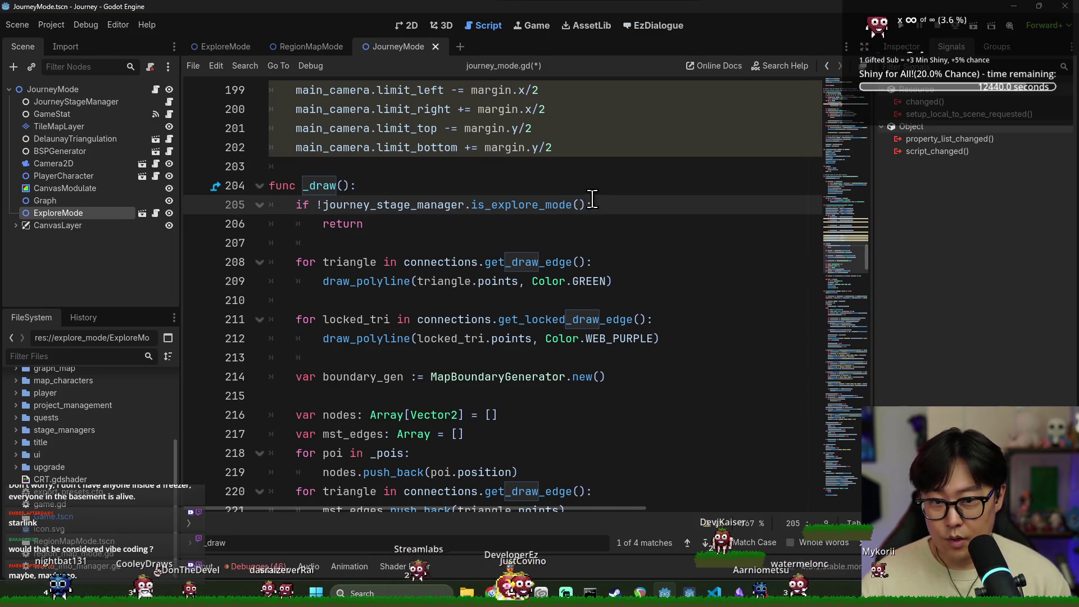
key(BackSpace)
key(BackSpace)
key(ctrl+s)
- Change the line 336 assignment from in_explore_mode to is_explore_mode to match _draw(), and save
key(Up)
double_click(512, 203)
scroll(561, 240, up, 2)
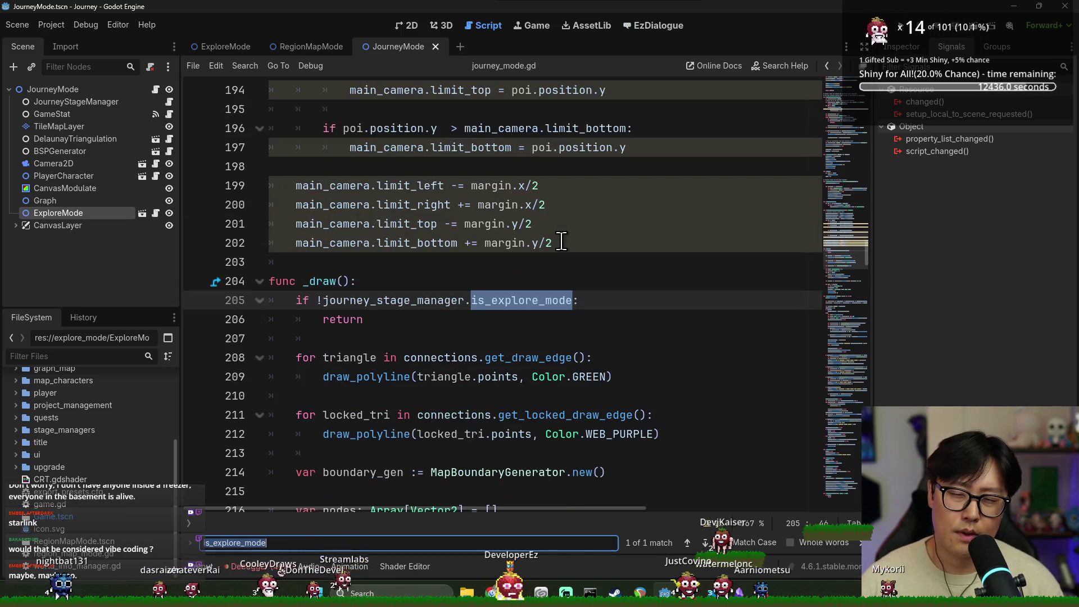
key(ctrl+f)
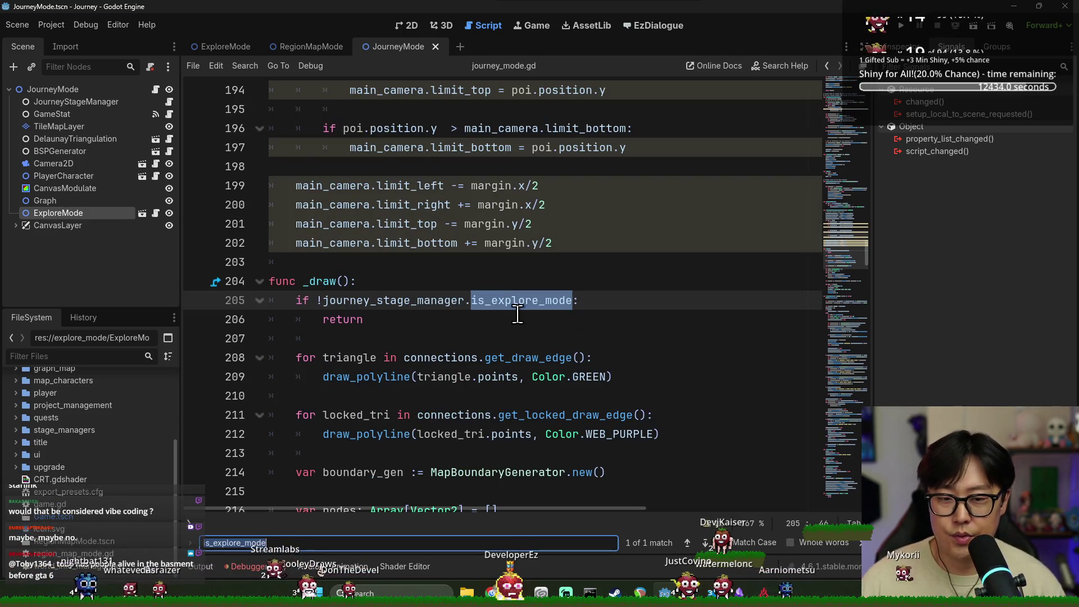
key(Escape)
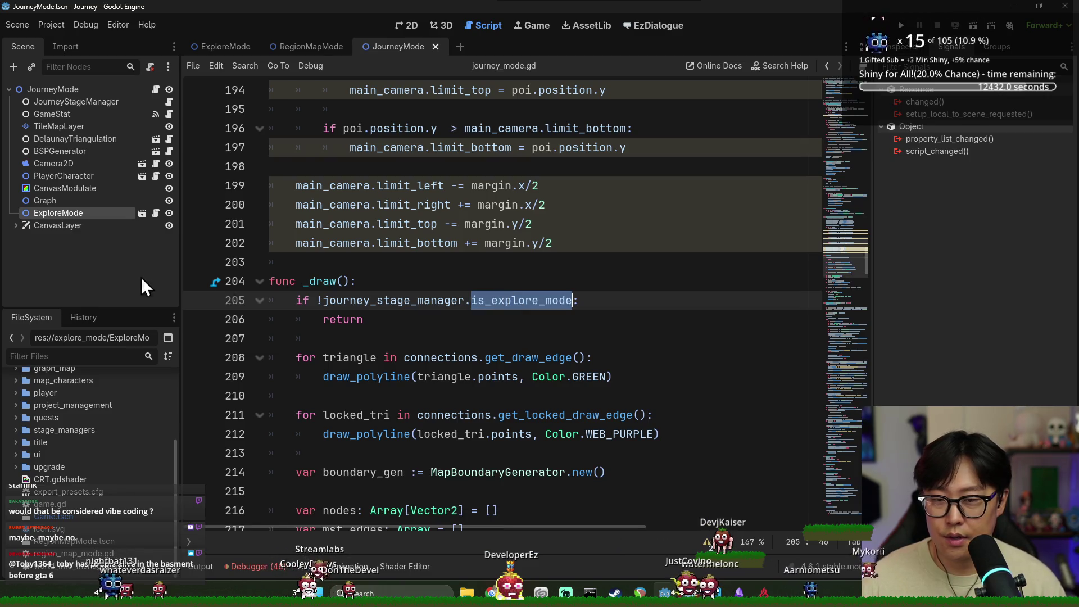
double_click(401, 299)
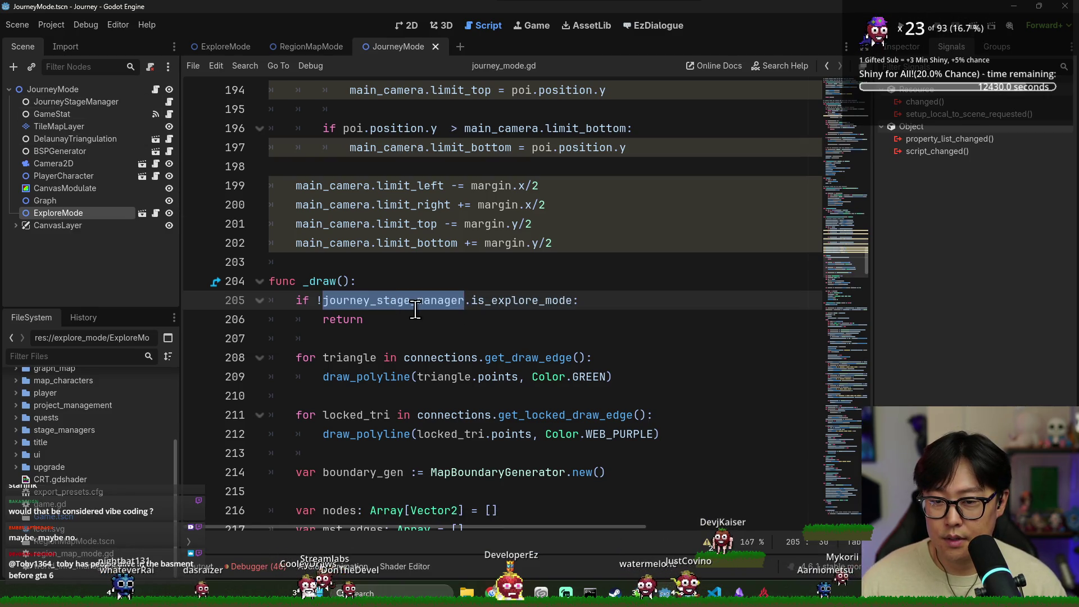
shift+click(573, 302)
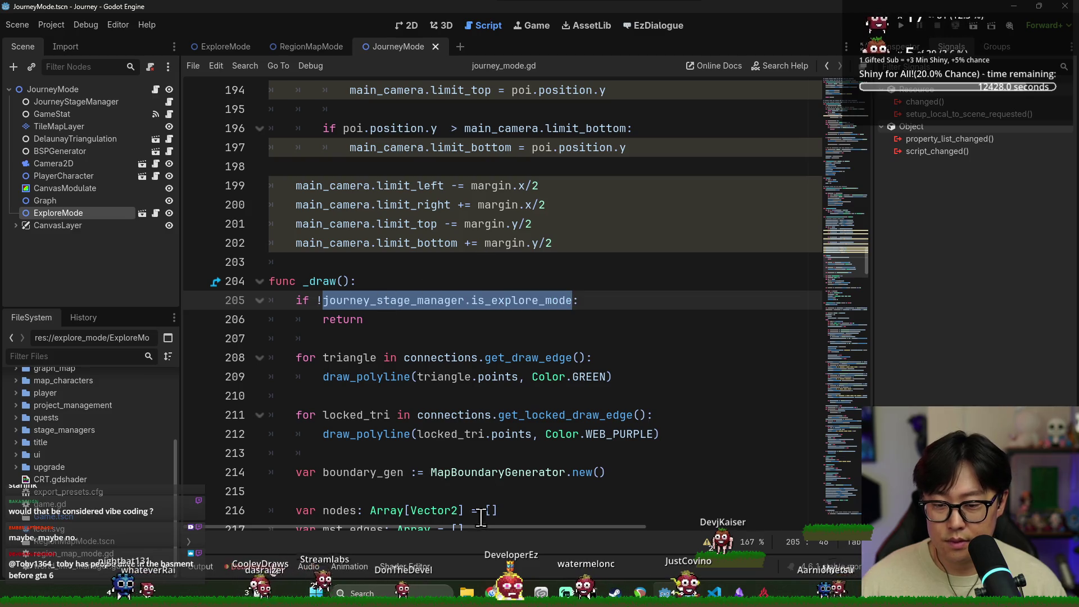
key(ctrl+f)
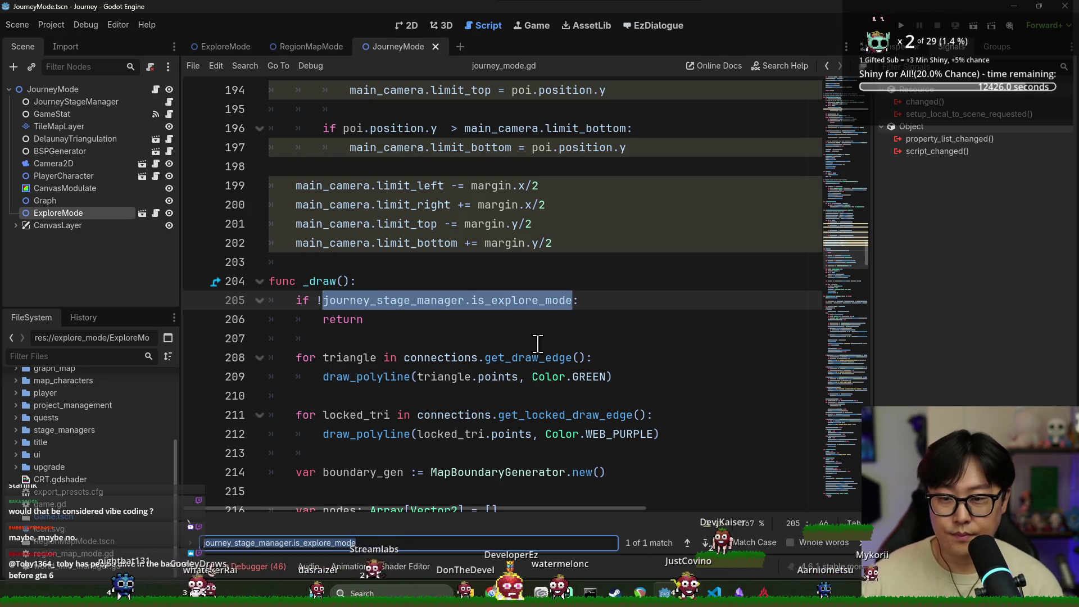
text(_explore)
key(Return)
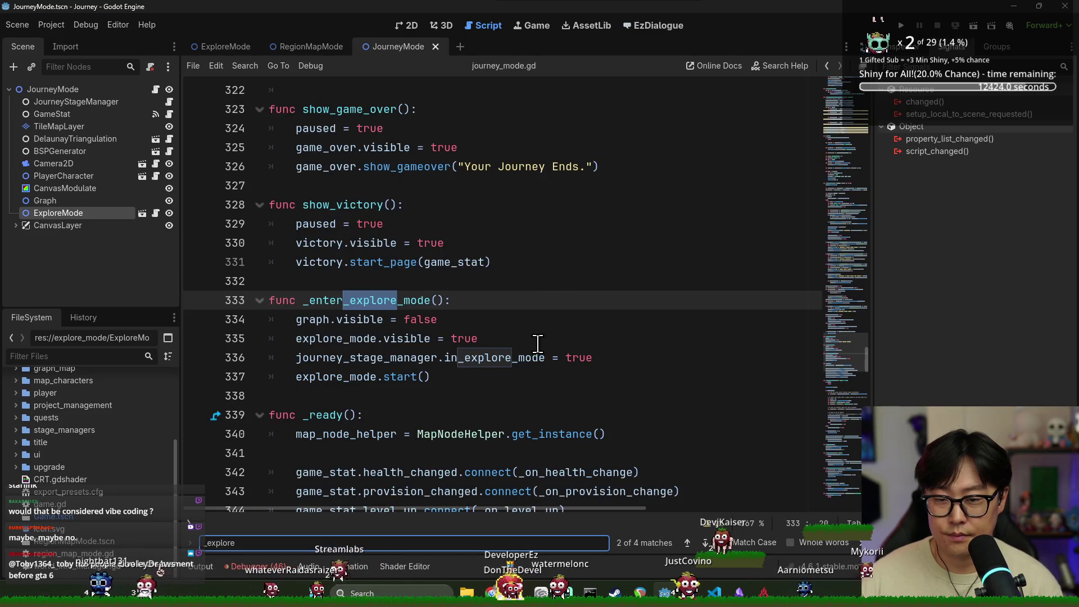
double_click(417, 357)
shift+click(545, 357)
text(journey_stage_manager.is_explore_mode)
key(ctrl+s)
- Add queue_redraw() after explore_mode.start(), then save the script and the scene
click(469, 380)
key(Return)
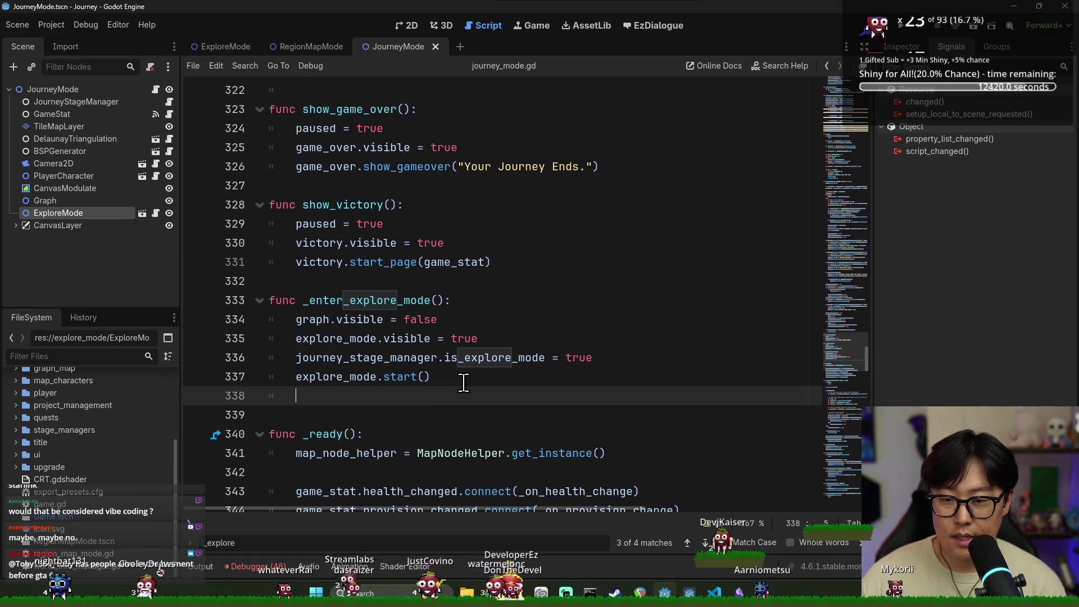
text(redraw)
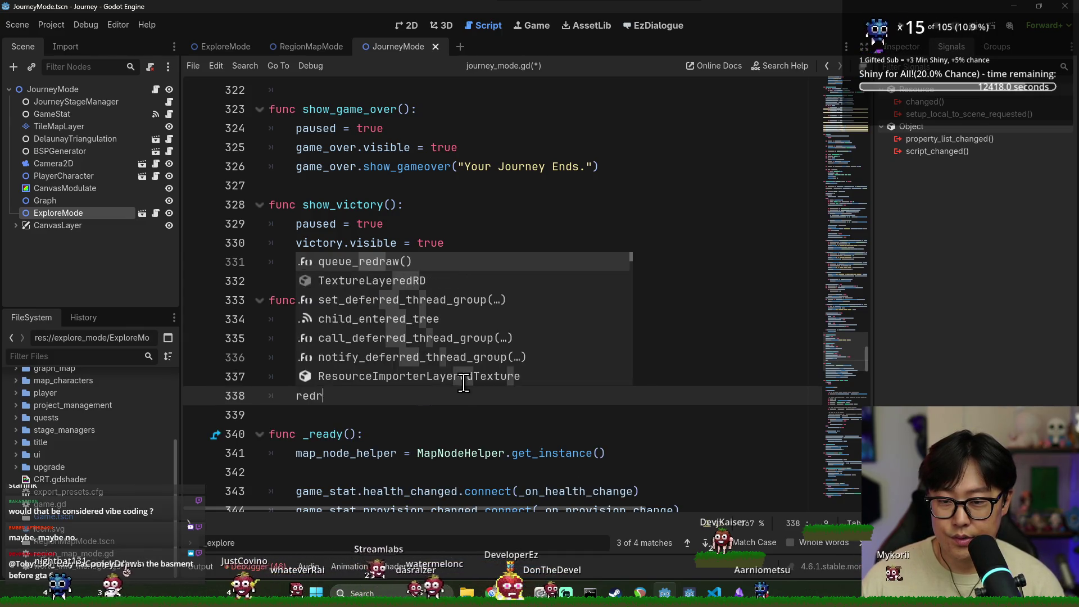
key(Return)
key(ctrl+s)
click(377, 224)
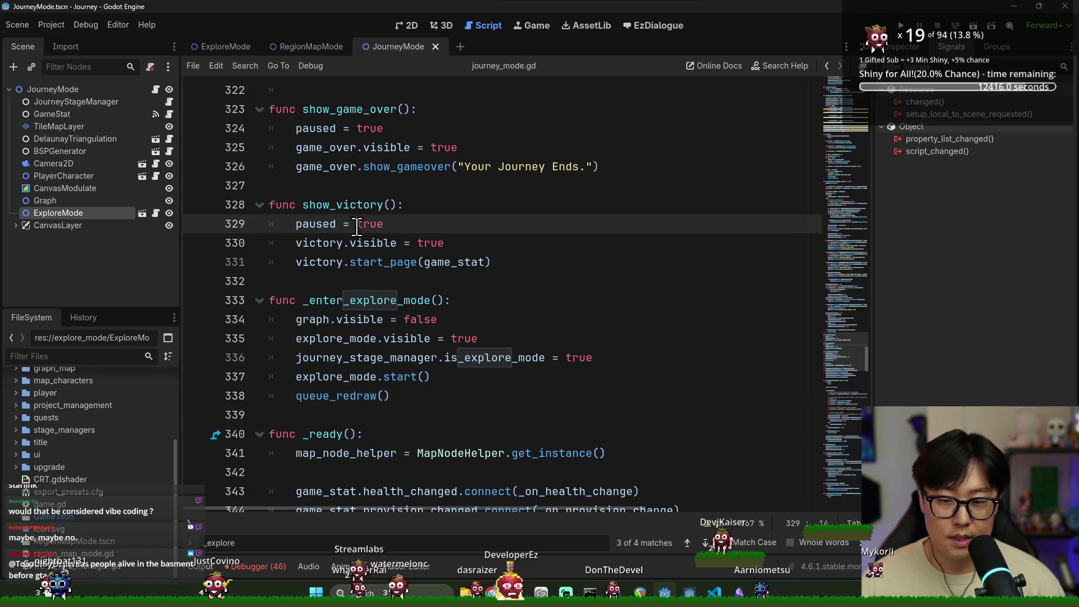
key(ctrl+s)
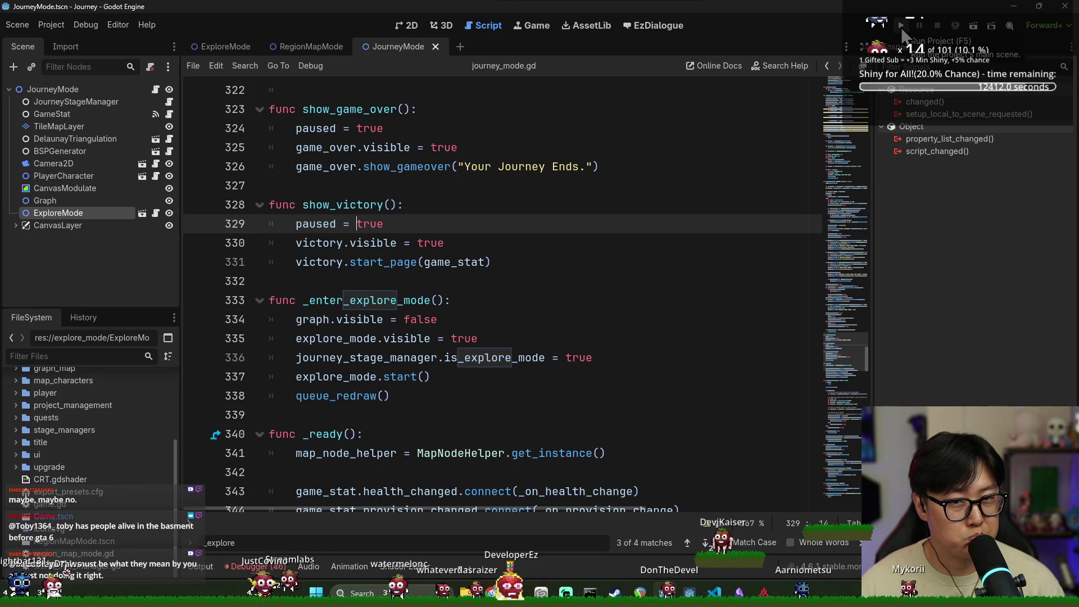
- Run the project and choose New Game, triggering the is_explore_mode error at line 205
click(901, 26)
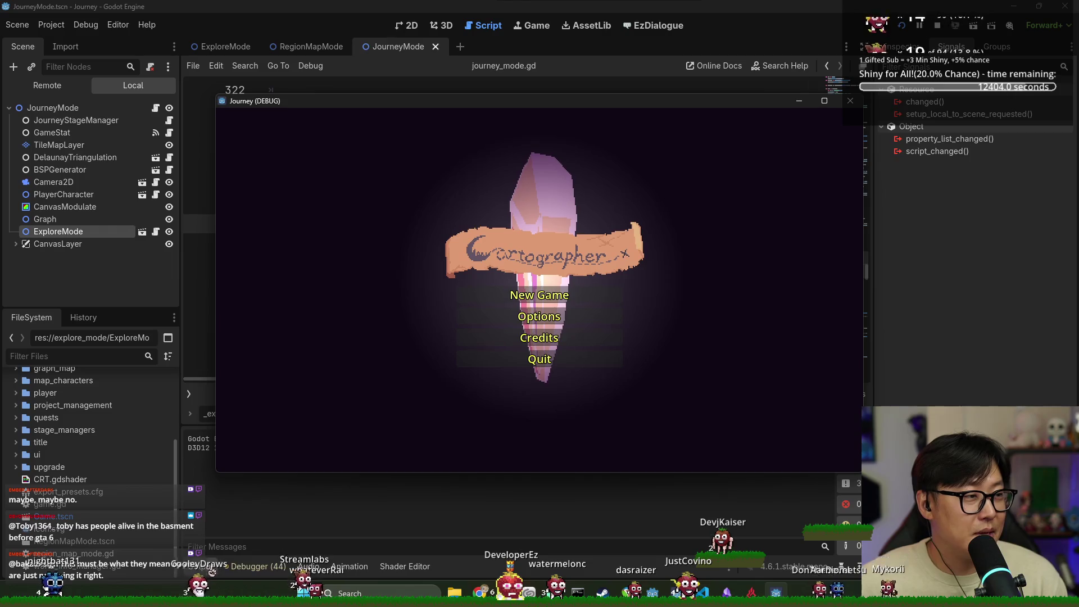
click(528, 302)
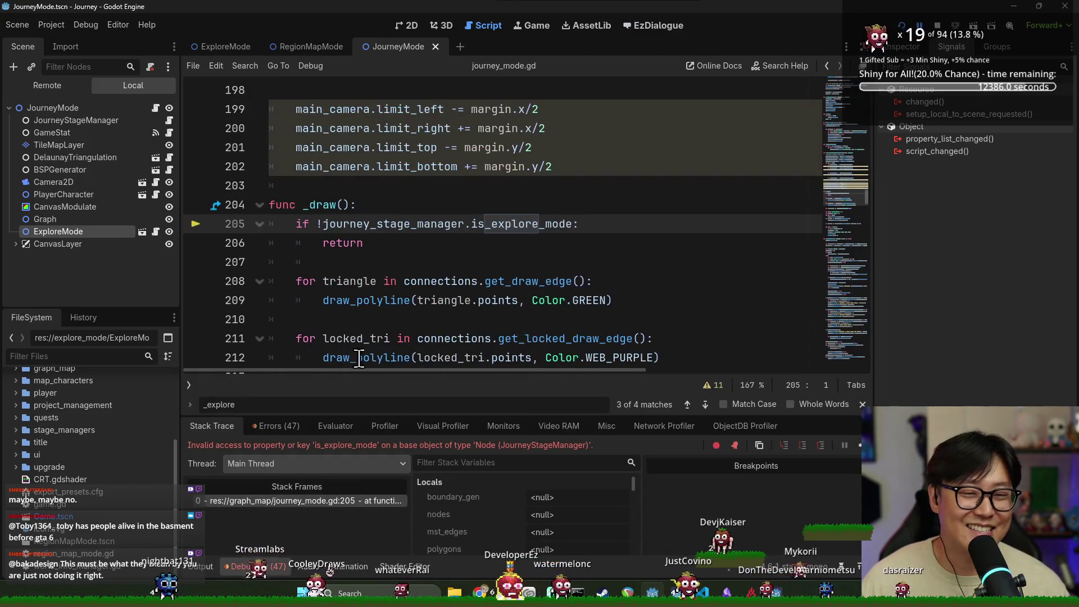
- Jump to the flag's definition in journey_stage.gd and rename in_explore_mode to explore_mode
double_click(393, 223)
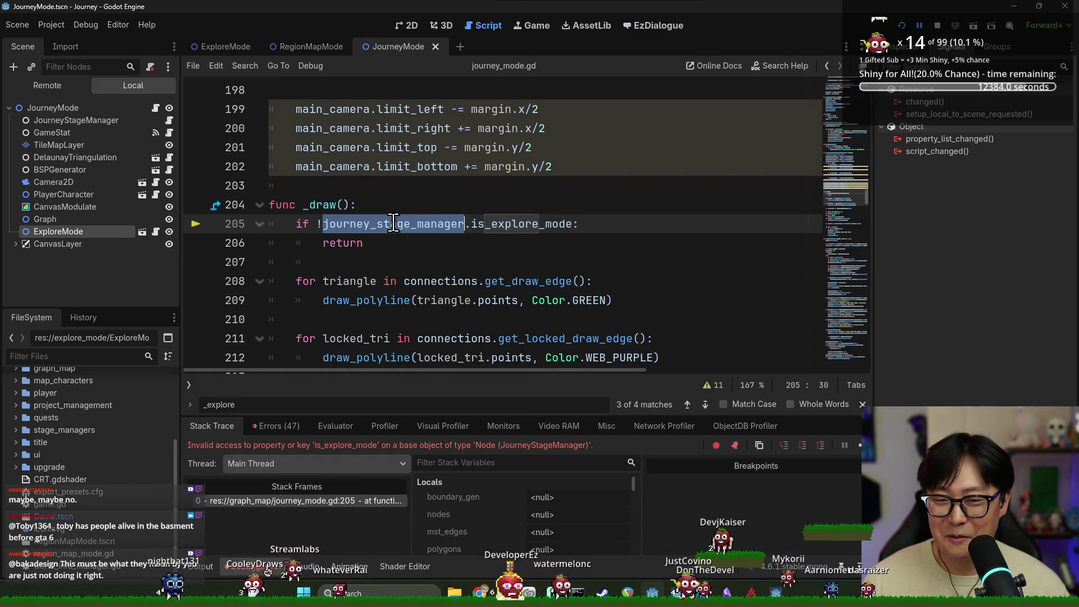
double_click(524, 225)
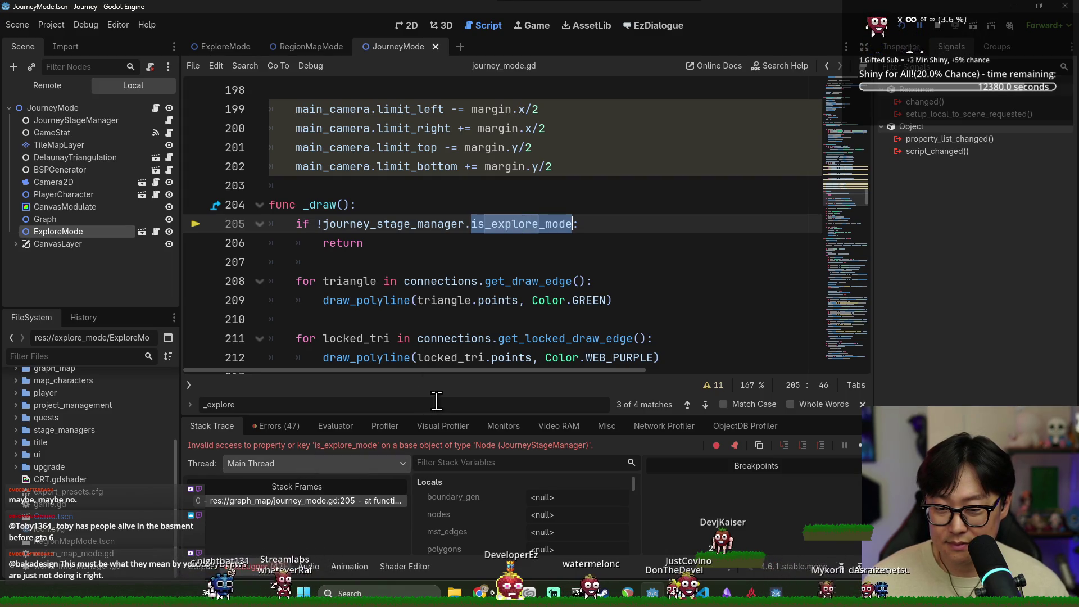
click(512, 223)
click(169, 120)
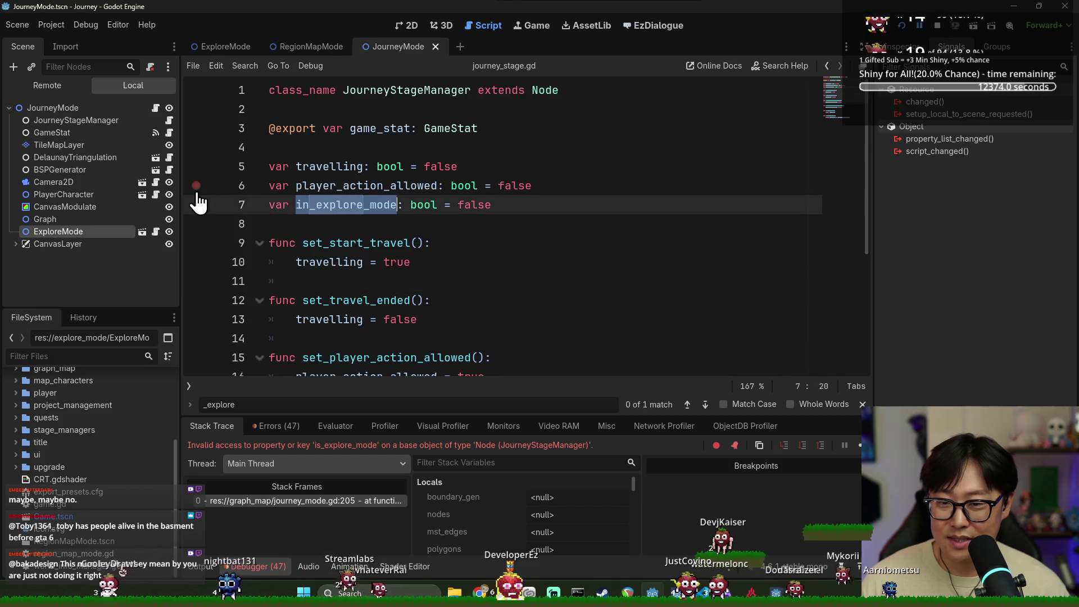
click(322, 205)
key(BackSpace)
key(BackSpace)
key(BackSpace)
text(e)
double_click(336, 204)
key(ctrl+c)
key(alt+Left)
- Switch lines 205 and 336 of journey_mode.gd to explore_mode, save, and relaunch with F5
double_click(521, 224)
key(ctrl+v)
key(ctrl+s)
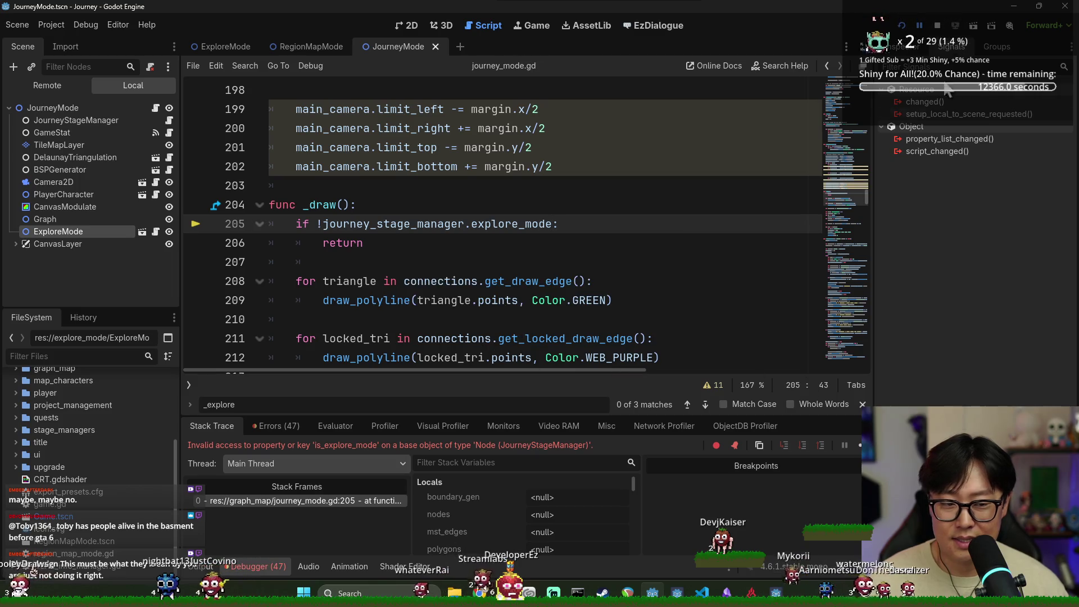
click(542, 227)
double_click(542, 223)
key(ctrl+f)
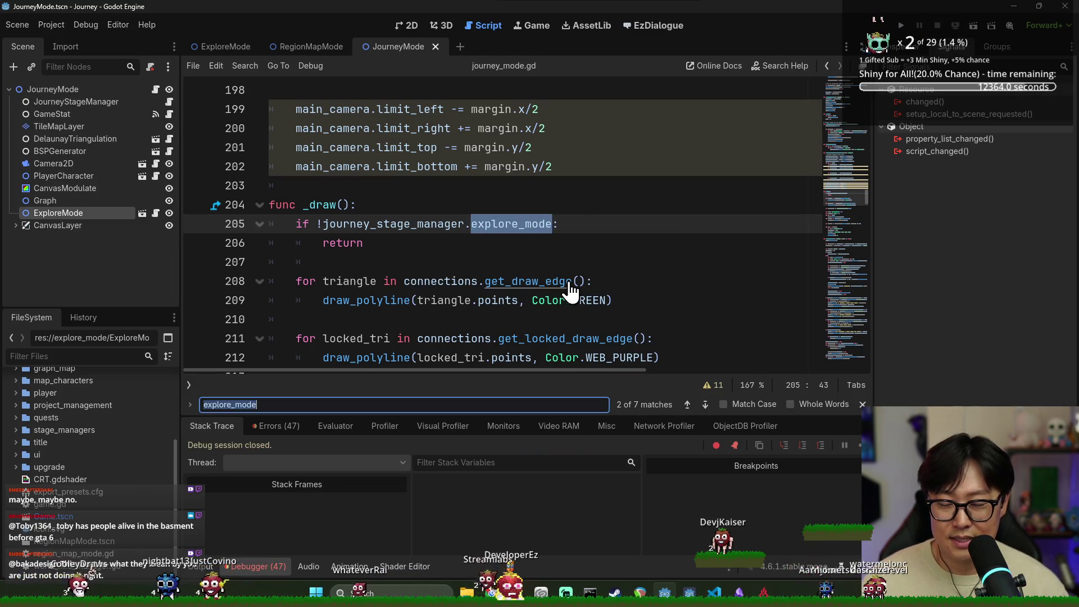
key(Return)
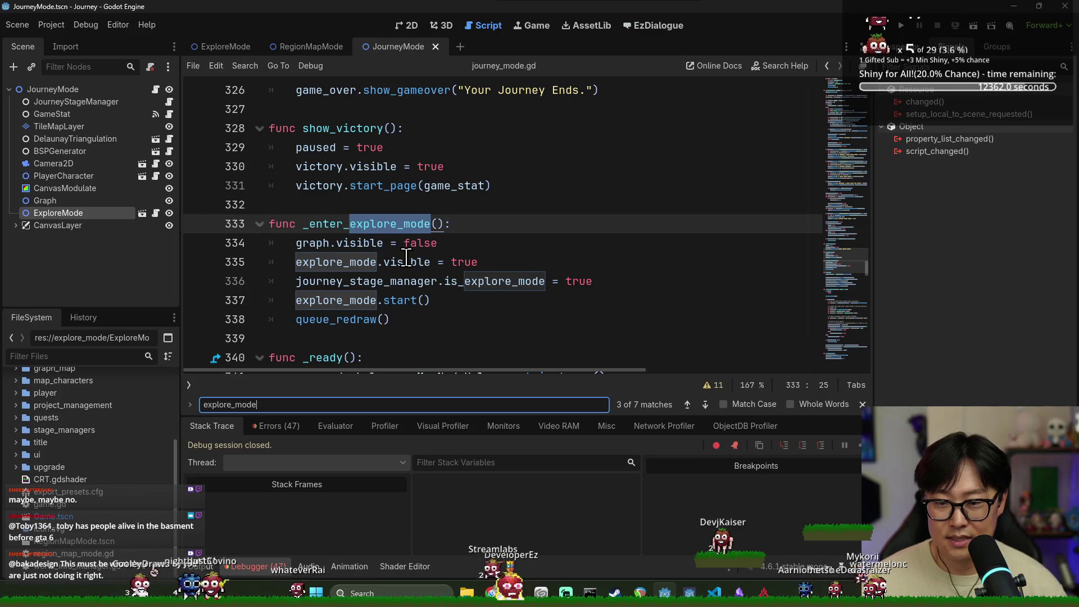
double_click(450, 281)
text(explore_mode)
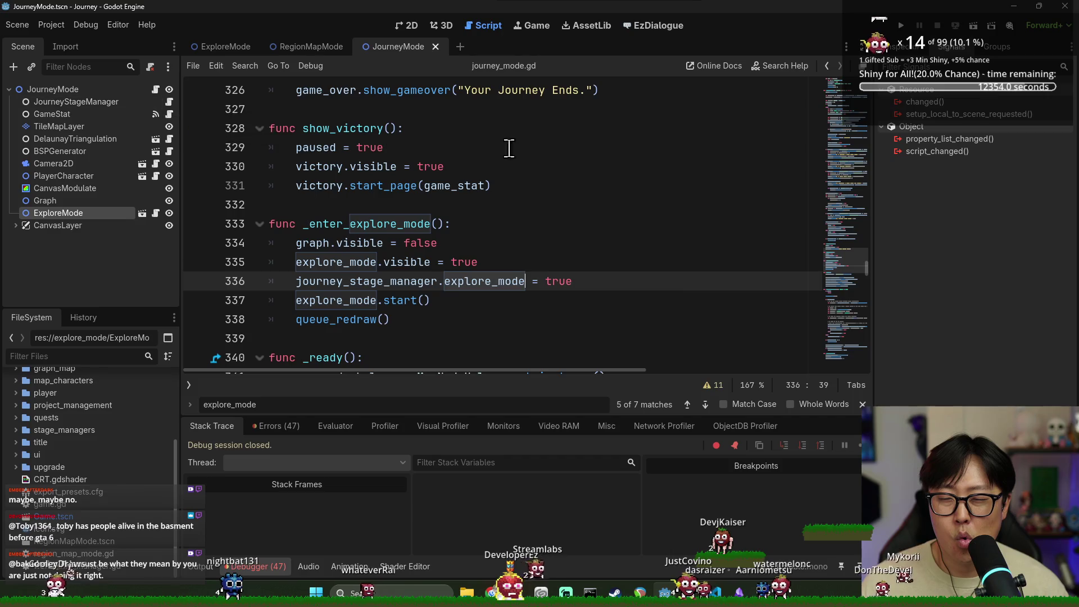
key(ctrl+s)
key(F5)
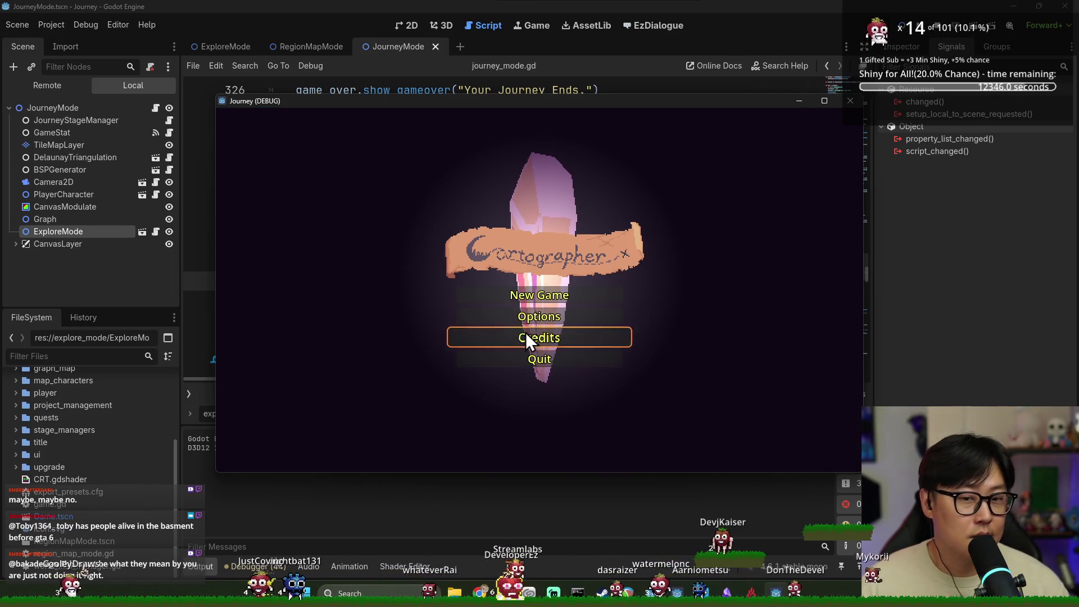
- Start a new game to reach explore mode with Rest and Search, then return to journey_mode.gd
click(528, 295)
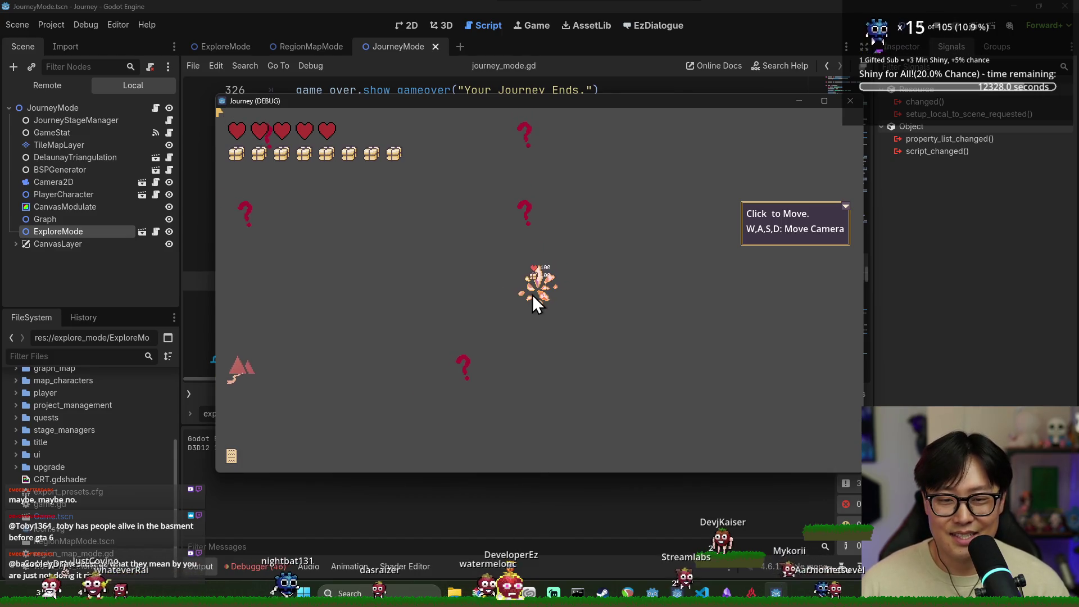
click(973, 308)
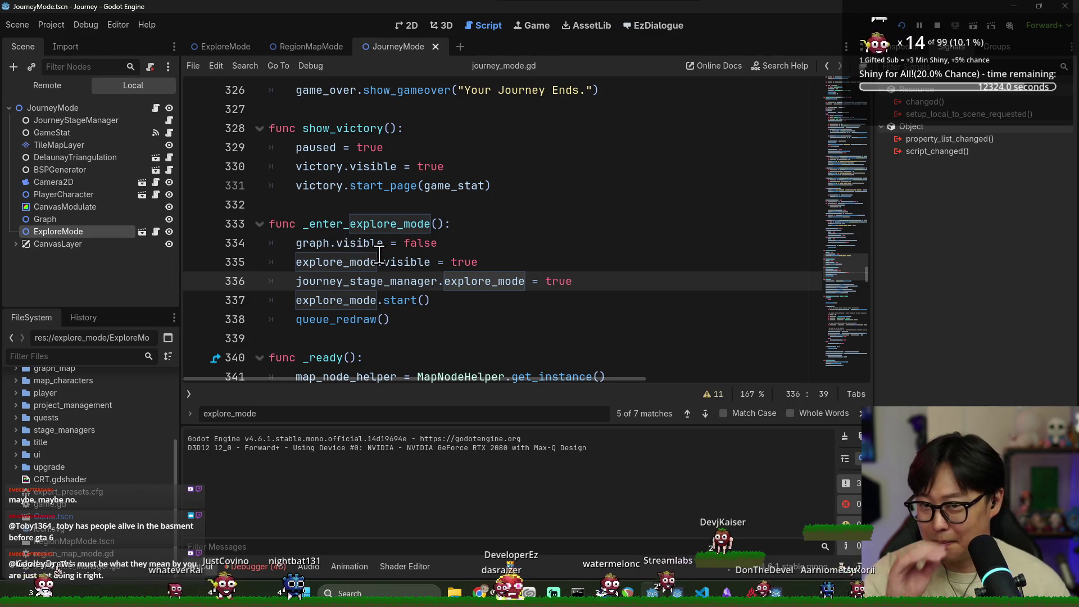
- Delete the ! before journey_stage_manager.explore_mode on line 205 in _draw() and save
double_click(482, 282)
key(ctrl+f)
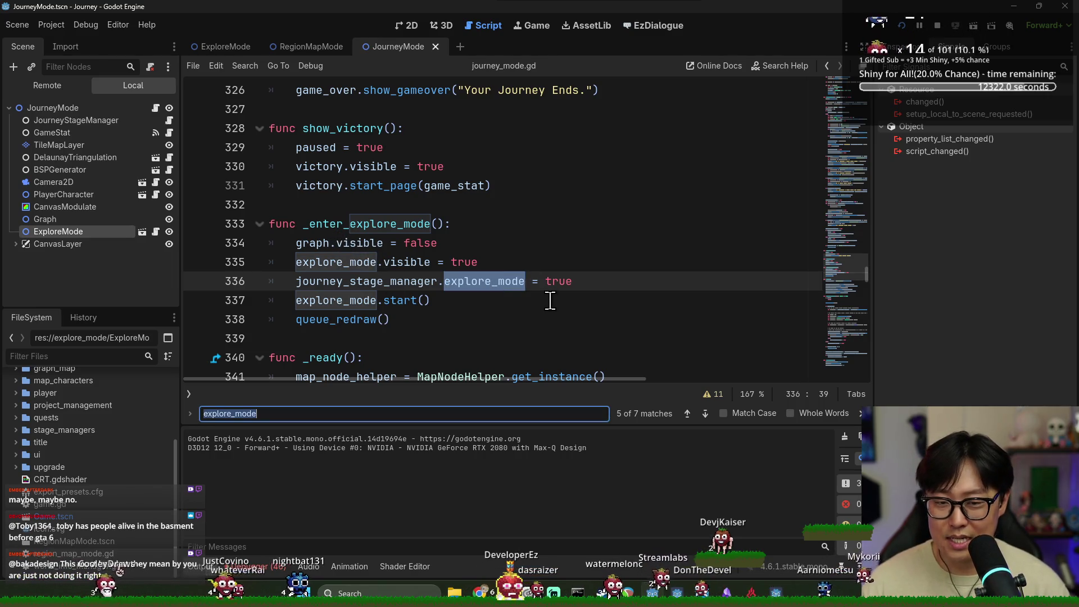
key(Return)
key(Return)
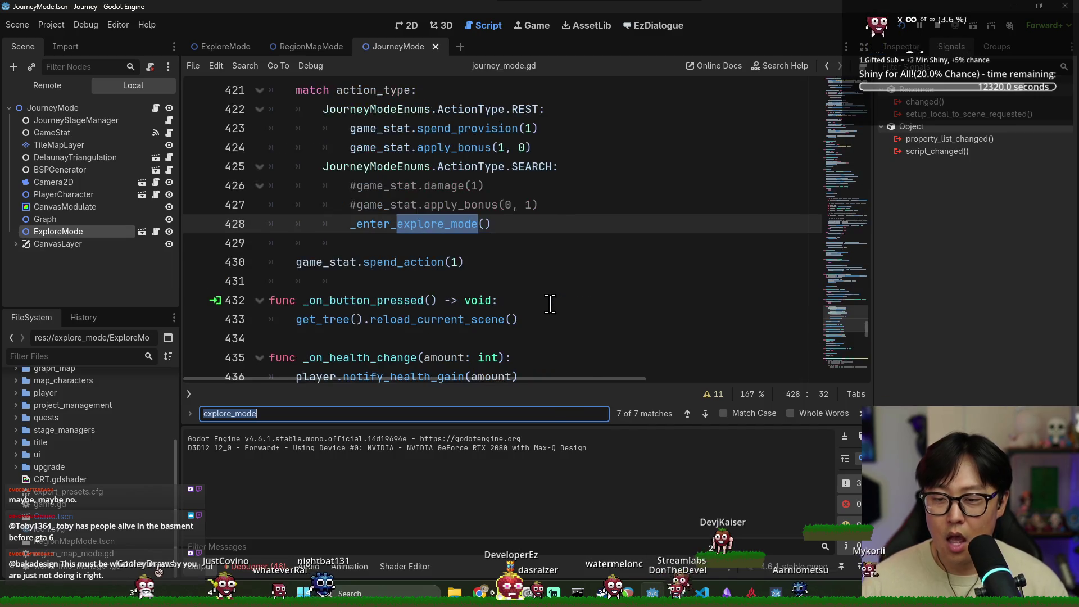
key(Return)
text(_draw)
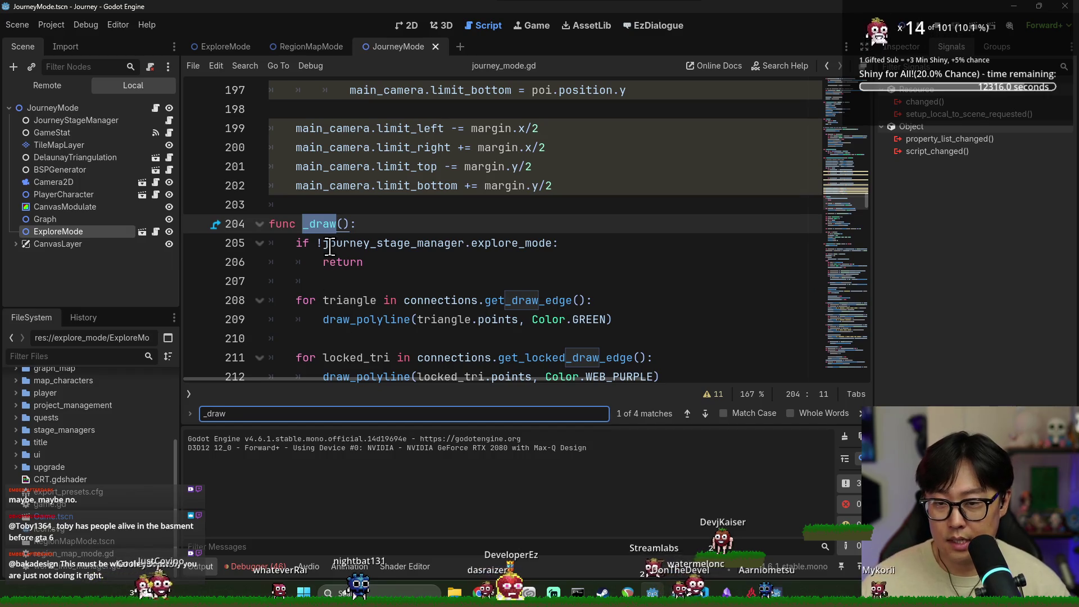
click(324, 241)
key(BackSpace)
key(ctrl+s)
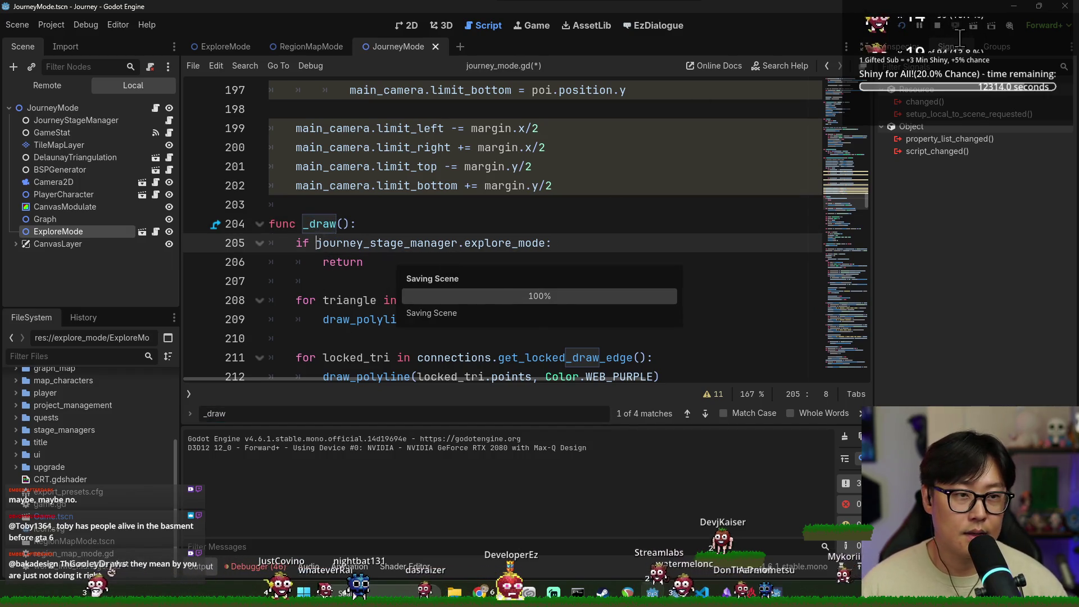
- Run the game, choose Search to see the map graph, then stop, relaunch and pick New Game
key(F6)
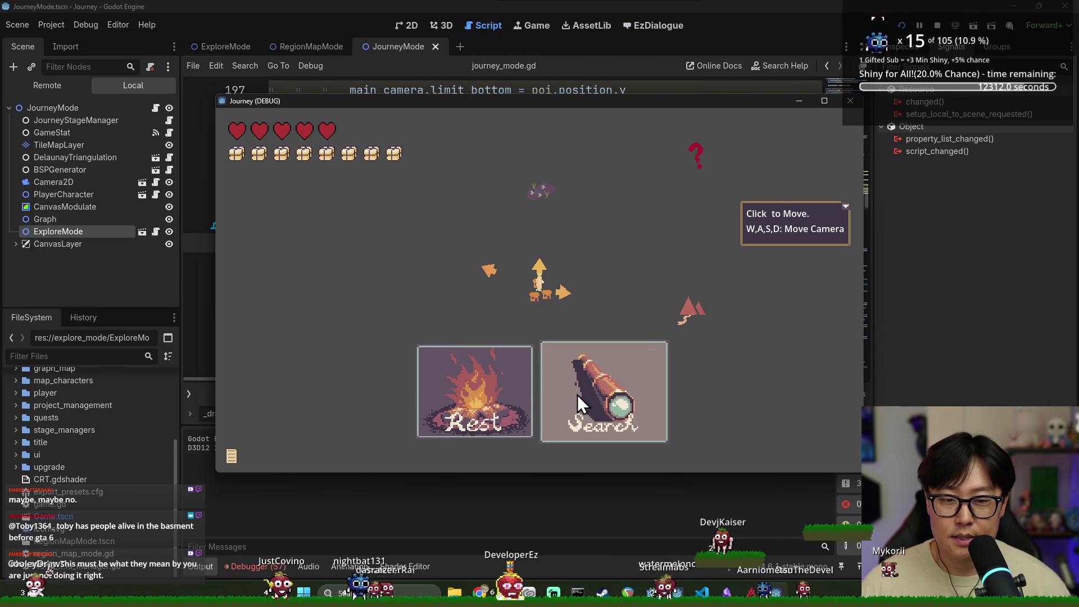
click(578, 395)
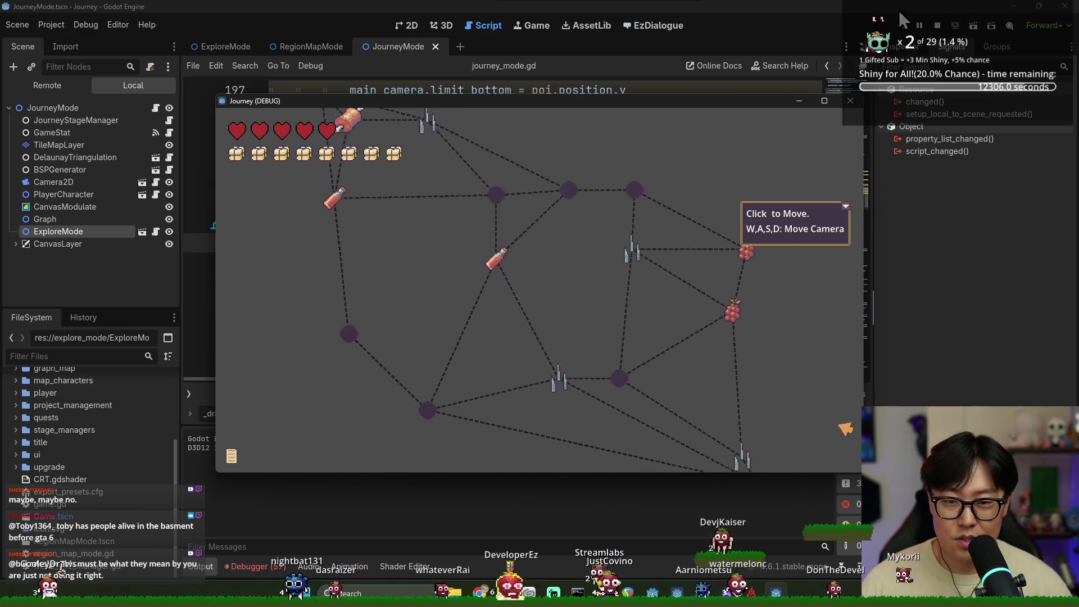
key(F8)
key(F5)
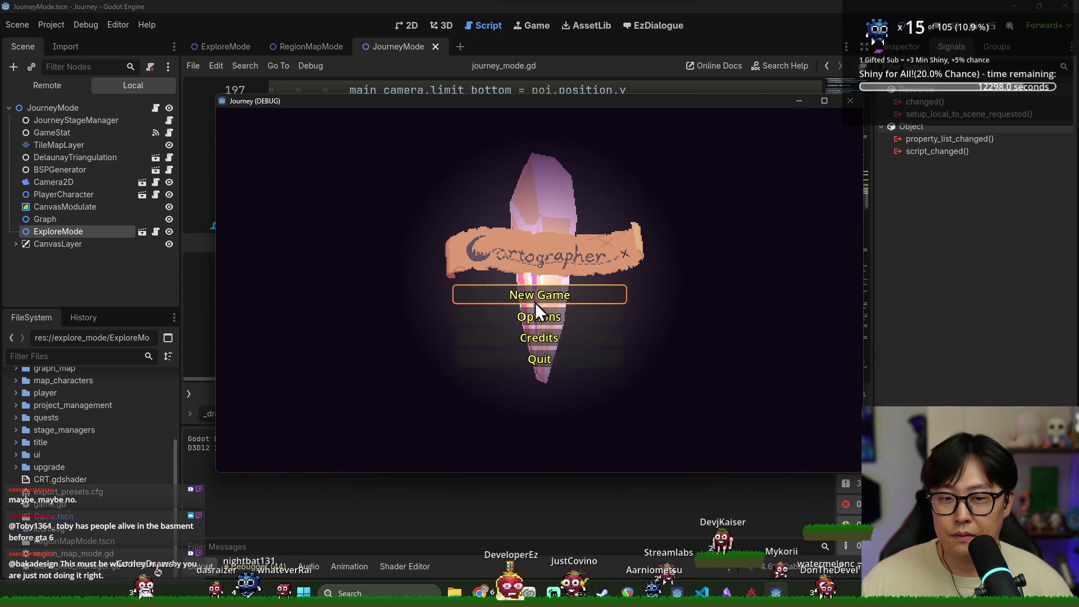
click(601, 363)
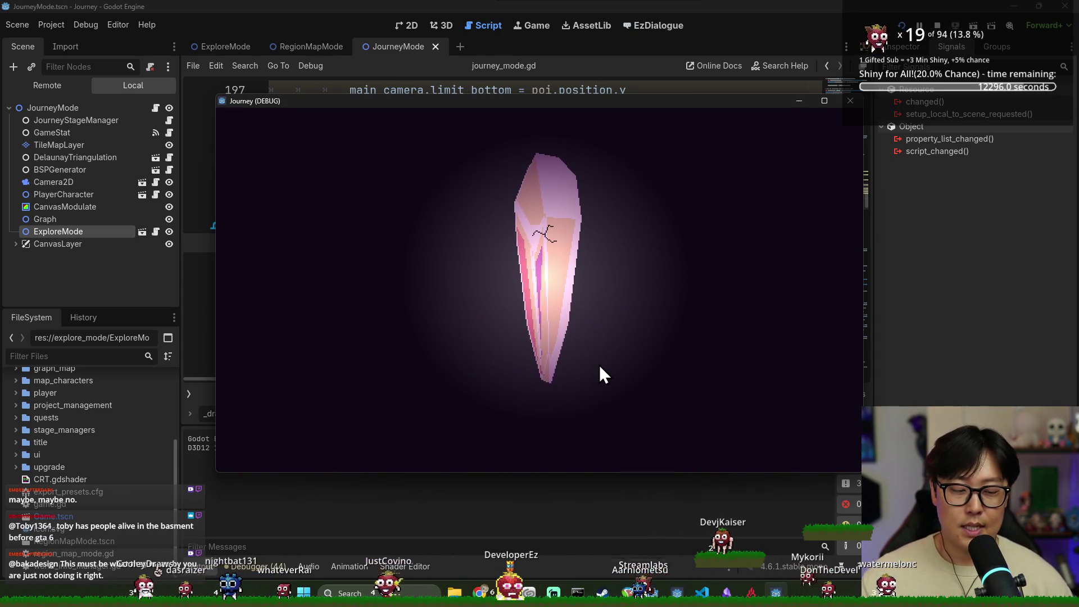
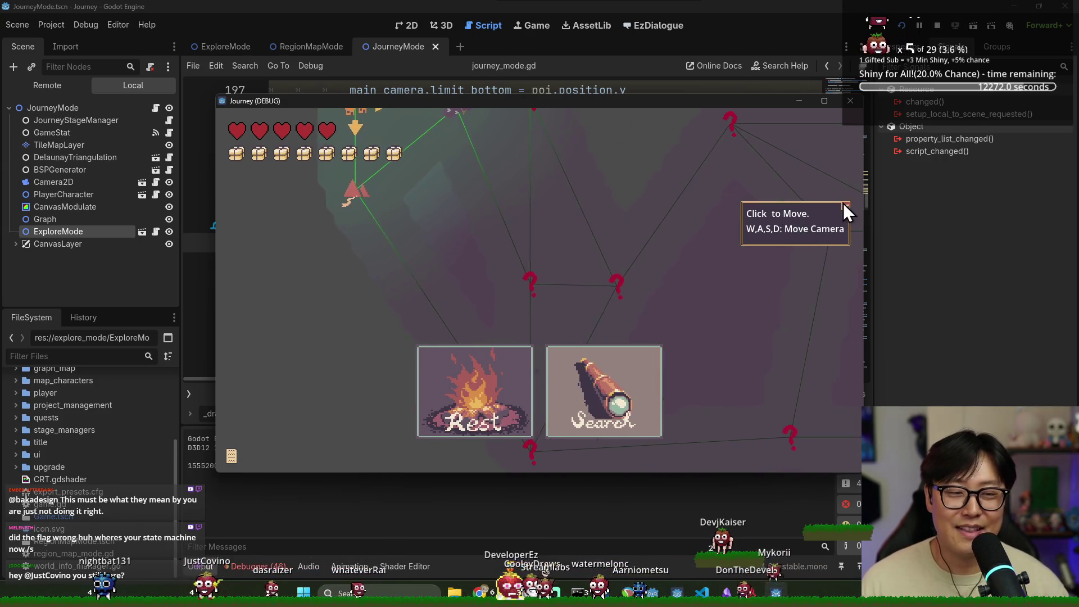
- Pan the game map back to the village, choose Search to reveal the explored map, and stop the game
key(w)
key(a)
click(623, 370)
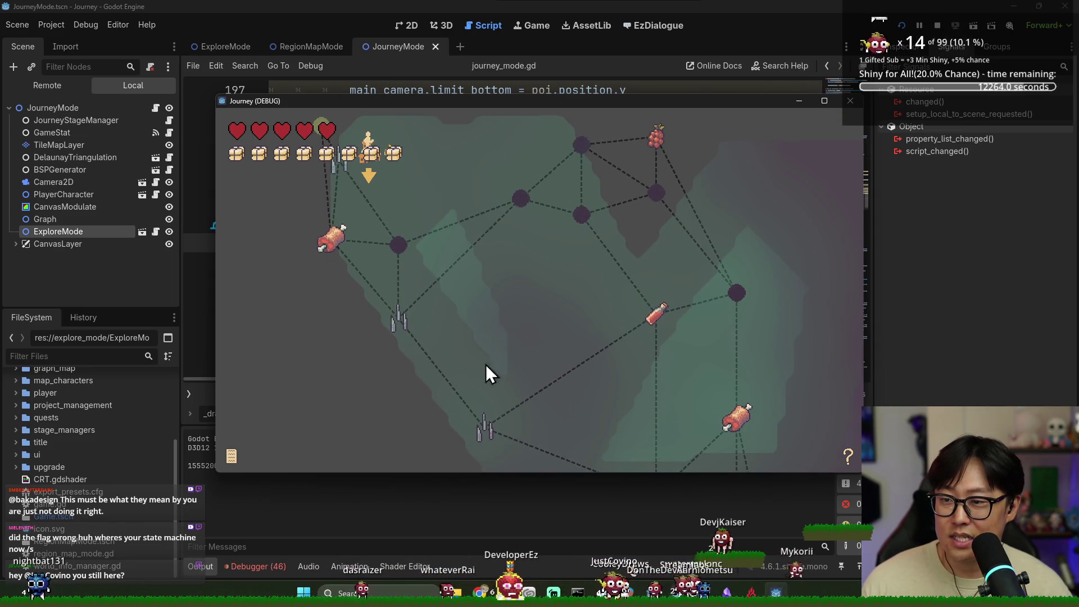
key(F8)
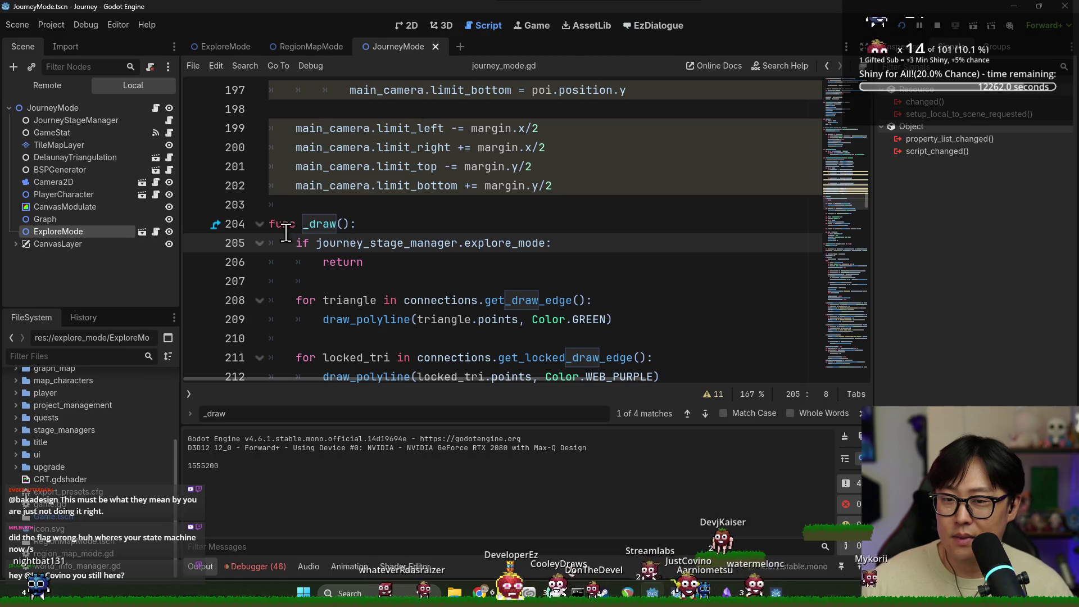
- Inspect where the polygons variable is declared and used in _draw's boundary-polygon code
scroll(385, 312, down, 3)
scroll(387, 304, up, 2)
scroll(376, 298, down, 3)
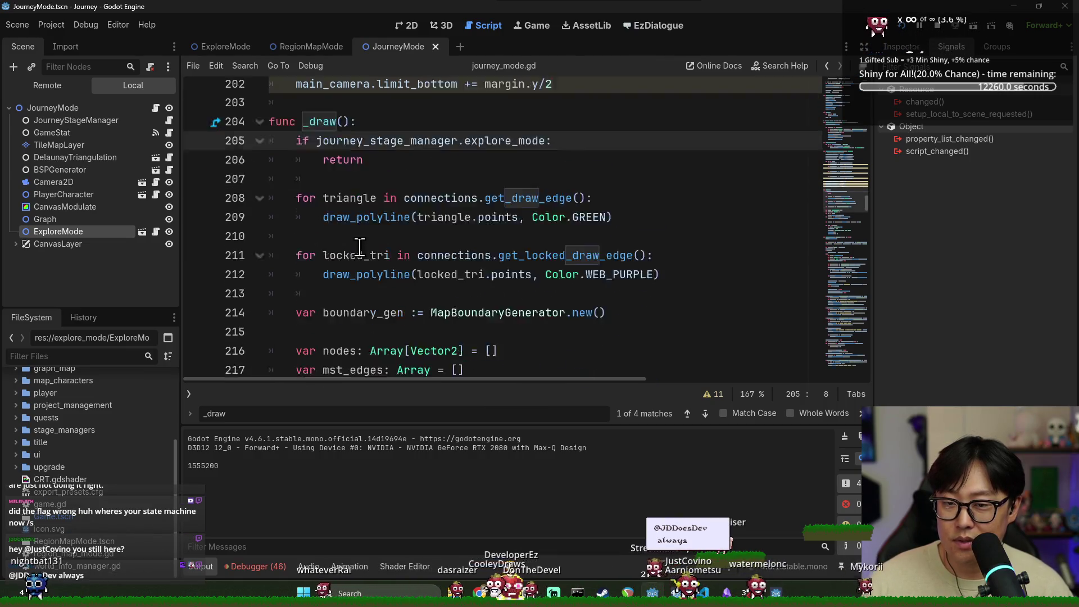
scroll(371, 286, down, 3)
double_click(381, 222)
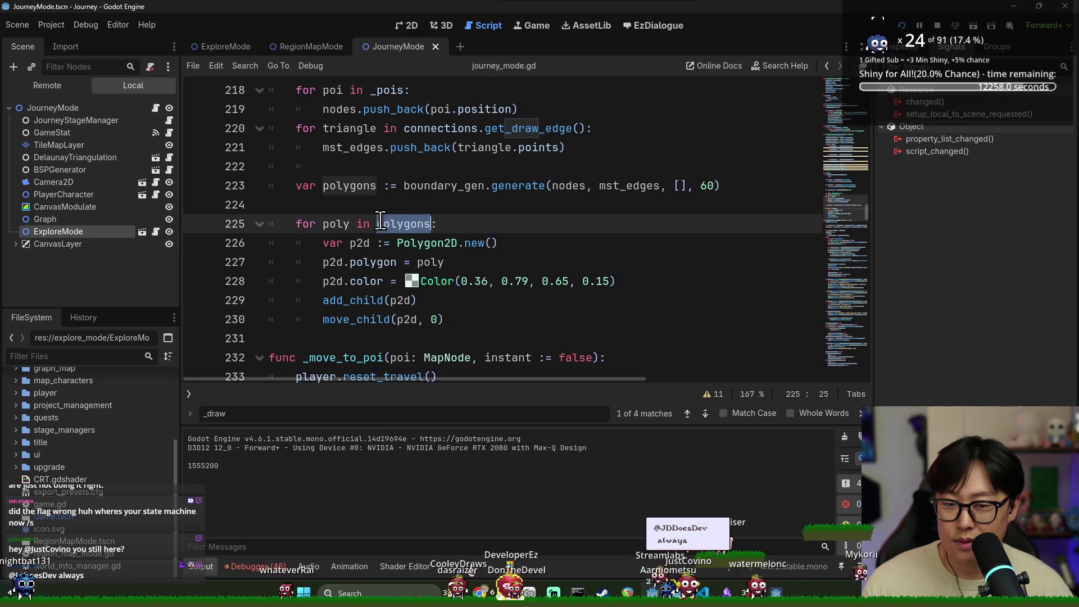
scroll(421, 331, up, 2)
double_click(347, 301)
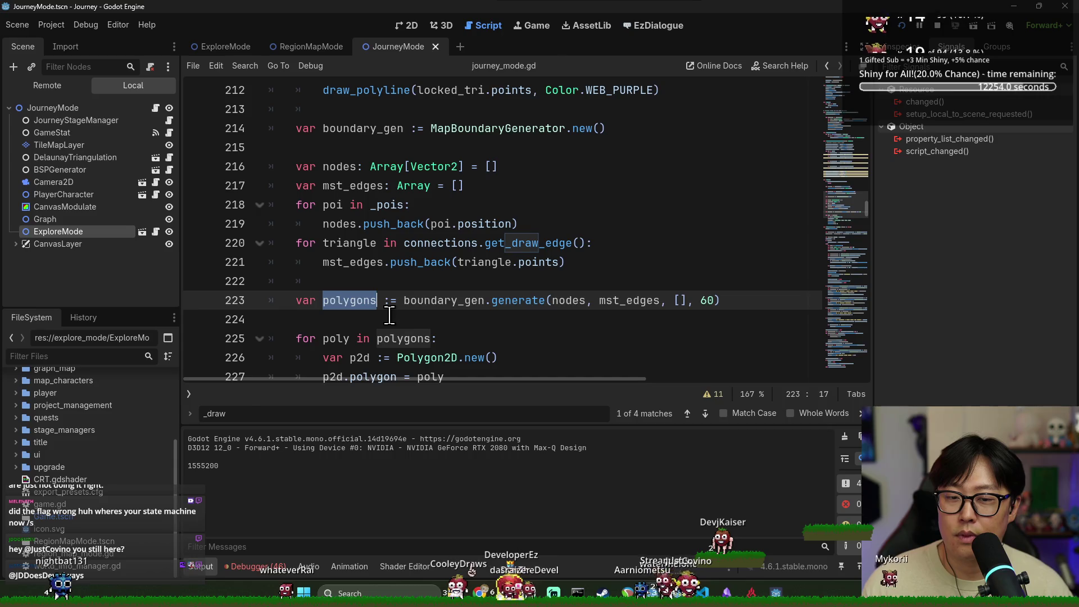
scroll(403, 320, down, 2)
click(450, 319)
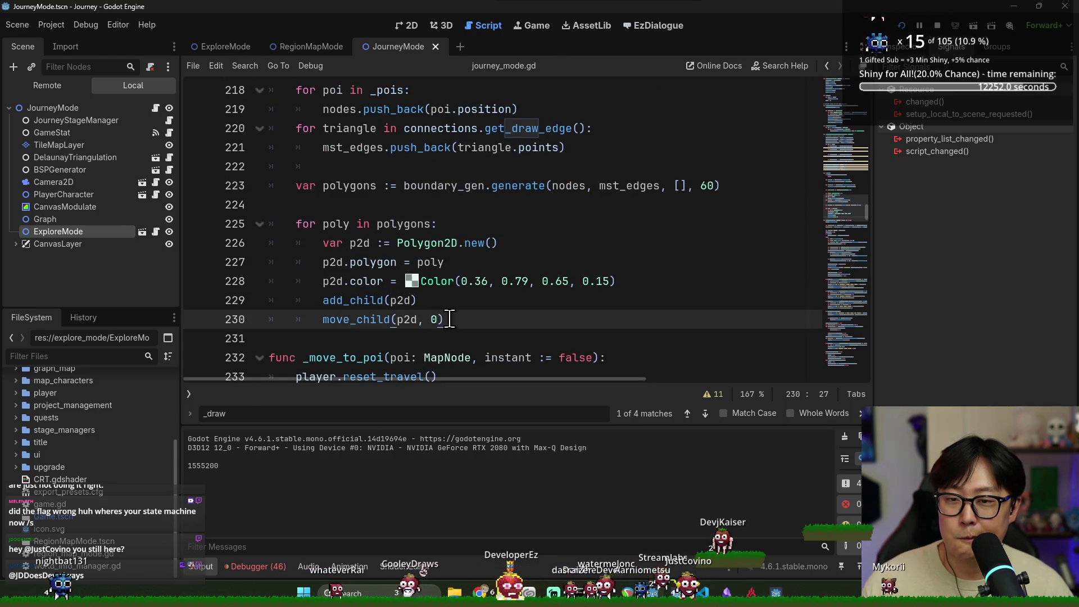
click(339, 187)
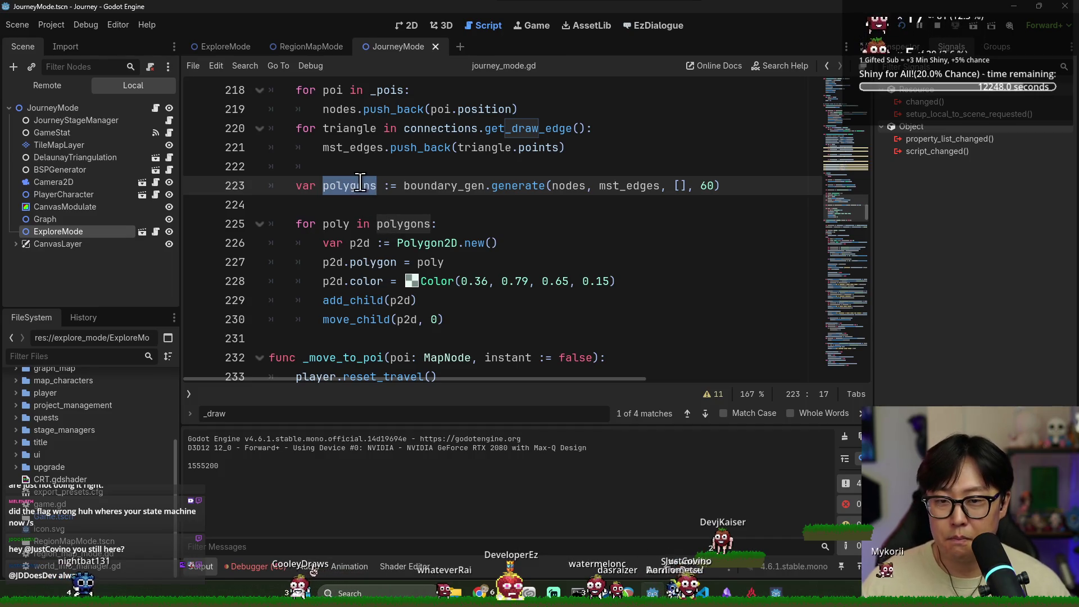
double_click(385, 223)
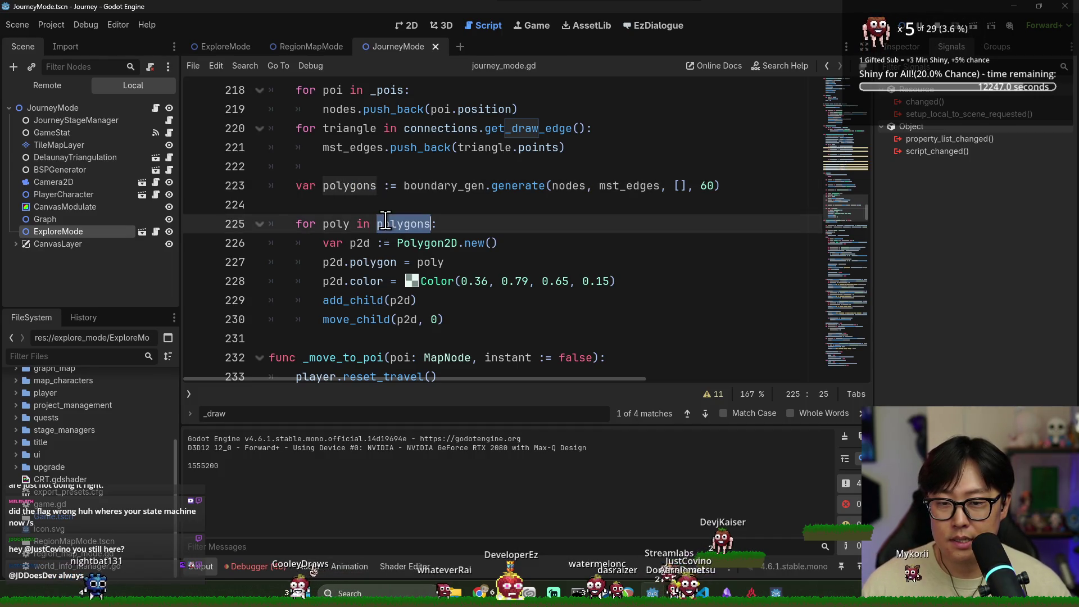
- Delete the boundary-polygon block from line 213 through line 230 and save journey_mode.gd
double_click(351, 302)
click(436, 315)
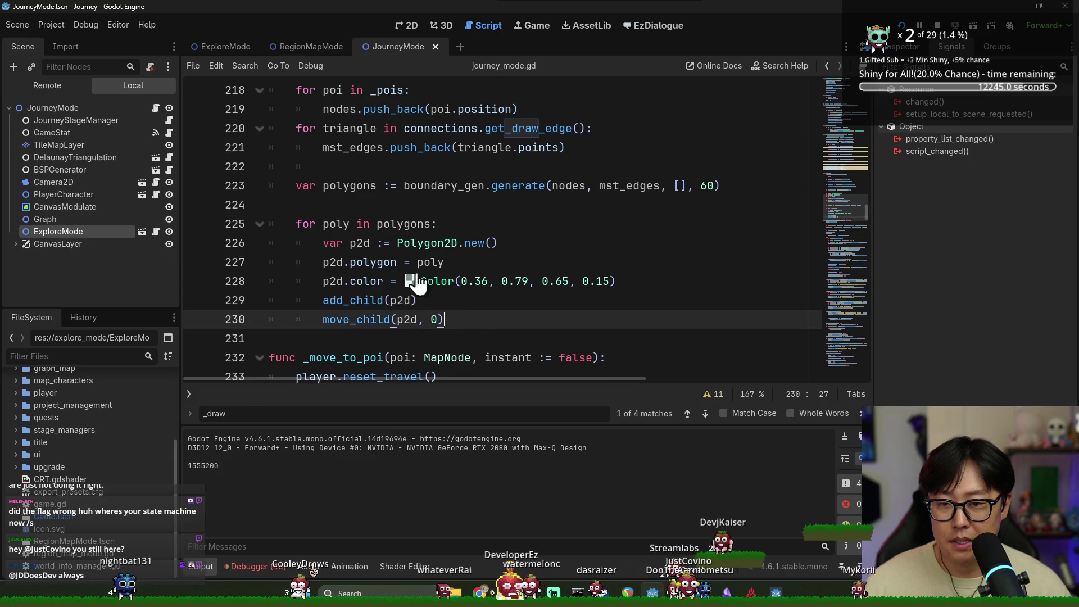
shift+click(293, 187)
scroll(391, 281, up, 2)
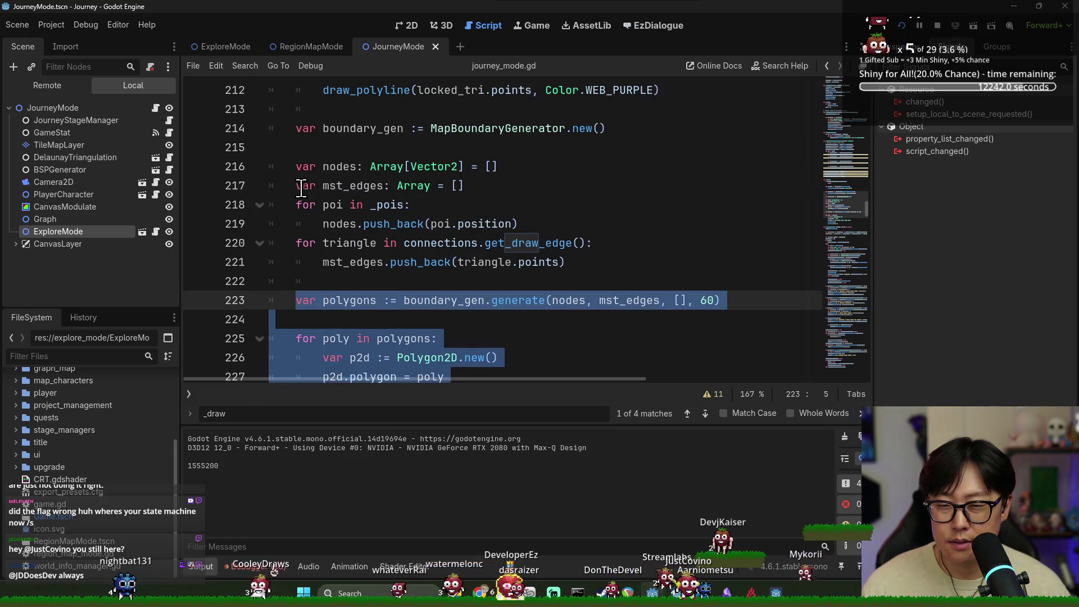
scroll(355, 238, down, 3)
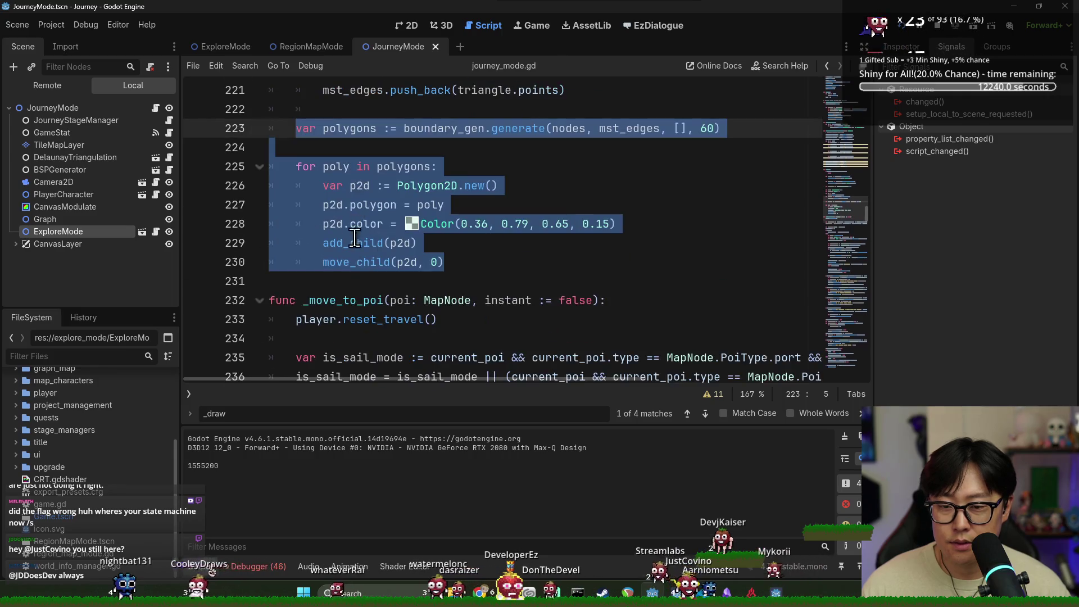
click(319, 242)
key(BackSpace)
click(449, 261)
scroll(437, 253, up, 2)
scroll(422, 255, up, 2)
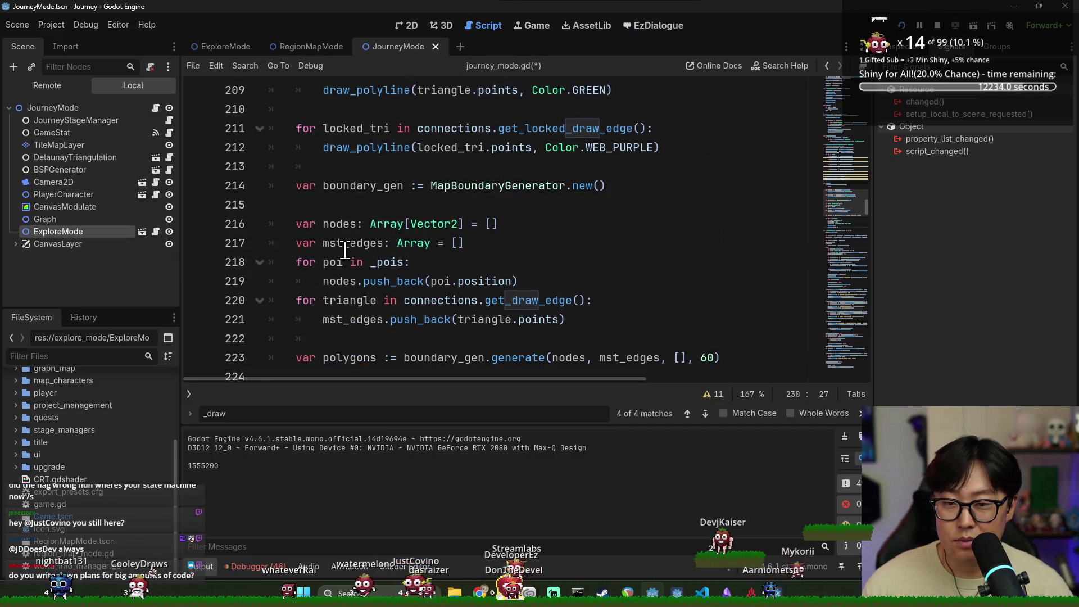
scroll(335, 252, up, 1)
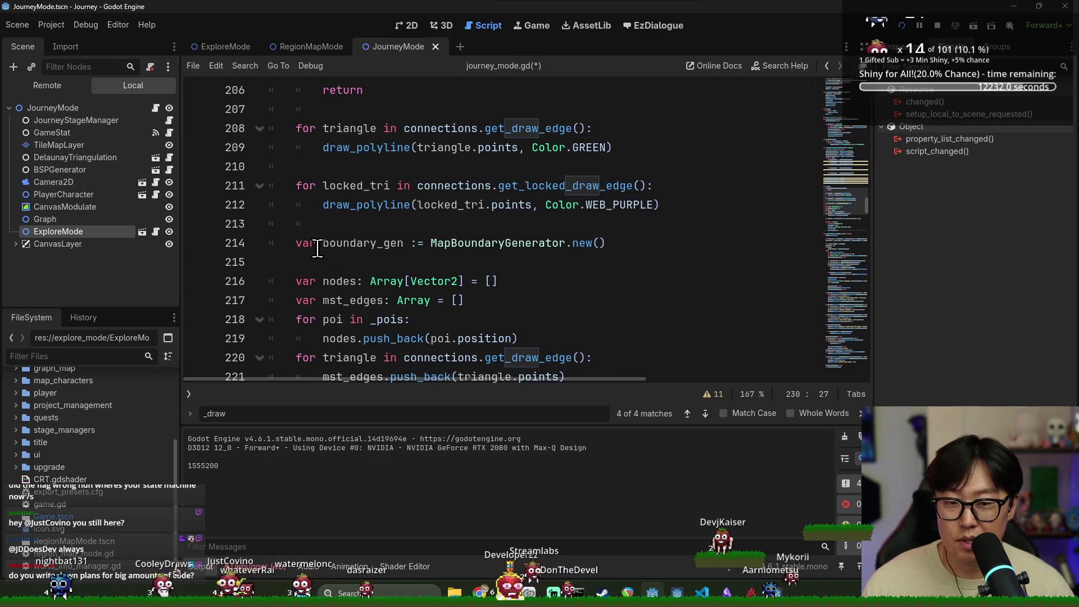
shift+click(309, 224)
key(Delete)
key(ctrl+s)
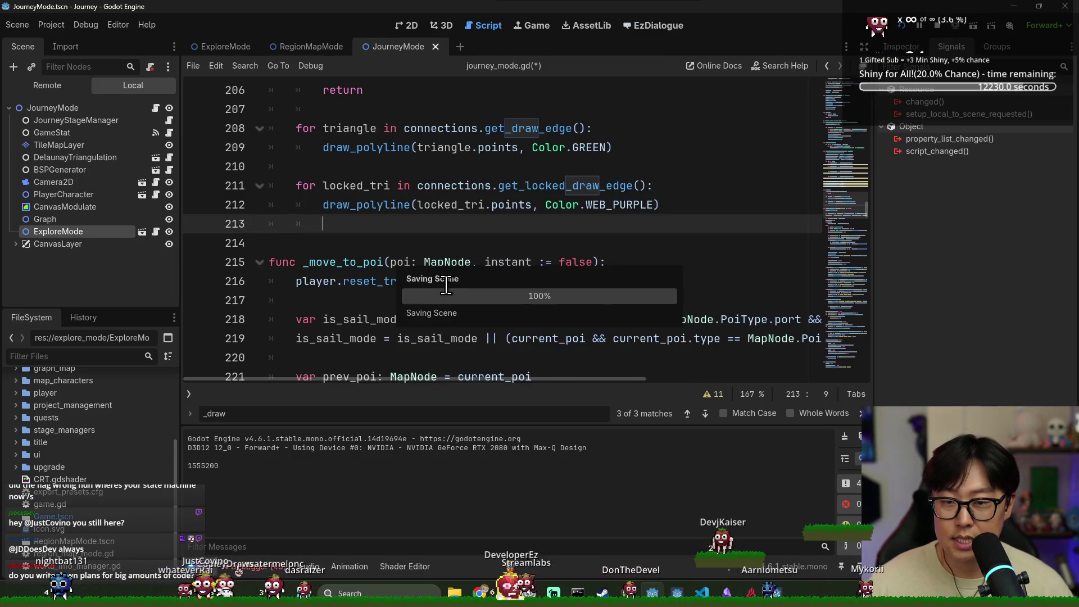
- Search for load_model and jump to the _load_level_model function via the method list
scroll(326, 292, up, 3)
scroll(384, 281, up, 2)
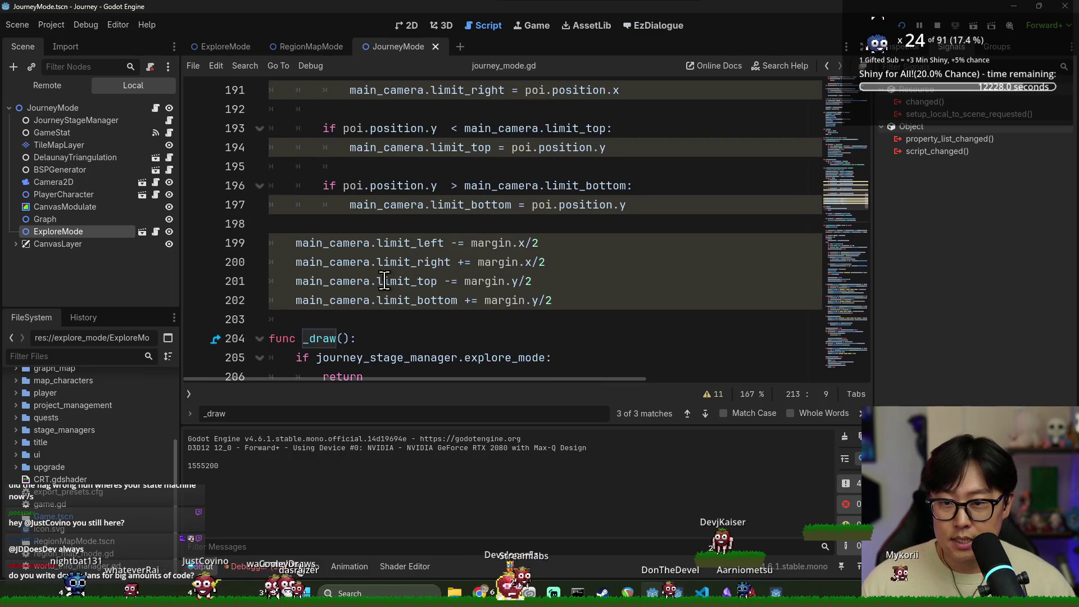
mouse_move(449, 304)
click(391, 319)
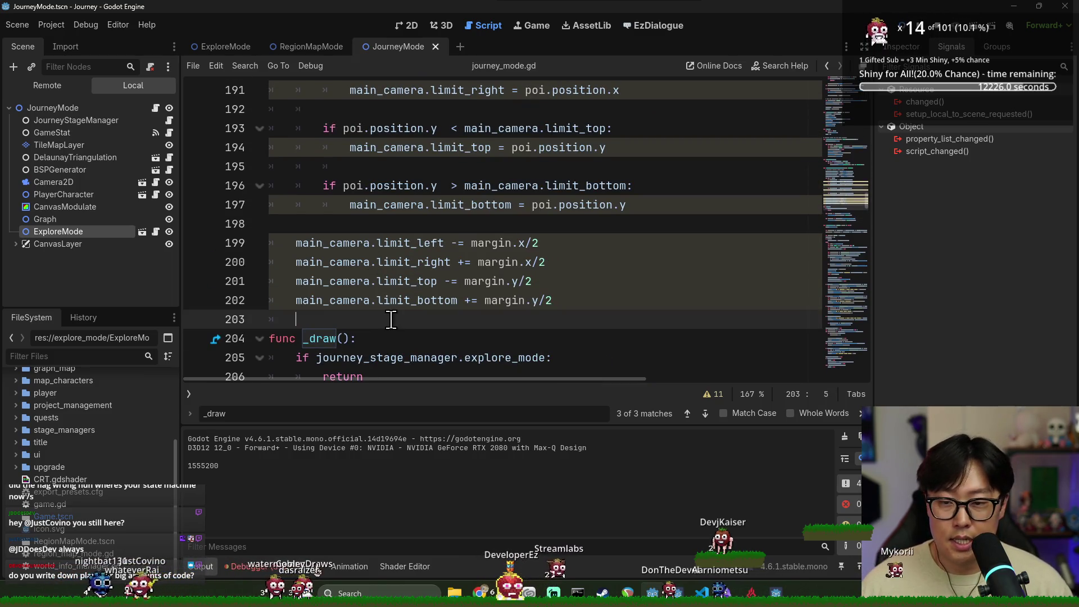
key(ctrl+f)
text(load_mo)
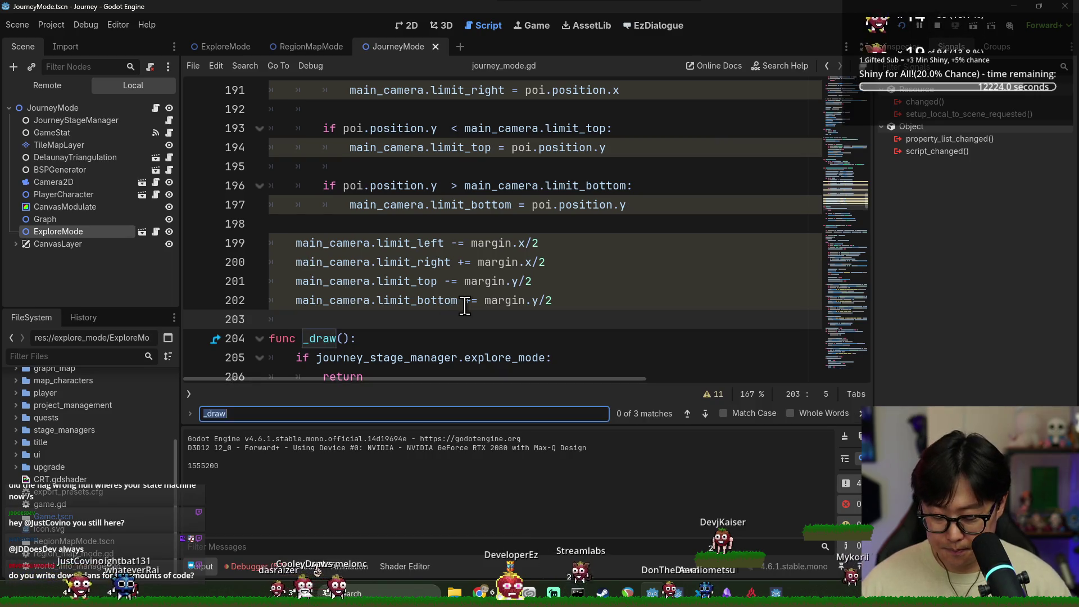
text(del)
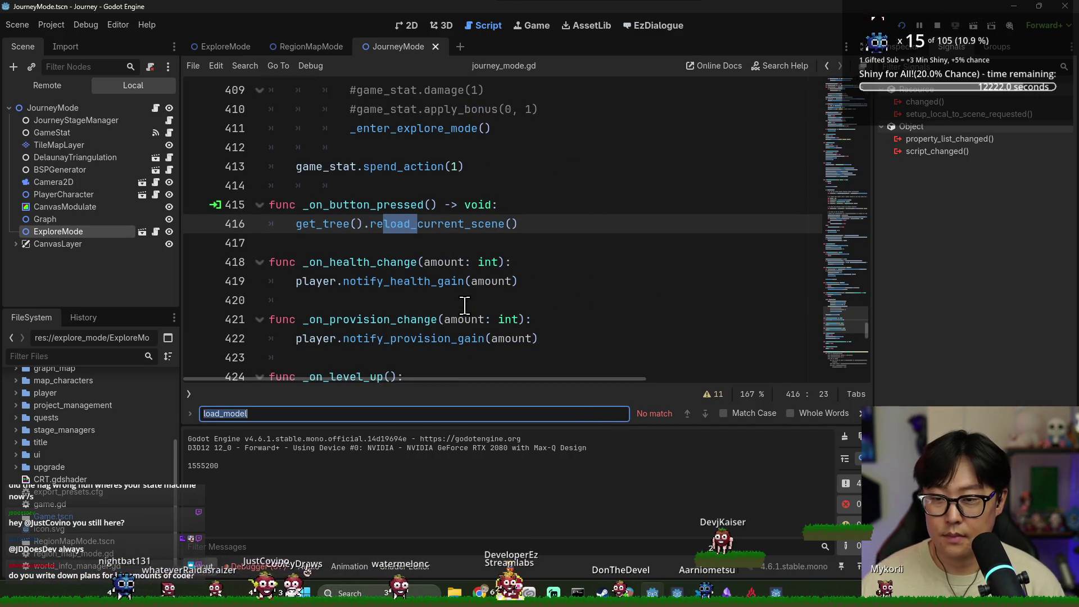
key(ctrl+f)
click(188, 394)
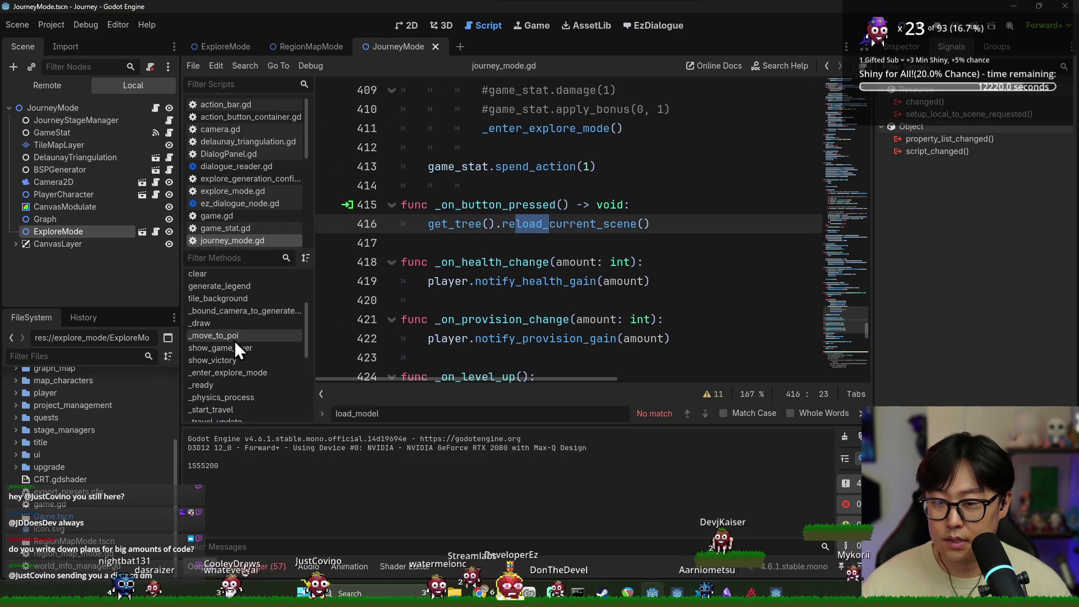
scroll(238, 386, up, 2)
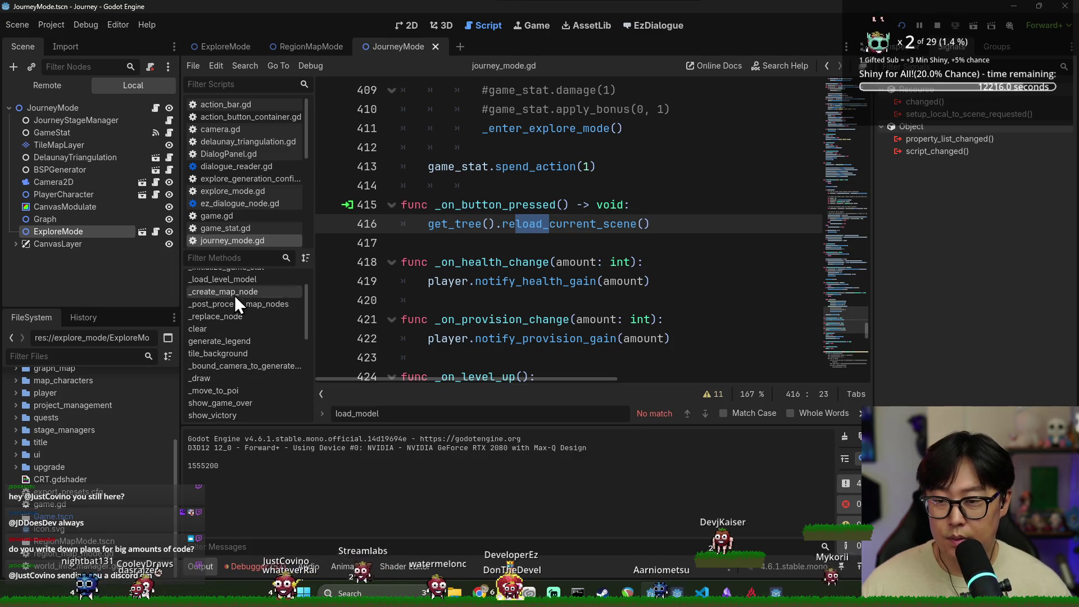
click(236, 280)
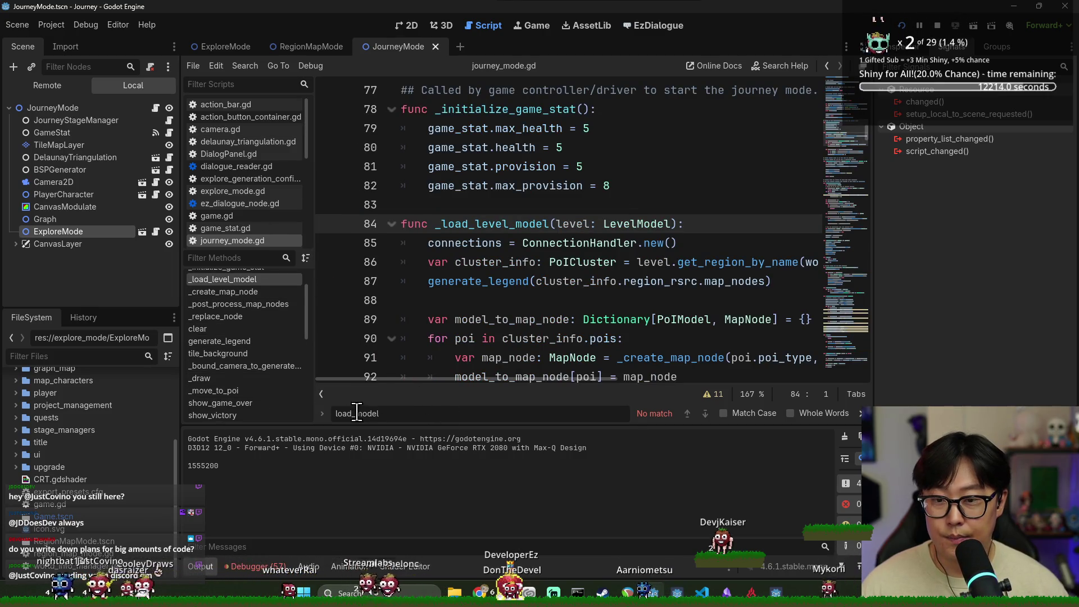
click(320, 394)
- Find the _load_level_model call in start(), placing the caret on blank line 52
scroll(332, 179, down, 2)
scroll(331, 179, up, 1)
click(359, 167)
double_click(360, 168)
scroll(371, 191, down, 3)
scroll(573, 249, up, 2)
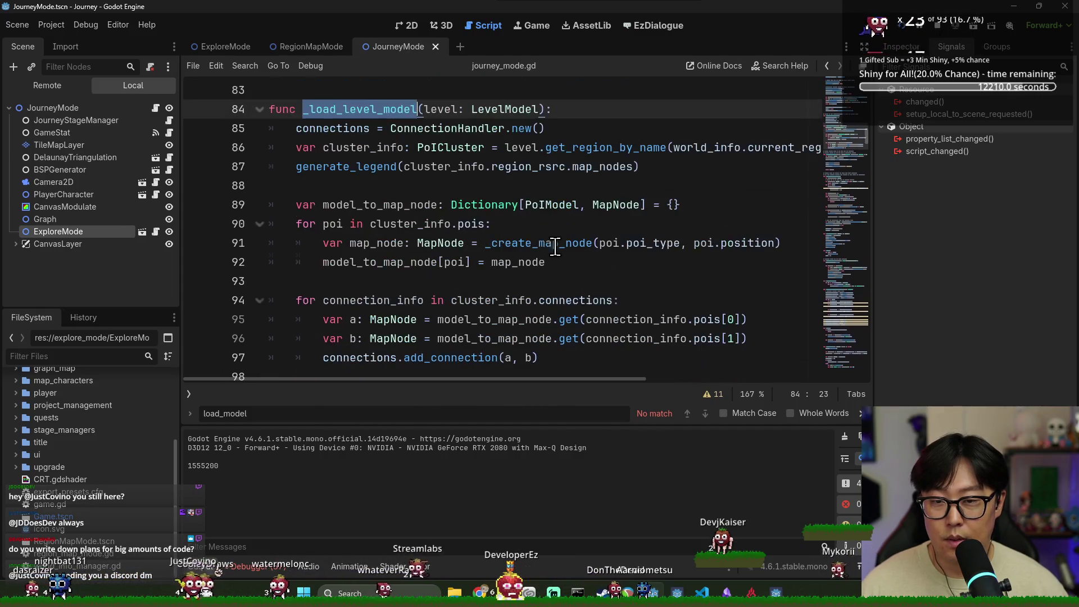
key(ctrl+f)
key(Return)
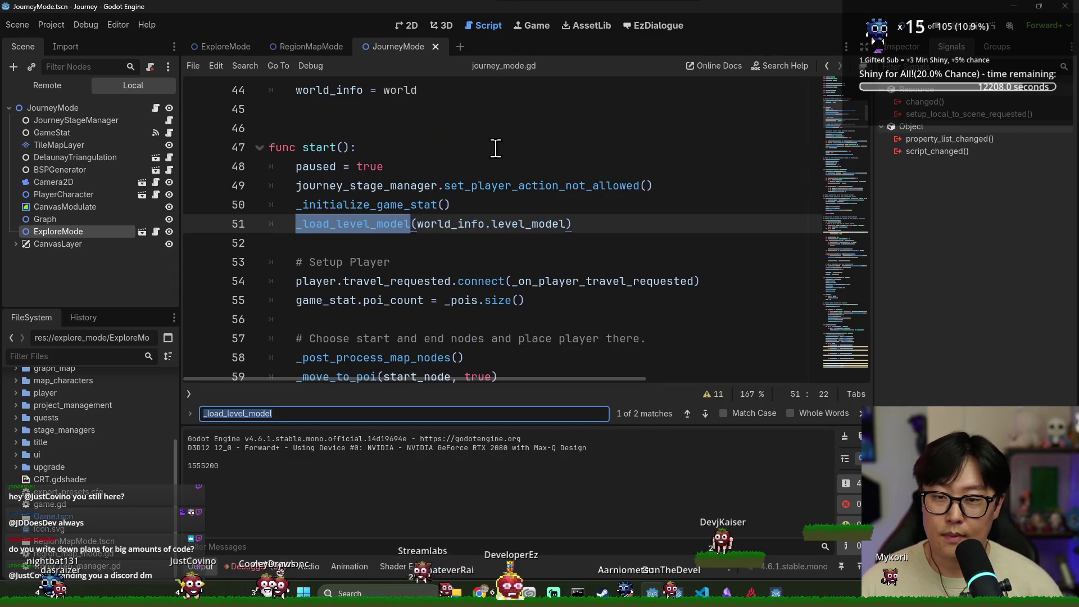
click(337, 242)
scroll(410, 248, down, 15)
scroll(358, 209, up, 12)
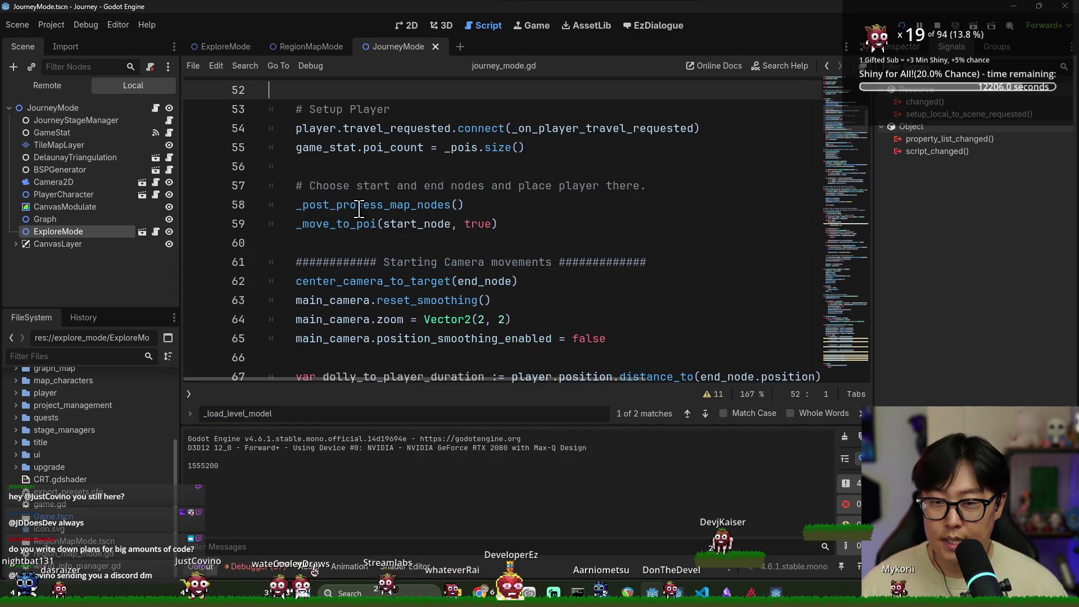
scroll(344, 225, up, 2)
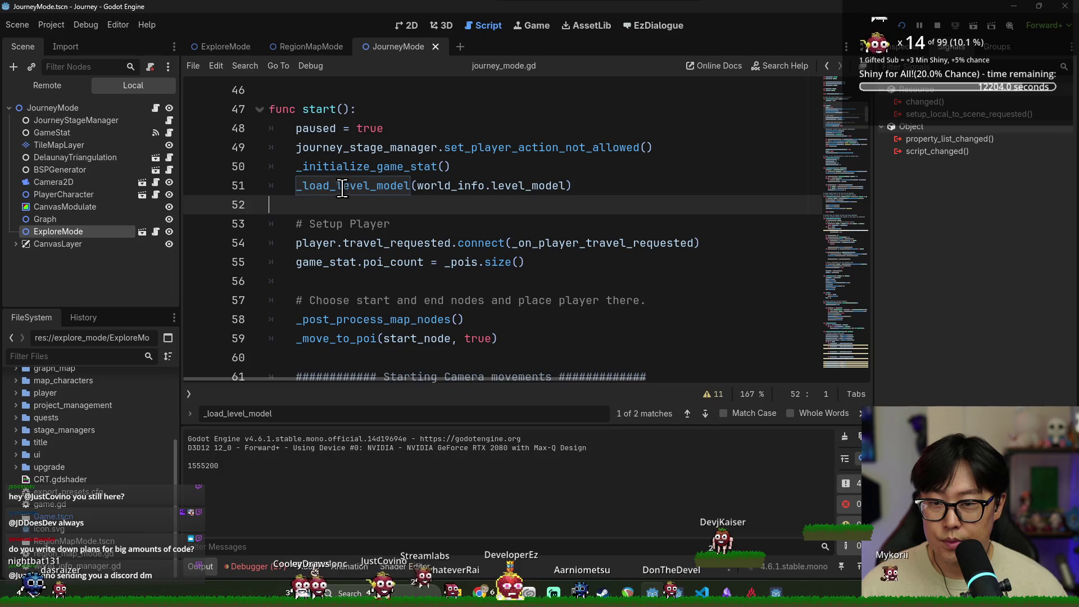
- Jump to _post_process_map_nodes from the method list, with the caret just before func _replace_node
click(188, 394)
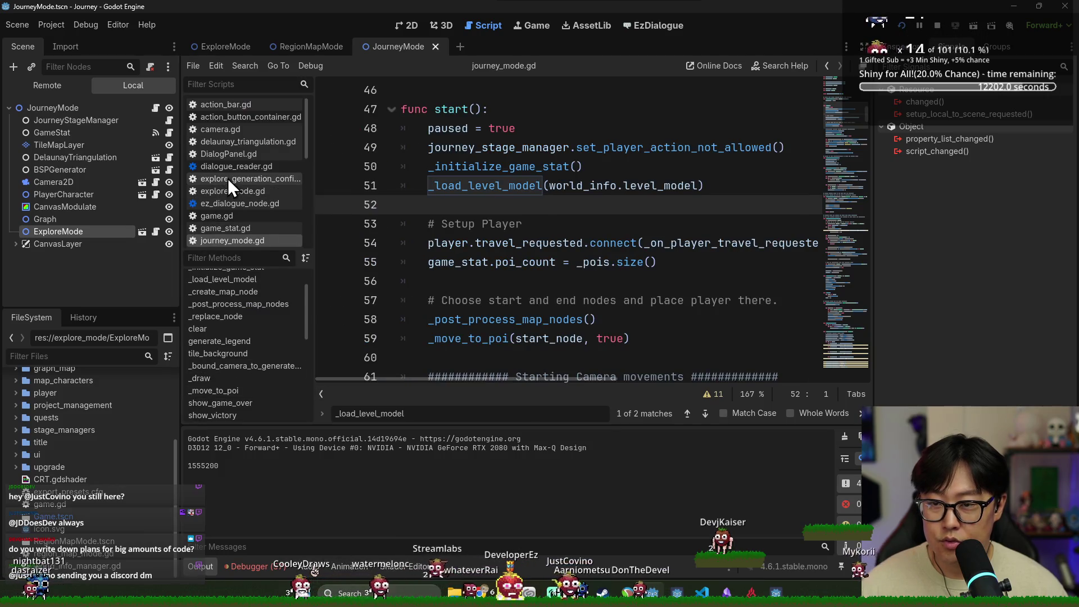
scroll(245, 217, down, 1)
scroll(237, 329, up, 2)
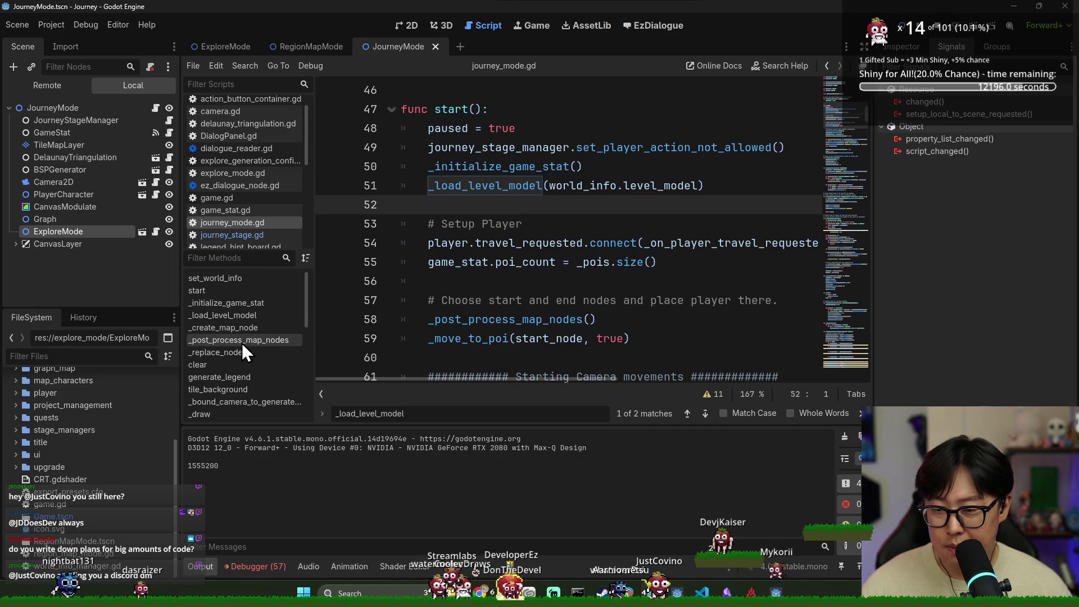
click(242, 340)
scroll(472, 253, down, 10)
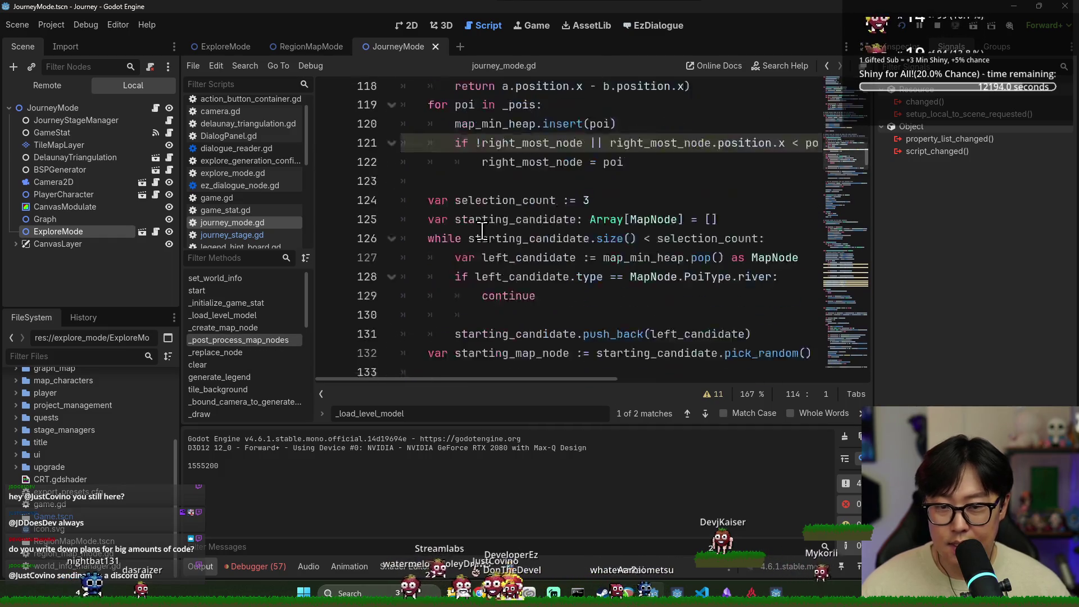
scroll(473, 254, up, 2)
click(481, 225)
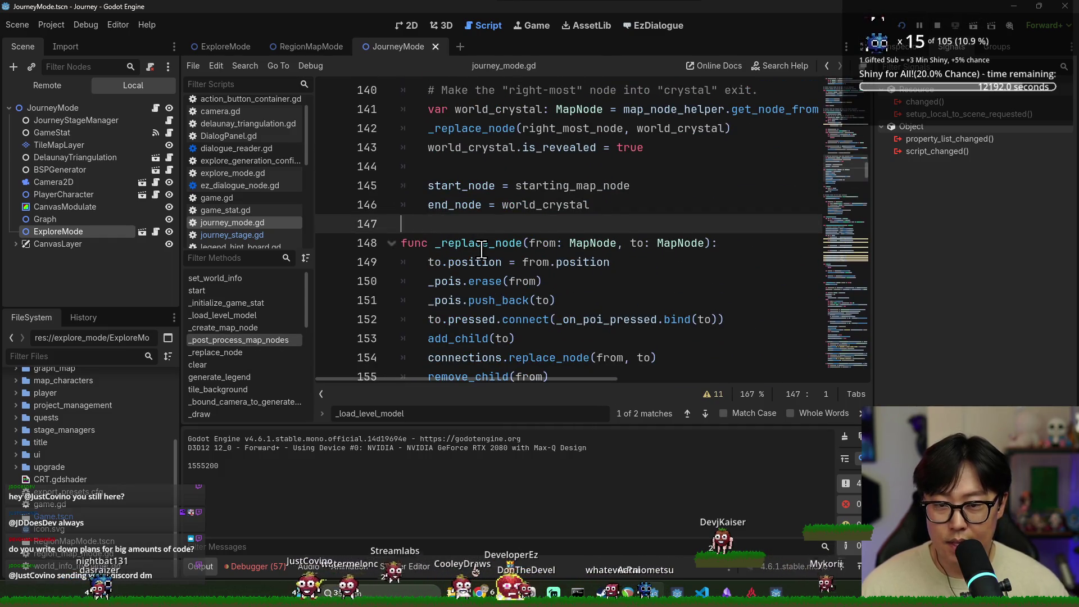
- Create func _generate_terrain_polygon() above _replace_node with the pasted terrain polygon body
key(BackSpace)
key(Return)
key(Return)
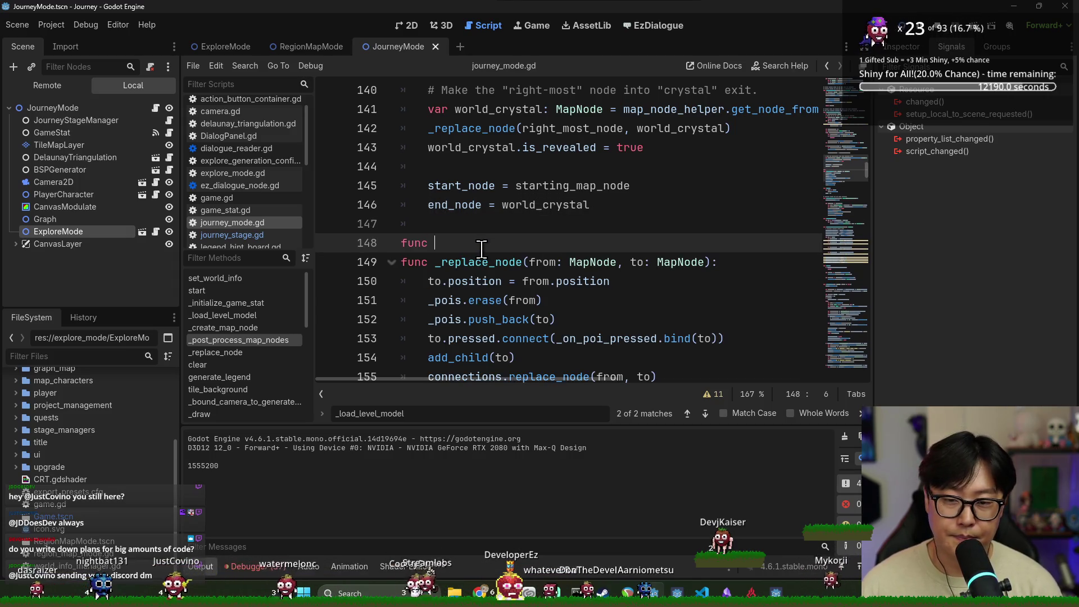
text(_g)
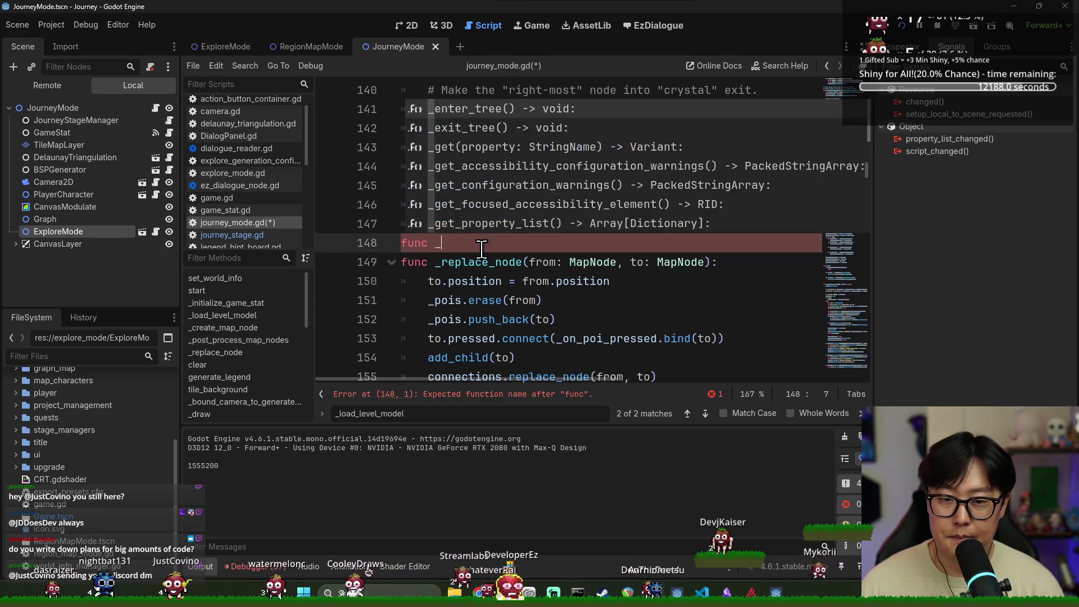
text(enerate_terrain)
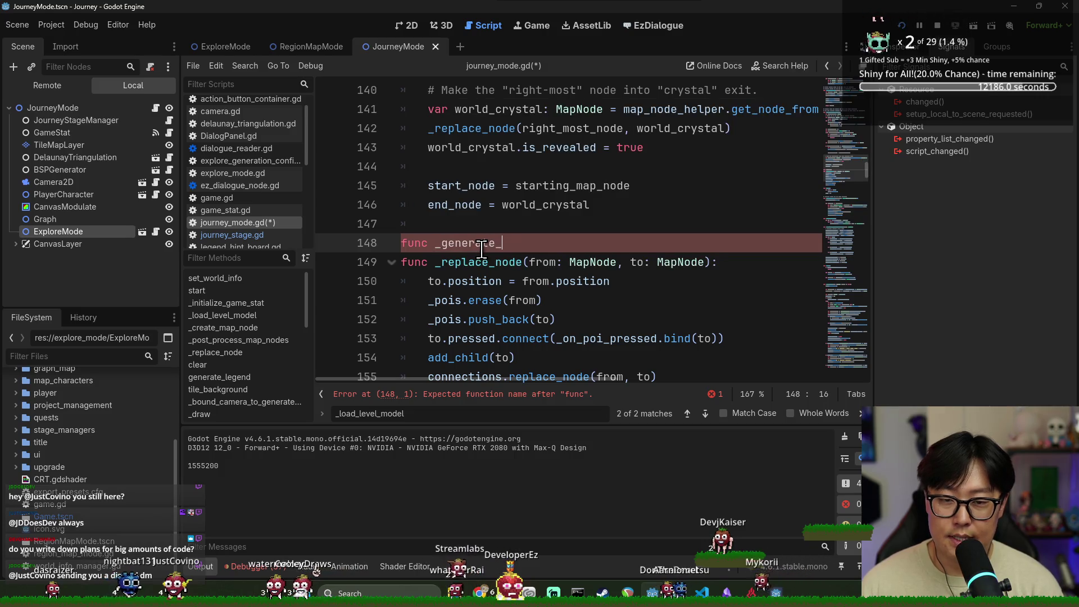
text(_poly)
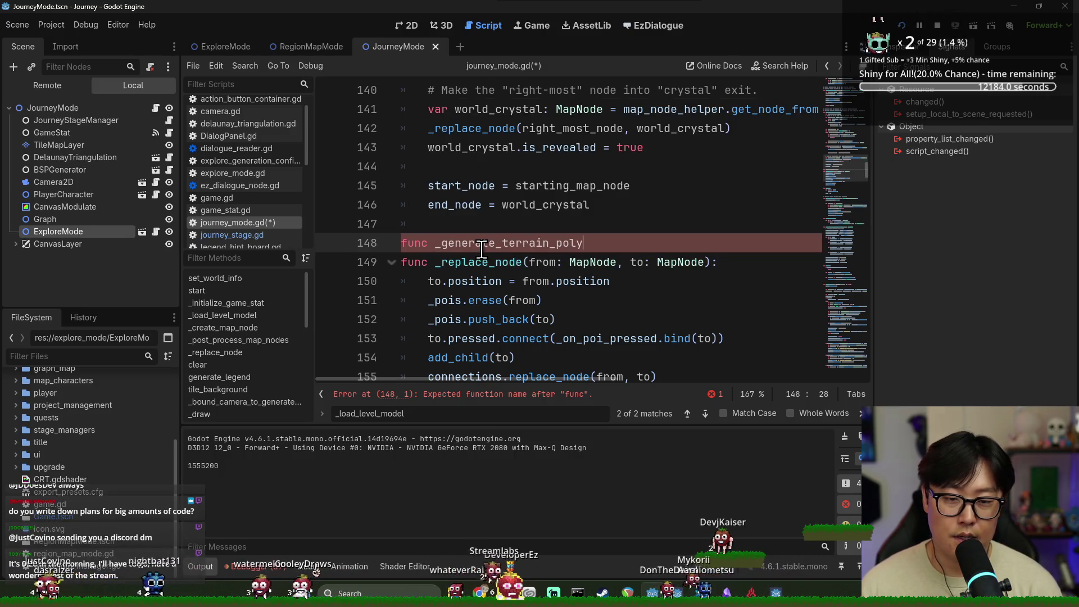
key(ctrl+v)
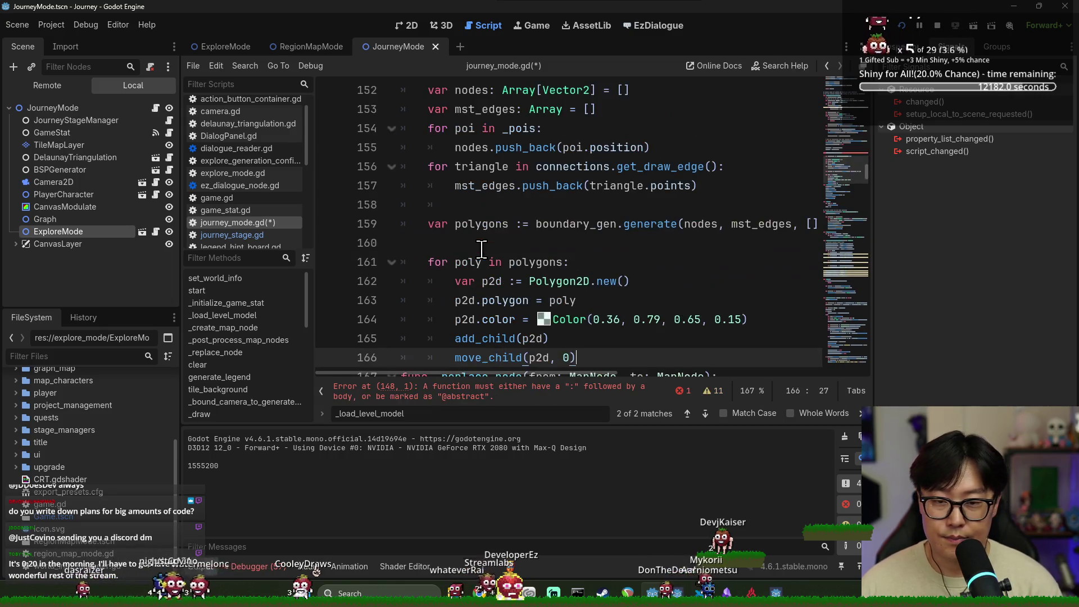
scroll(478, 228, up, 4)
click(477, 227)
key(BackSpace)
key(BackSpace)
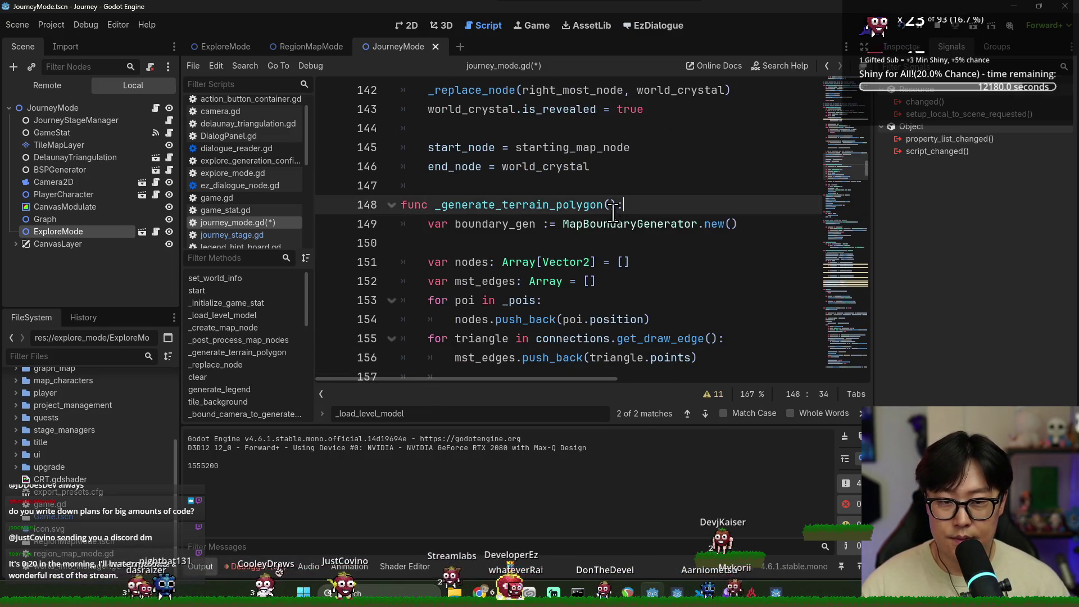
scroll(624, 245, down, 7)
scroll(606, 247, up, 2)
click(605, 245)
key(Return)
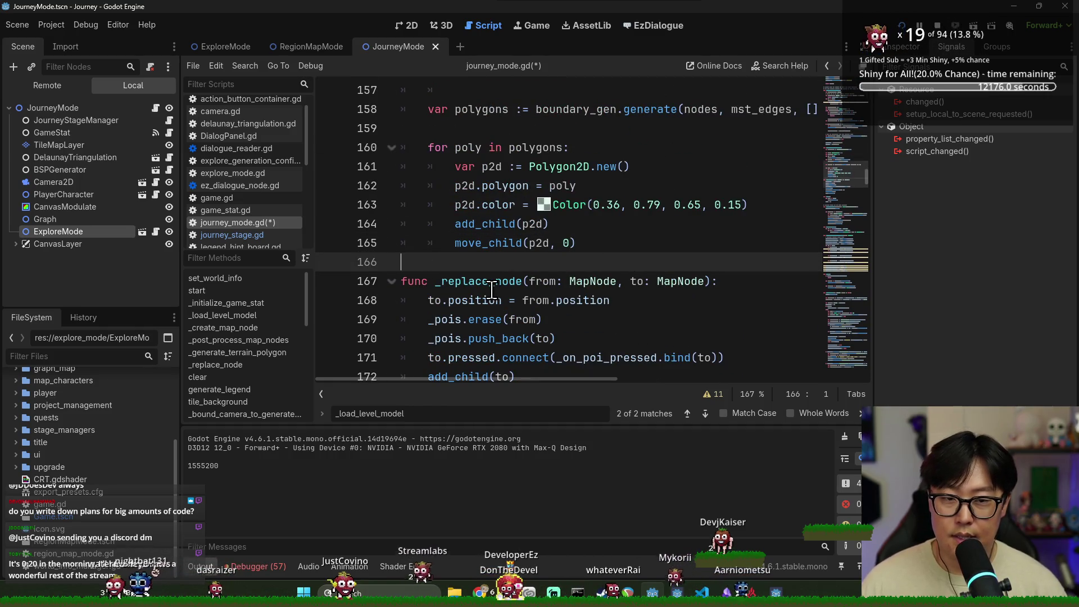
- Prefix add_child and move_child with graph. and save the script
scroll(491, 263, up, 1)
click(477, 274)
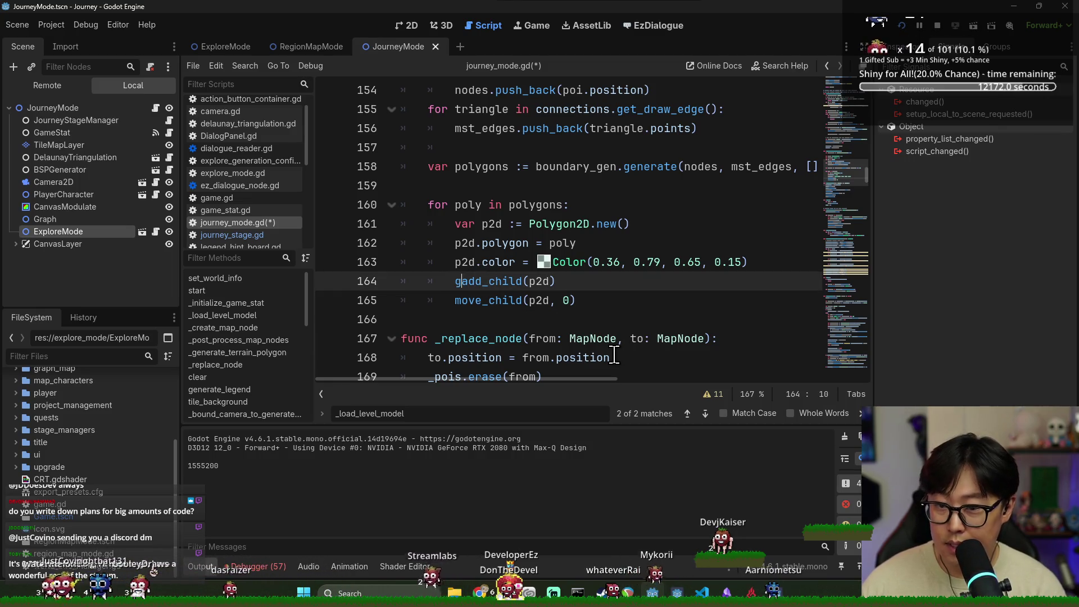
click(455, 300)
text(gra)
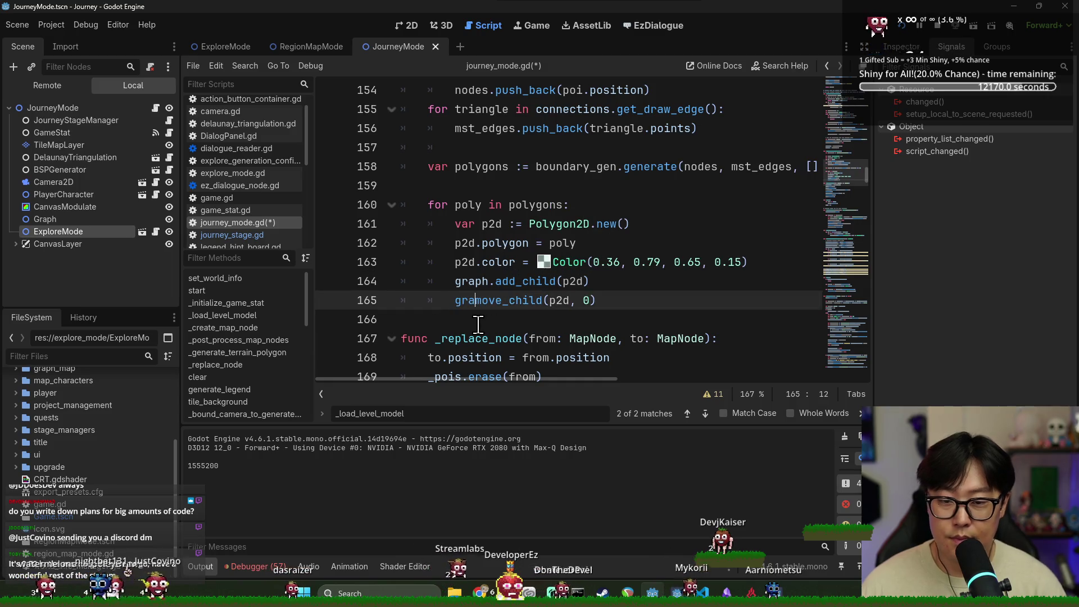
key(ctrl+s)
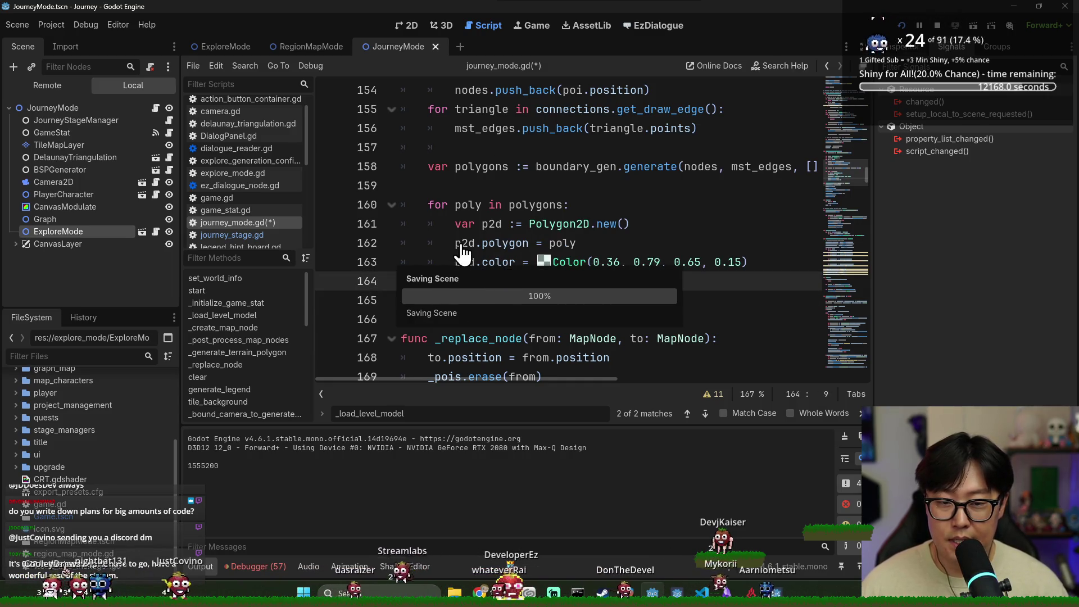
- Call _generate_terrain_polygon() in start() on line 52 after _load_level_model, and save
click(463, 245)
scroll(463, 250, up, 1)
scroll(463, 251, up, 3)
double_click(481, 262)
scroll(621, 264, up, 20)
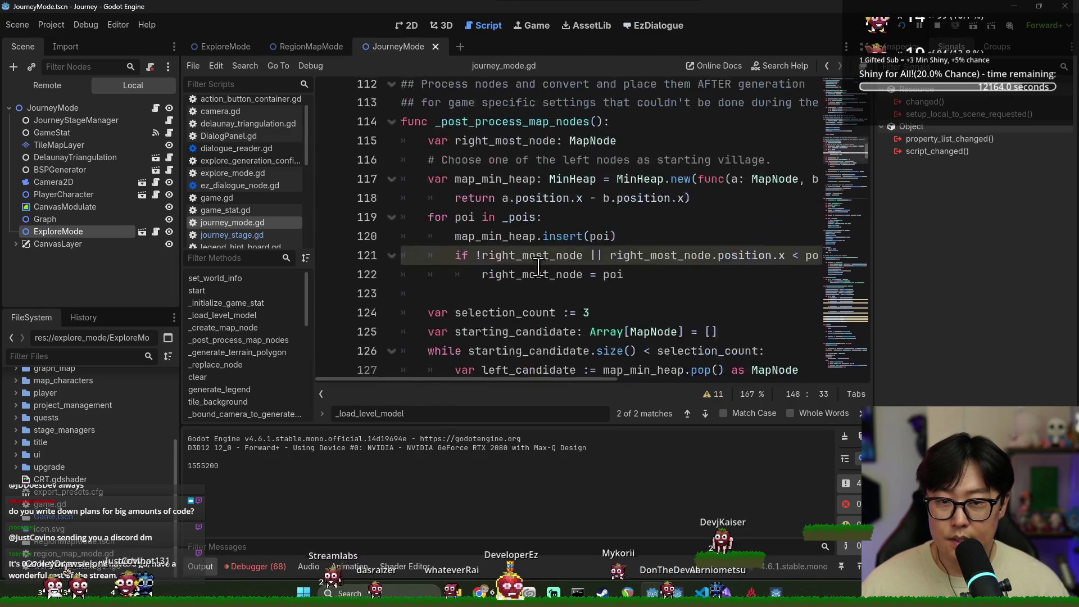
scroll(483, 262, up, 11)
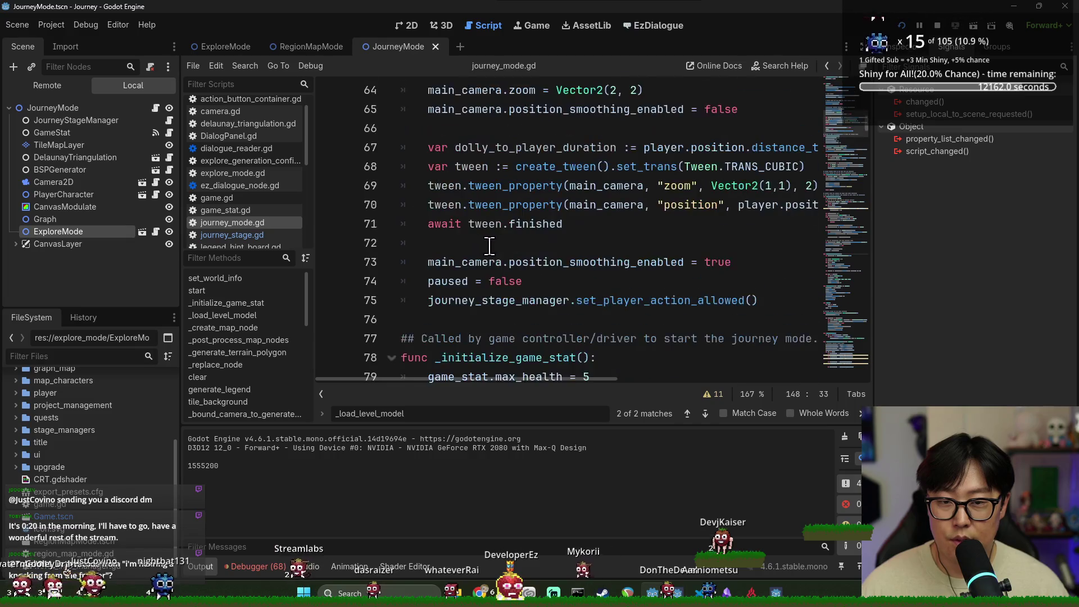
click(612, 269)
key(ctrl+v)
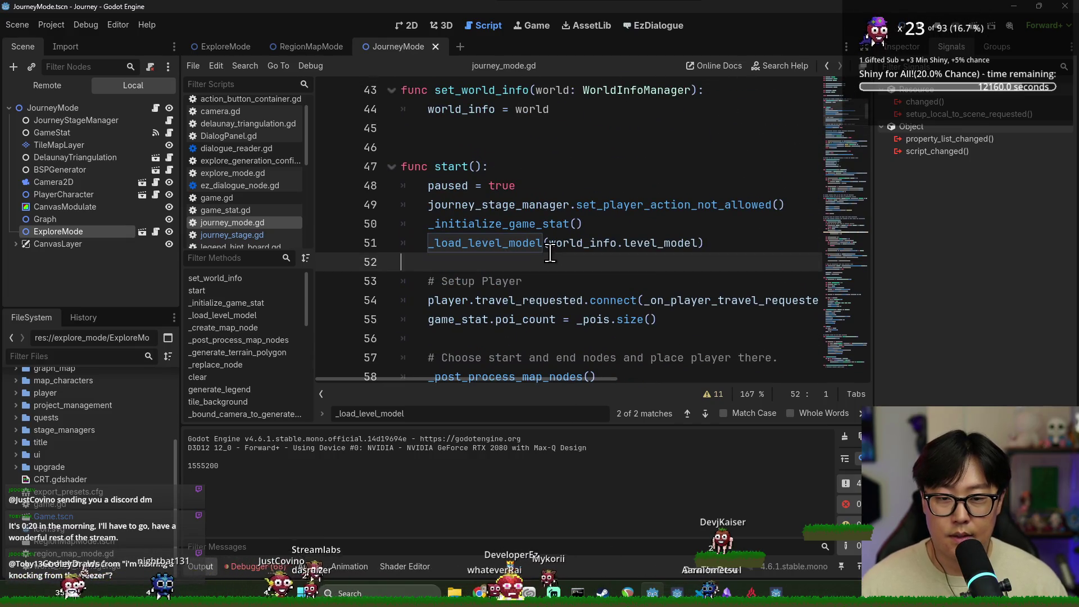
text(_generate_terrain_polygon())
key(ctrl+s)
- Hide the script list and run the game with F5
click(321, 393)
key(F5)
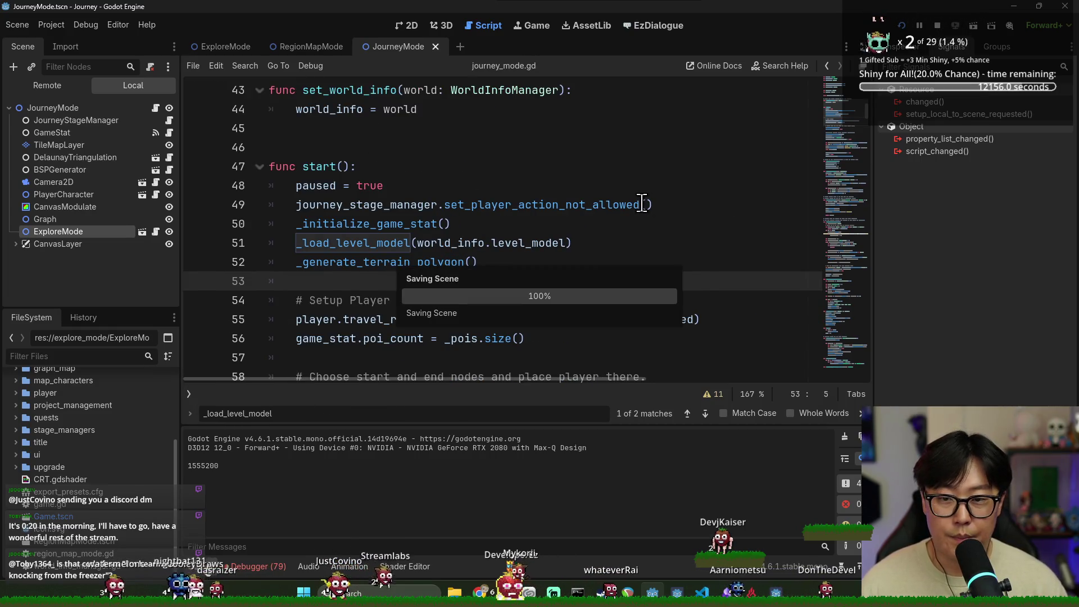
click(641, 205)
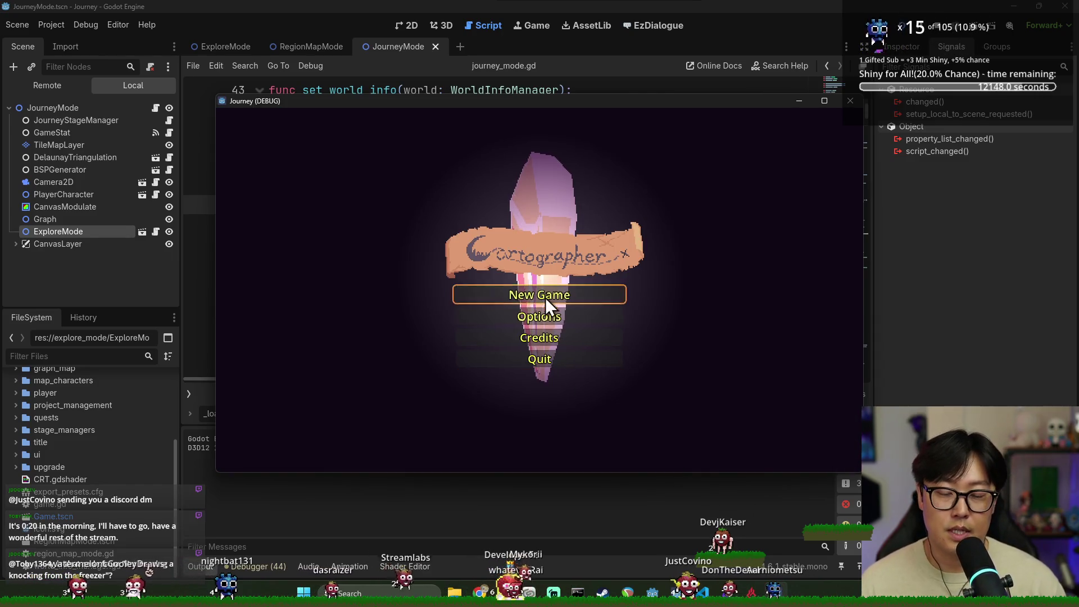
- Start a New Game from the Journey (DEBUG) title menu
click(540, 295)
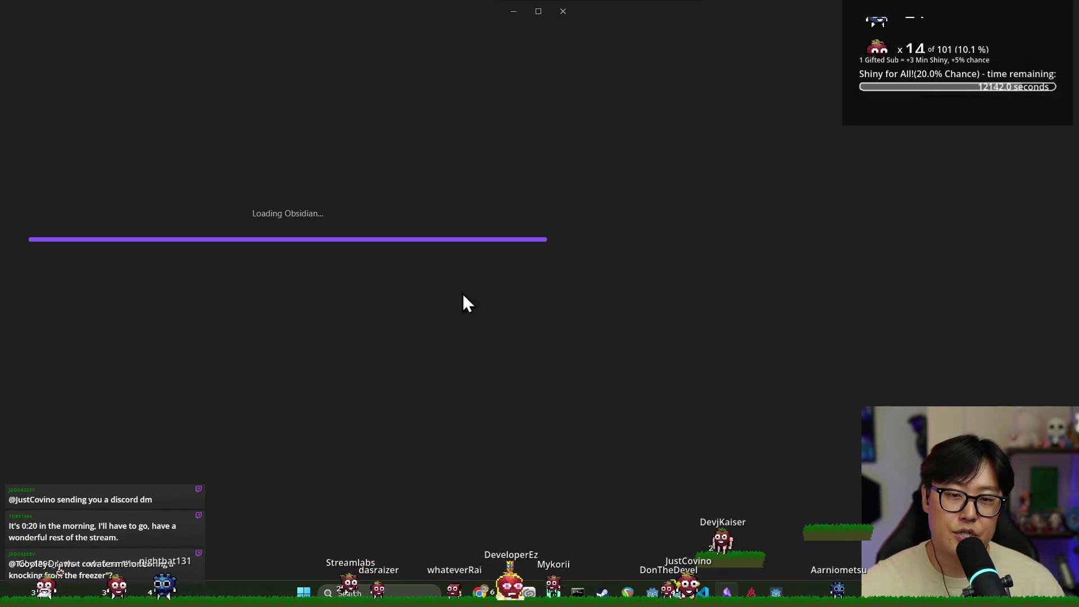
- Switch to the other vault and browse the Overview canvas plus boss, combat and quest notes
click(104, 579)
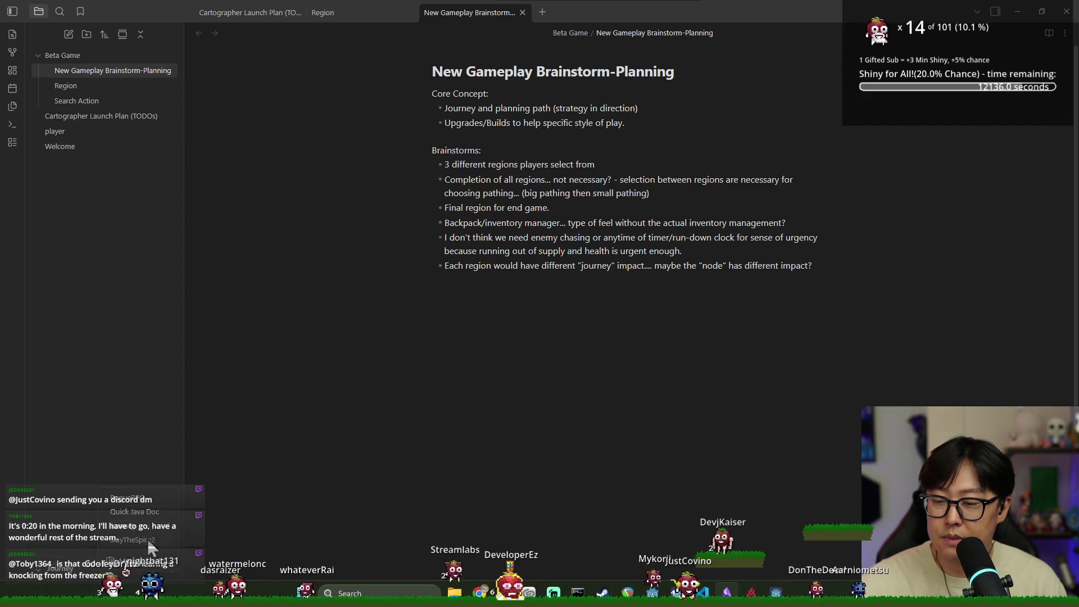
click(137, 501)
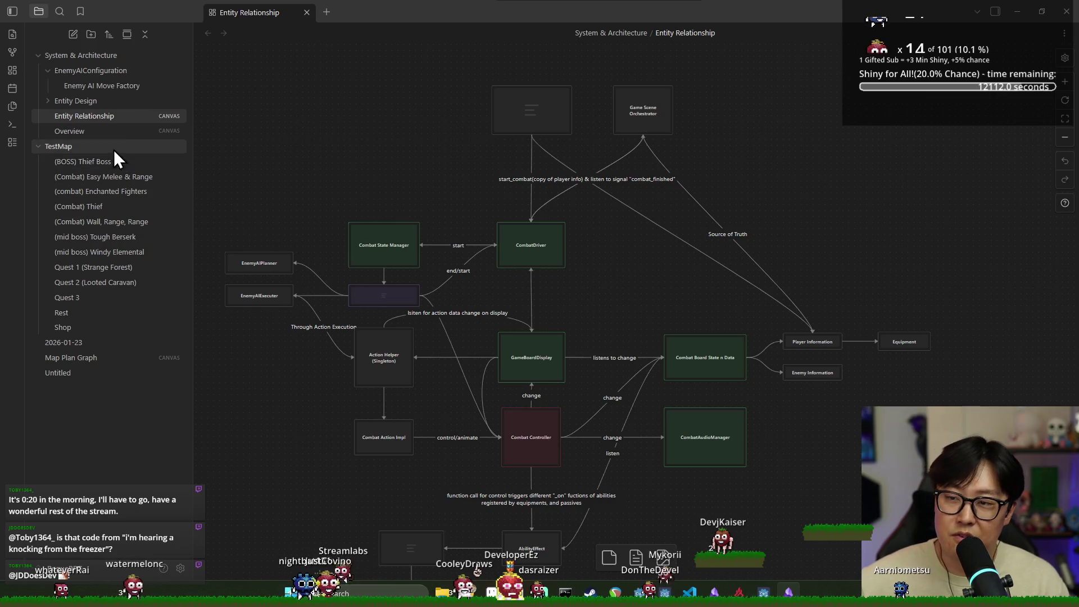
click(120, 132)
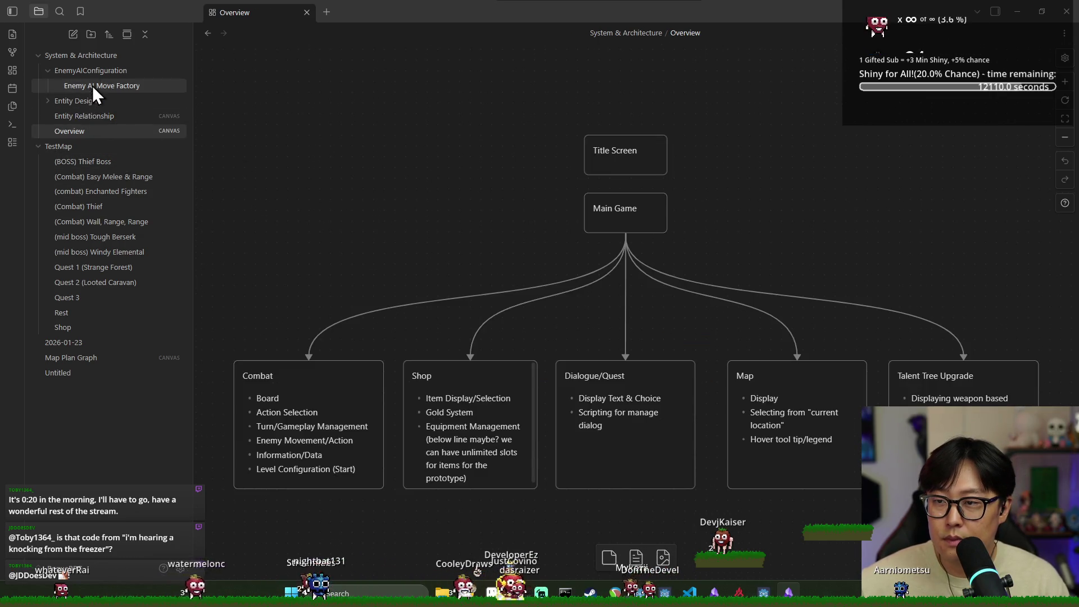
click(95, 164)
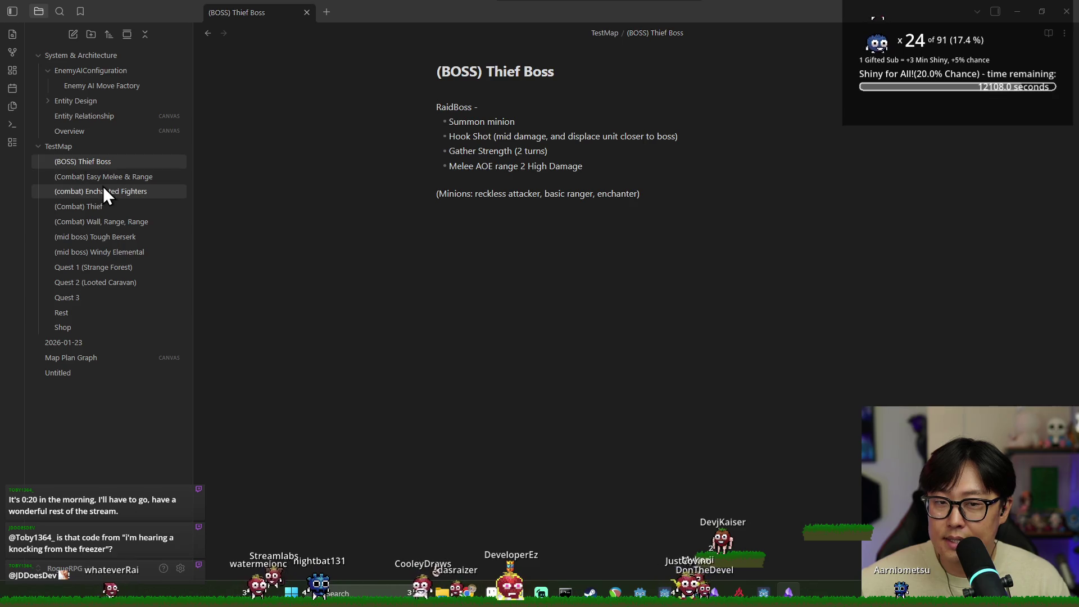
click(103, 190)
click(110, 206)
click(112, 223)
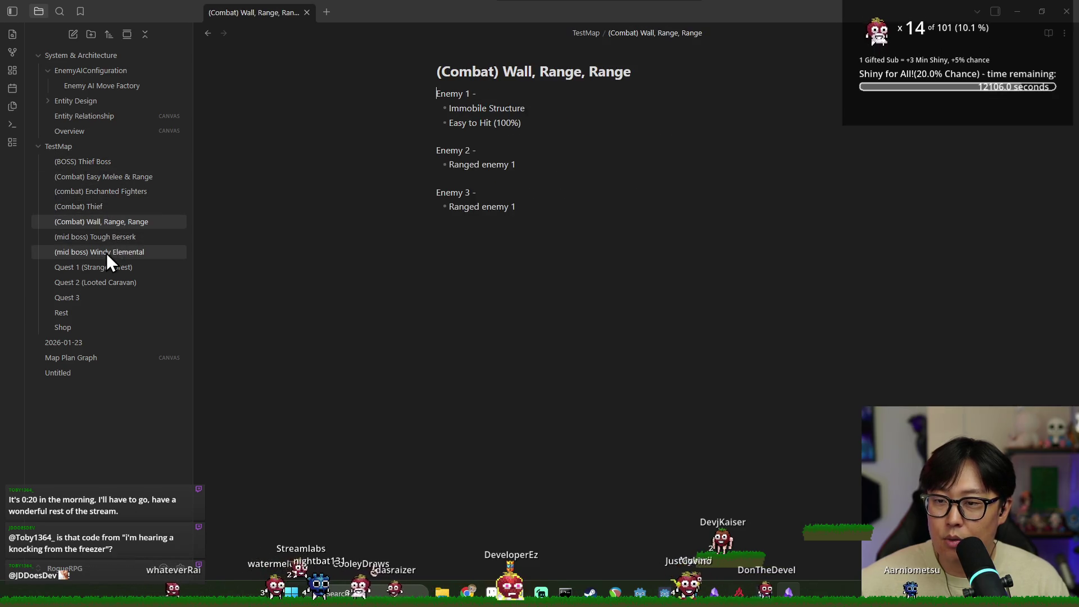
click(110, 238)
click(111, 253)
click(110, 284)
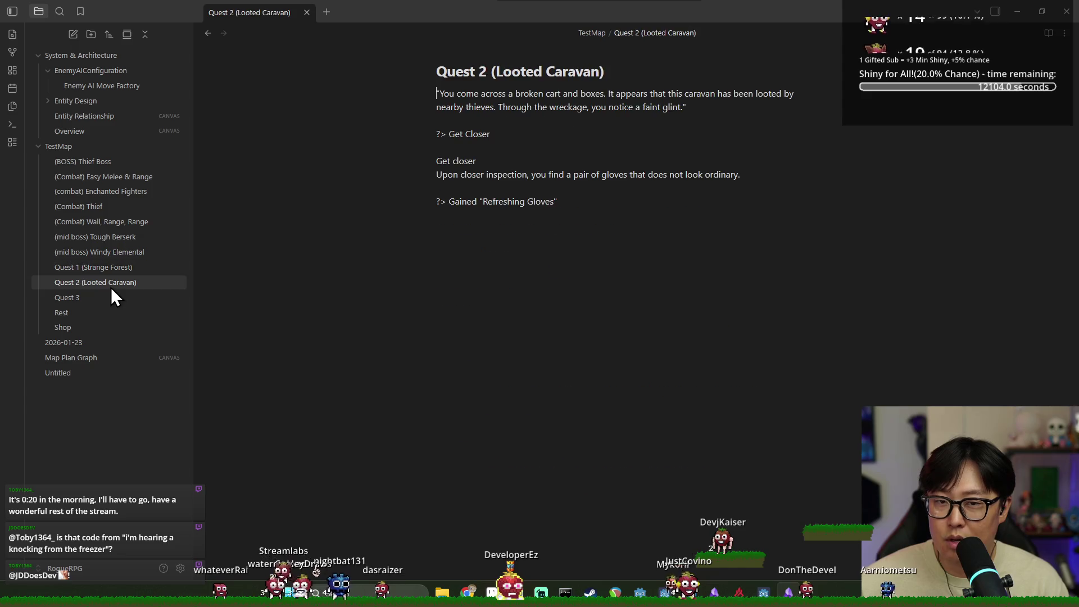
click(108, 298)
click(88, 131)
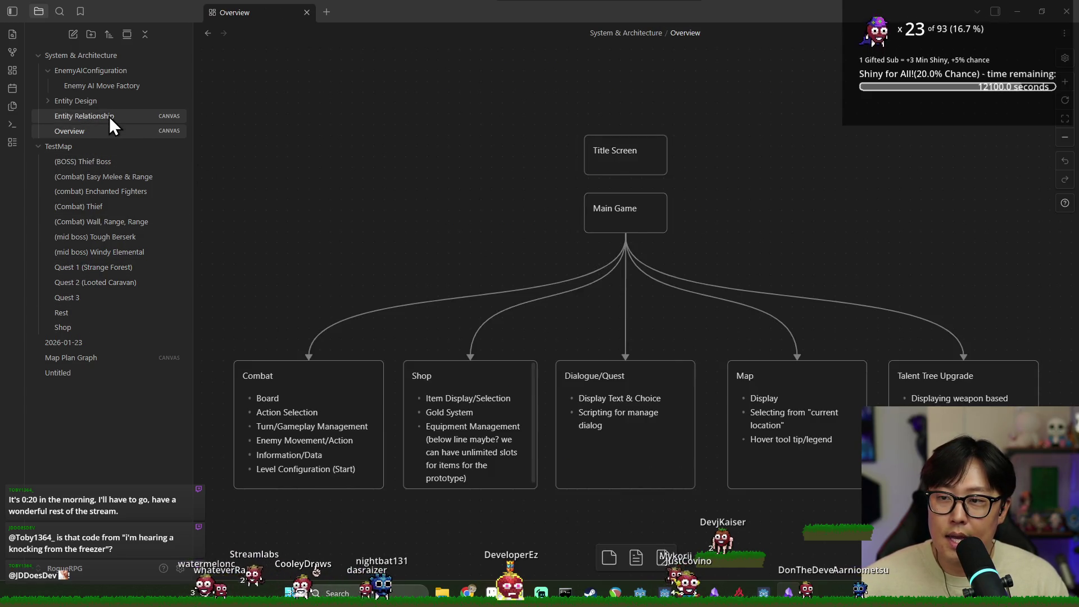
- Pan around the Entity Relationship canvas, then close the vault window
click(110, 117)
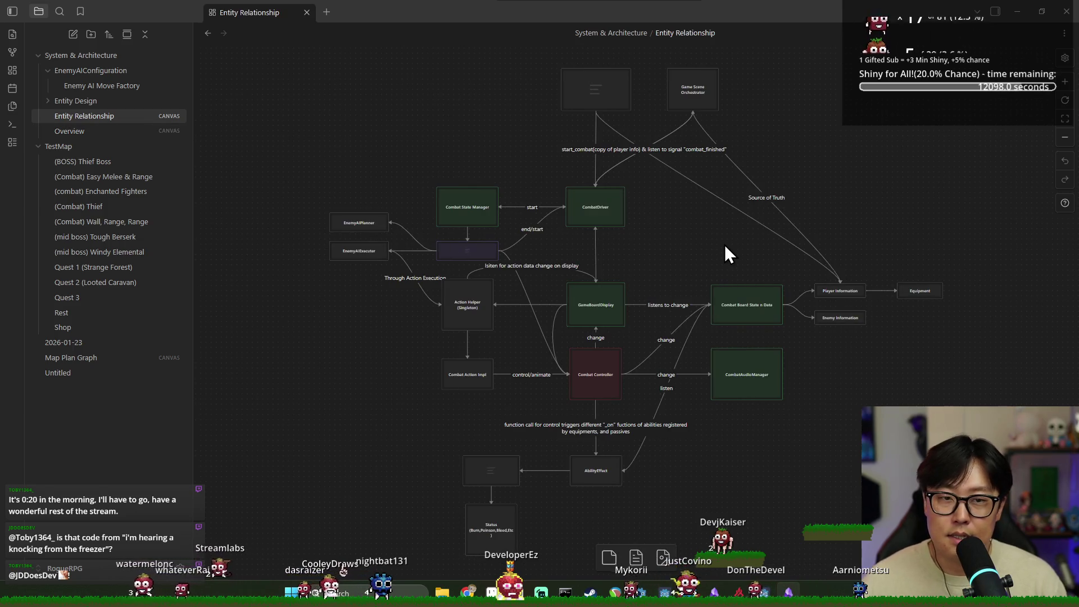
scroll(686, 242, up, 5)
scroll(601, 275, left, 5)
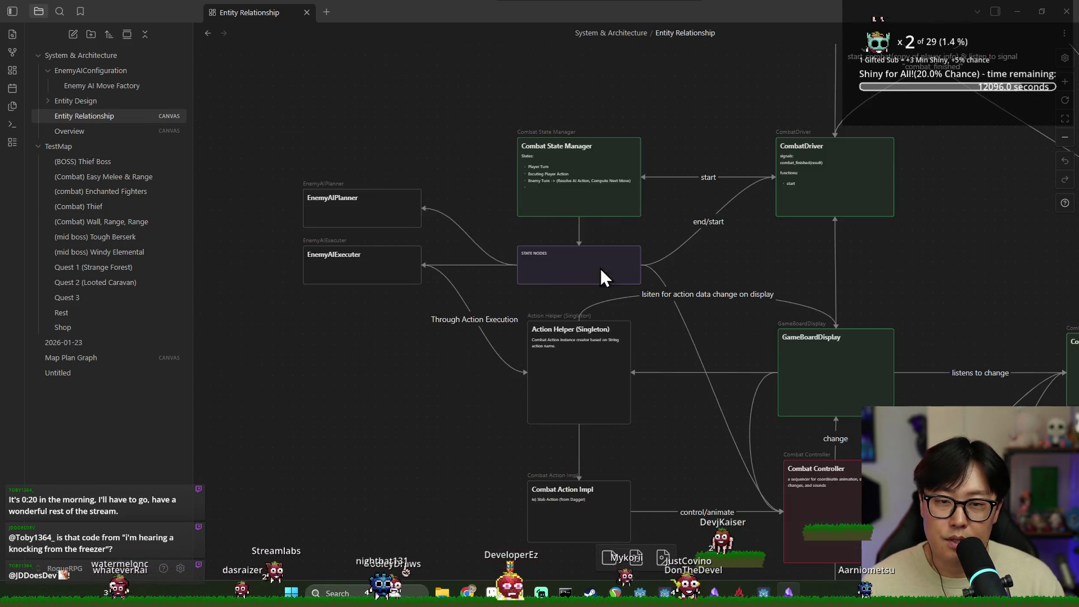
scroll(665, 212, right, 5)
scroll(667, 349, down, 3)
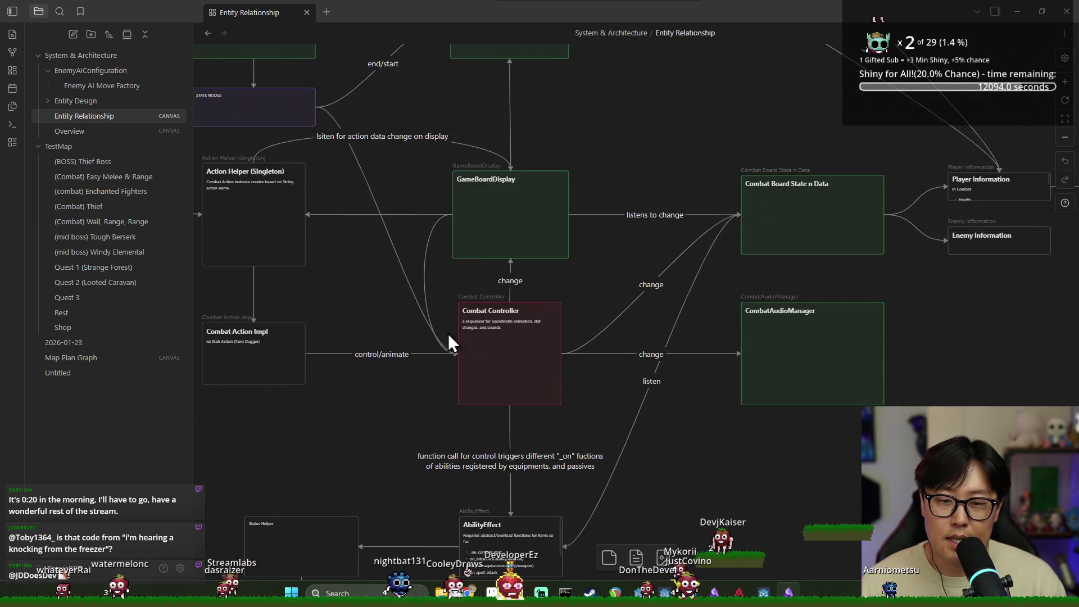
scroll(787, 304, right, 1)
scroll(848, 337, up, 3)
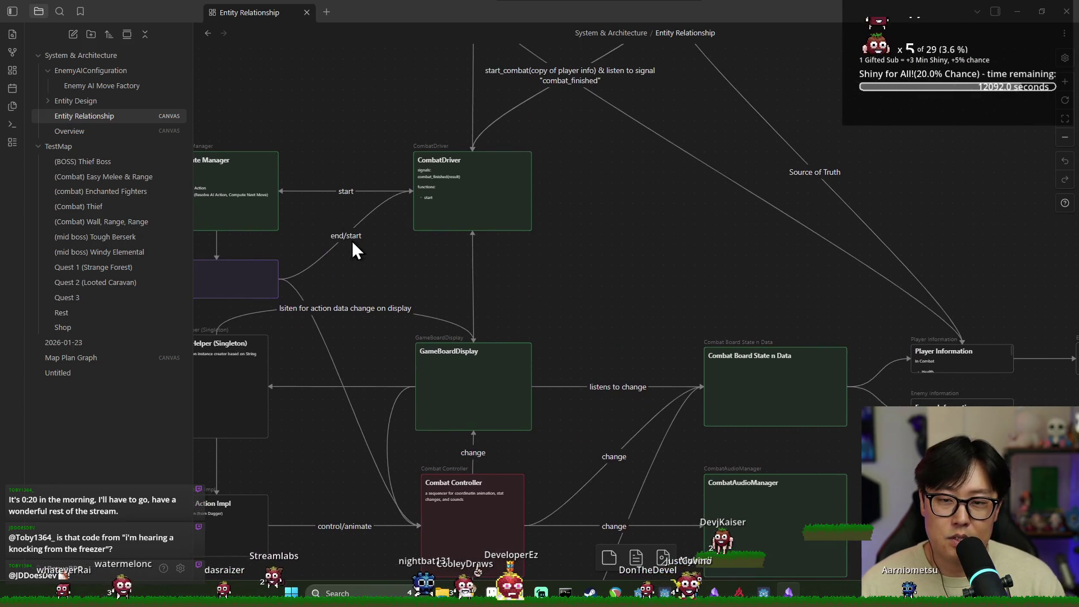
scroll(671, 201, left, 3)
scroll(631, 345, down, 3)
scroll(742, 416, right, 2)
scroll(581, 363, right, 3)
scroll(581, 363, up, 1)
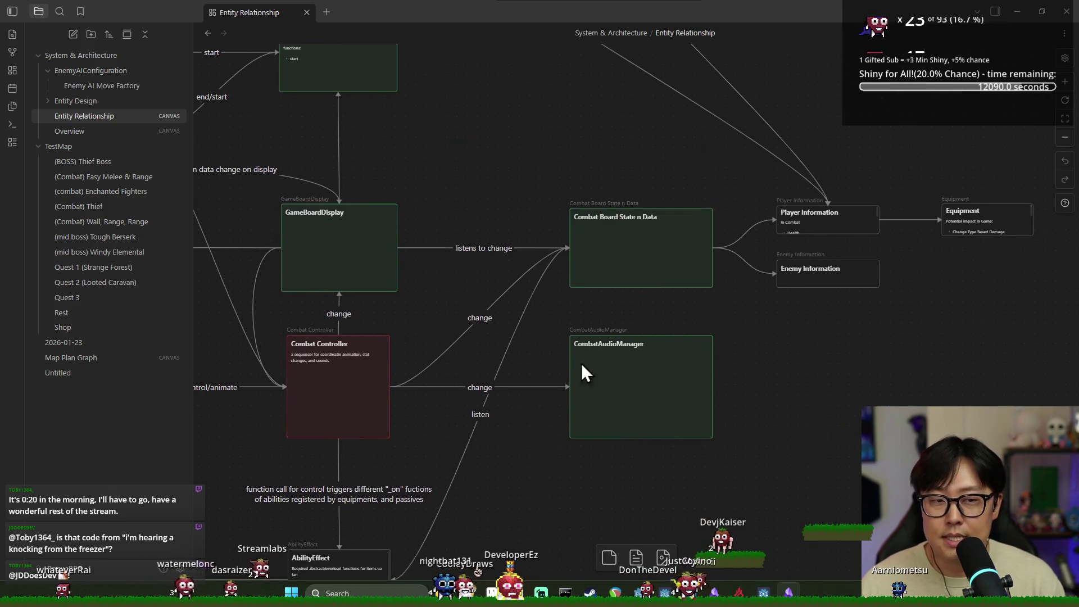
scroll(612, 264, left, 4)
scroll(697, 262, up, 2)
scroll(714, 407, down, 2)
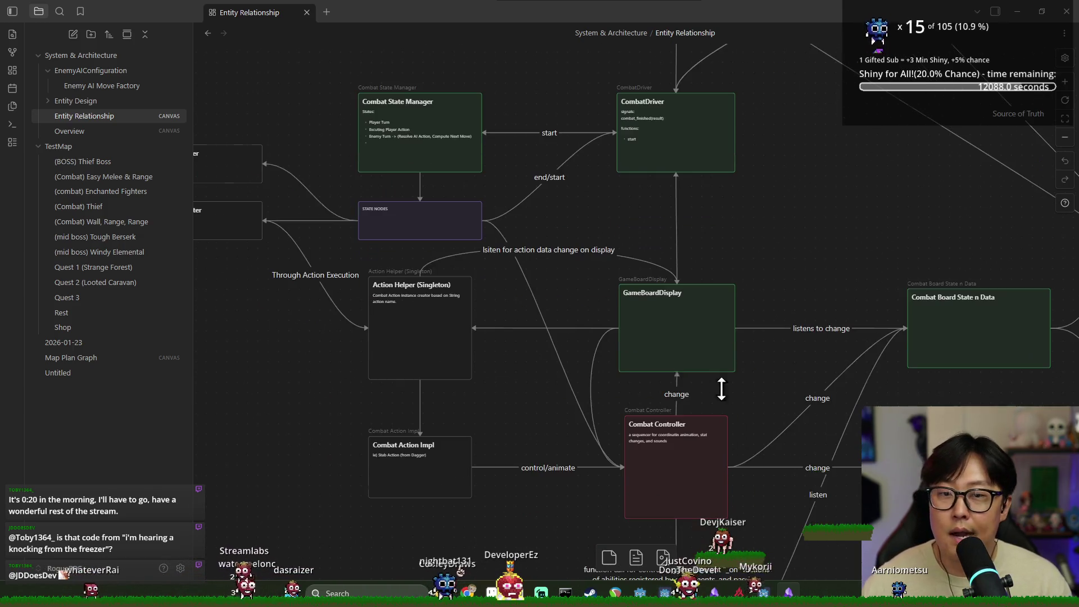
scroll(525, 240, right, 5)
scroll(477, 210, down, 6)
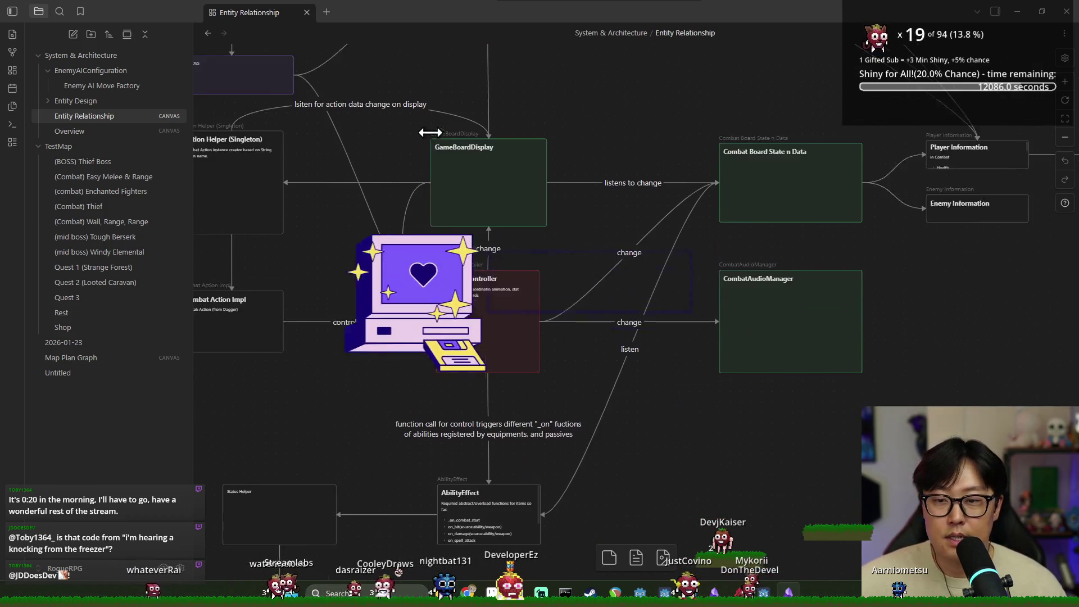
scroll(373, 367, down, 3)
scroll(373, 366, left, 3)
scroll(374, 367, up, 3)
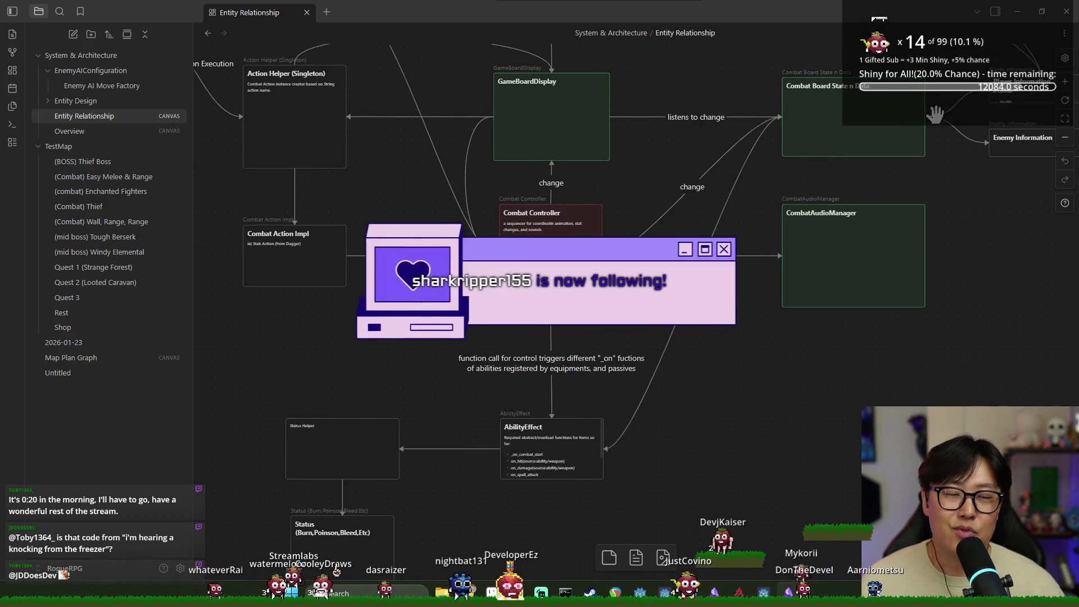
click(1069, 11)
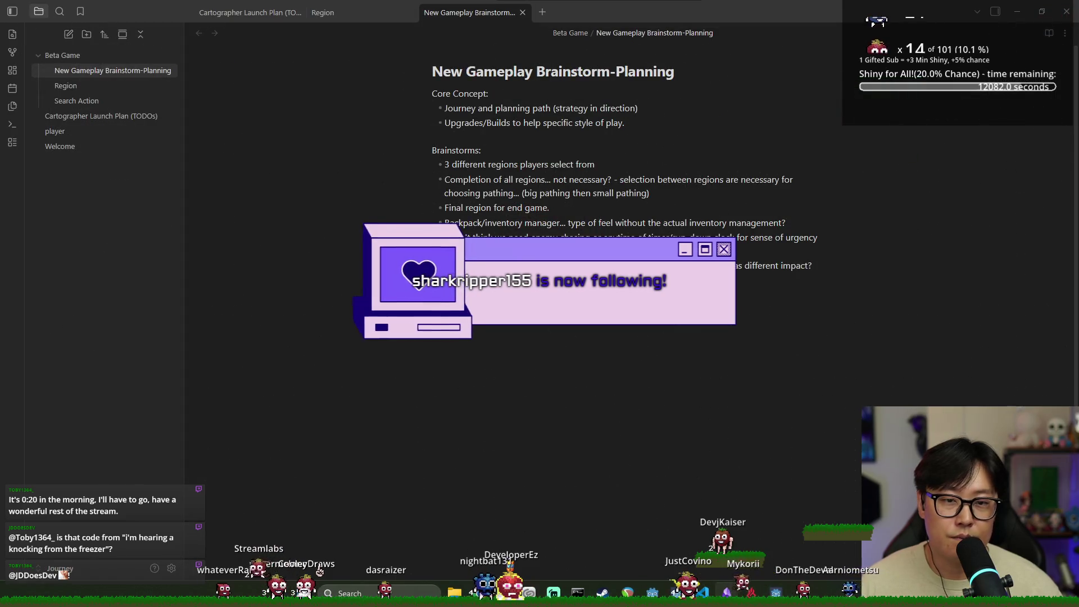
- Close Obsidian, dismiss the choice overlay and movement help to view the map, then stop the game
click(1066, 11)
click(626, 401)
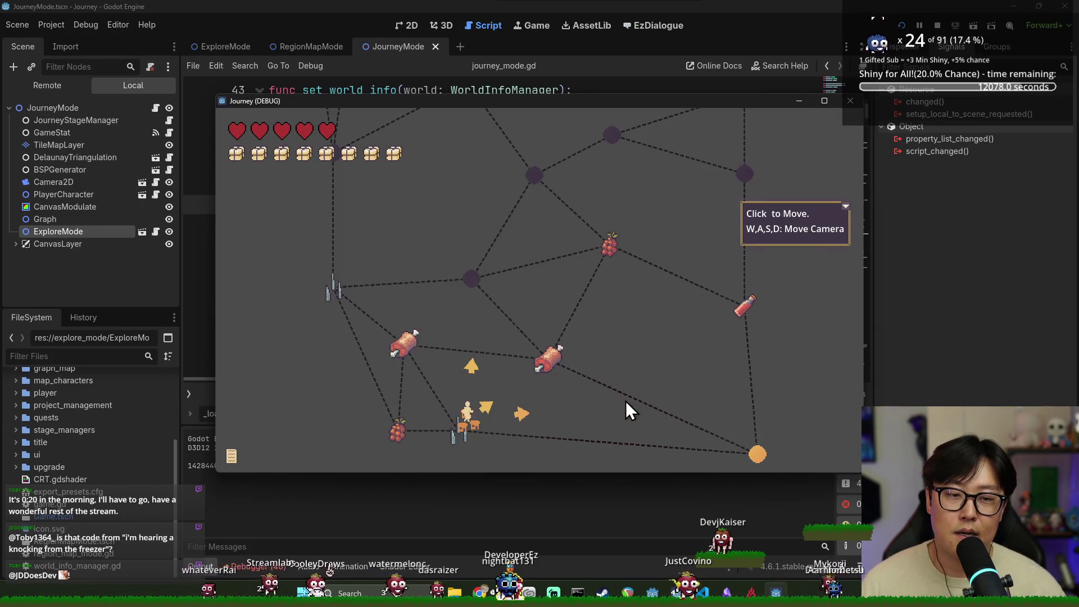
click(844, 207)
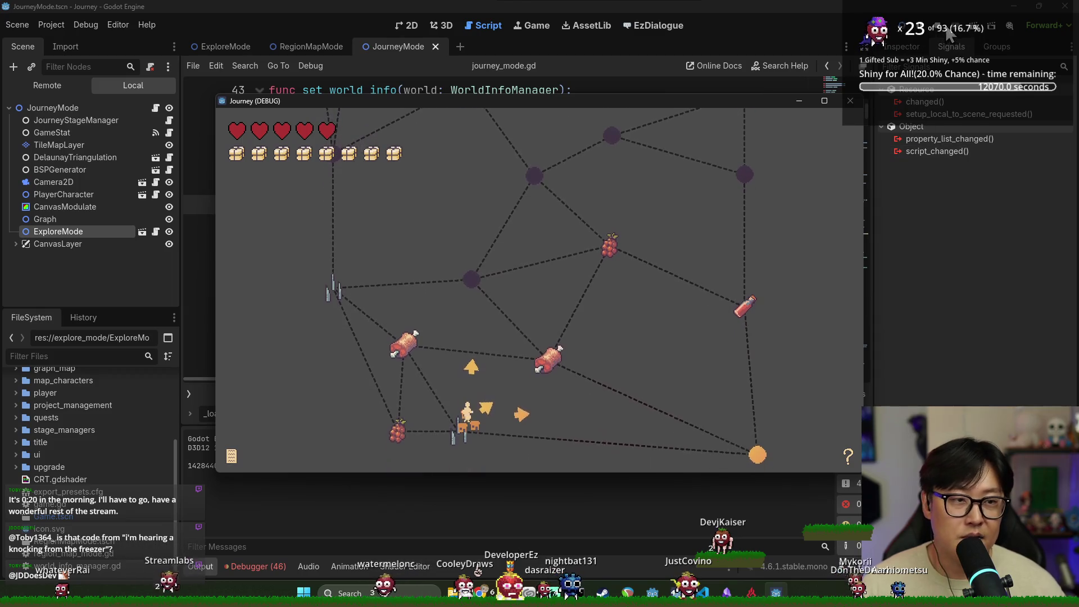
key(F5)
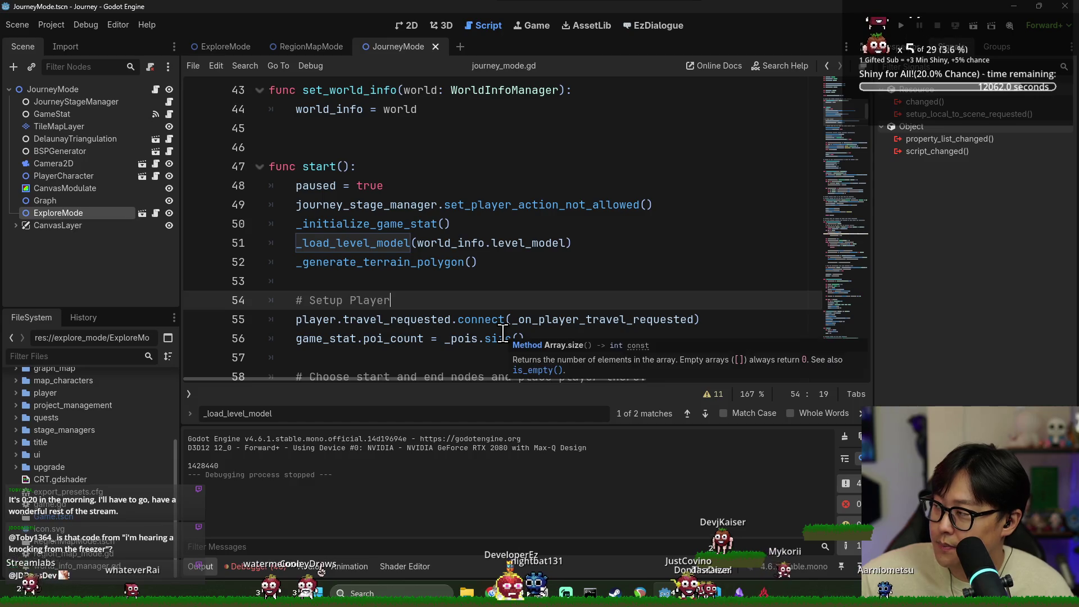
- Delete the extra blank line above start() and close the _load_level_model search bar
mouse_move(491, 331)
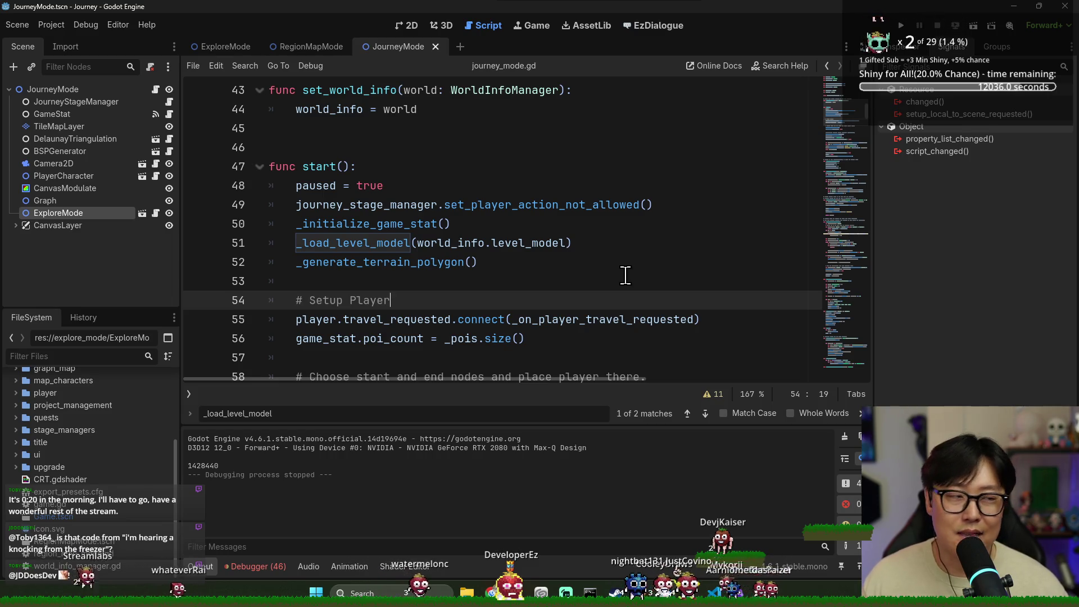
click(361, 147)
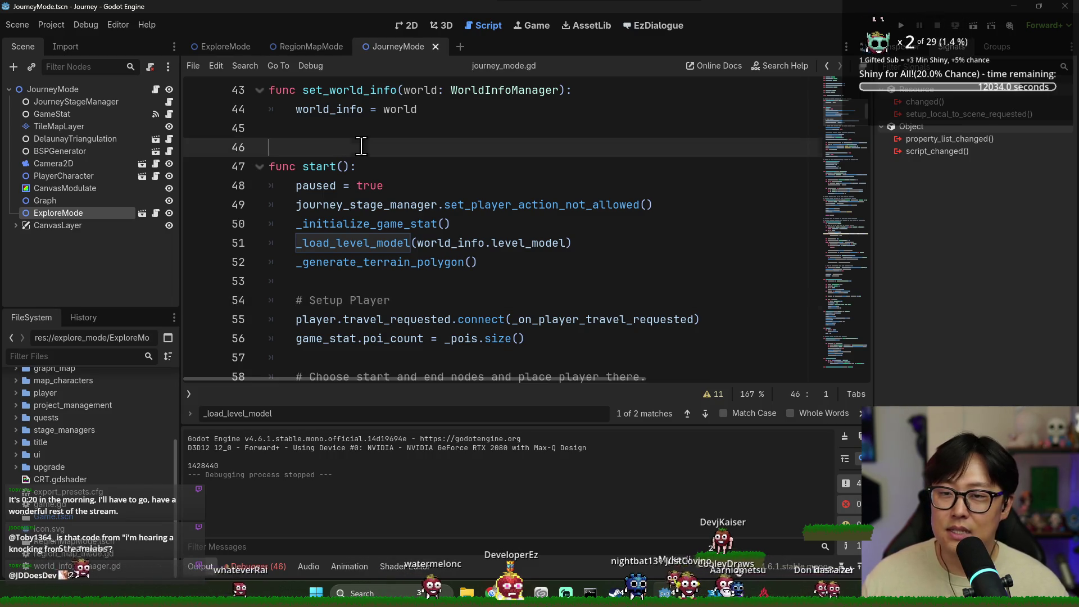
key(BackSpace)
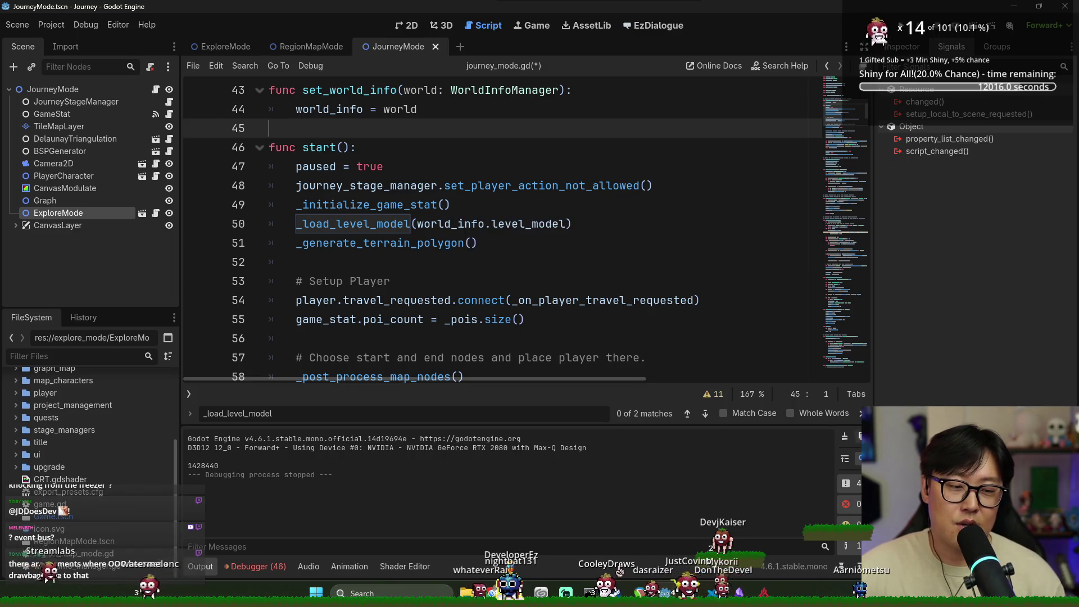
key(Escape)
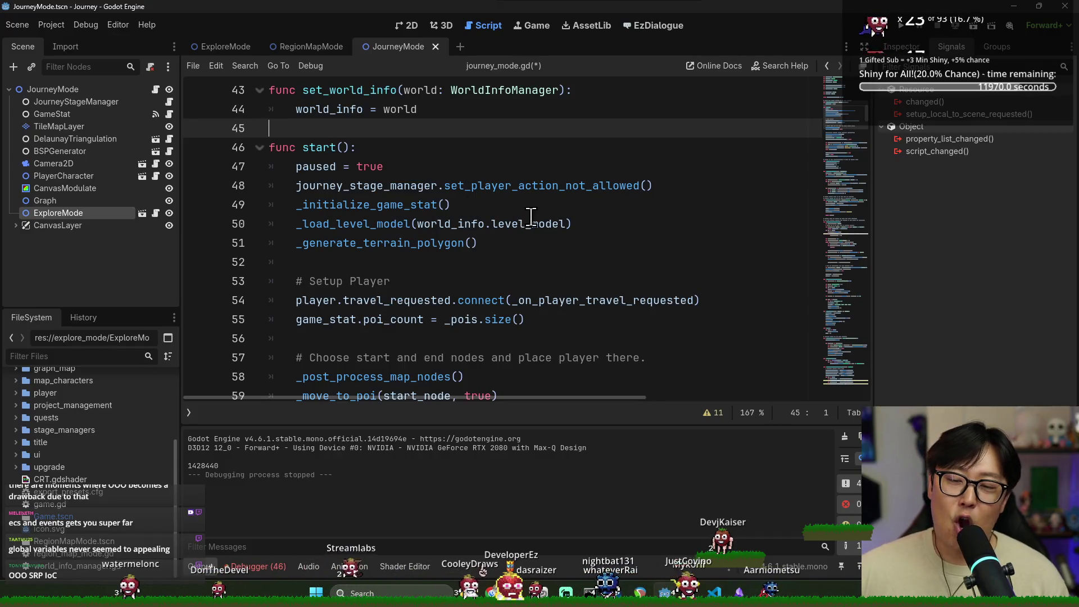
- Clear the Output log, then move to VS Code and collapse the Core folder
click(845, 437)
click(579, 358)
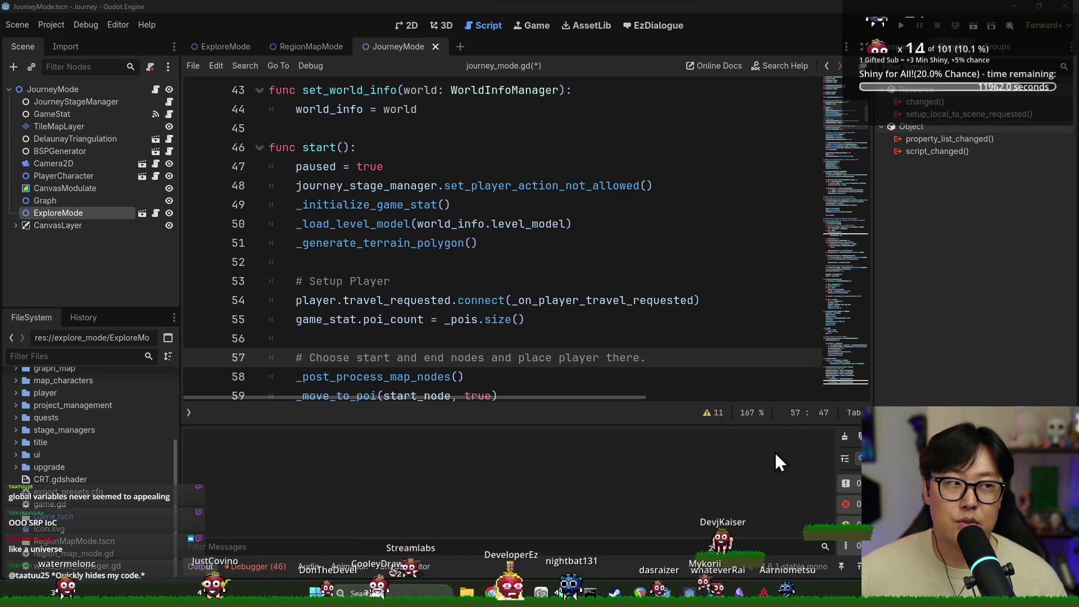
key(F5)
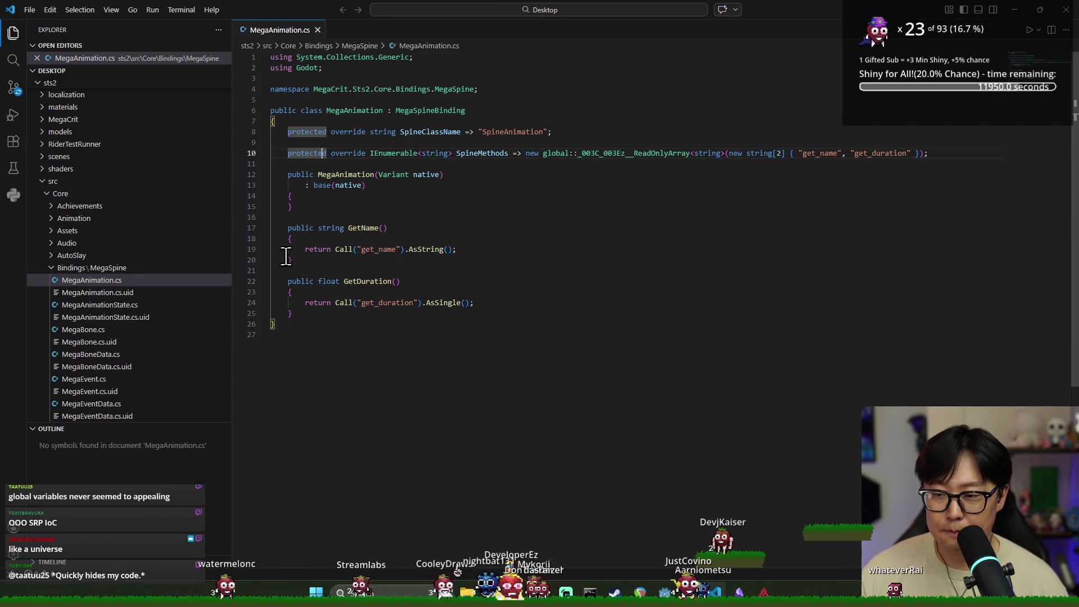
click(47, 194)
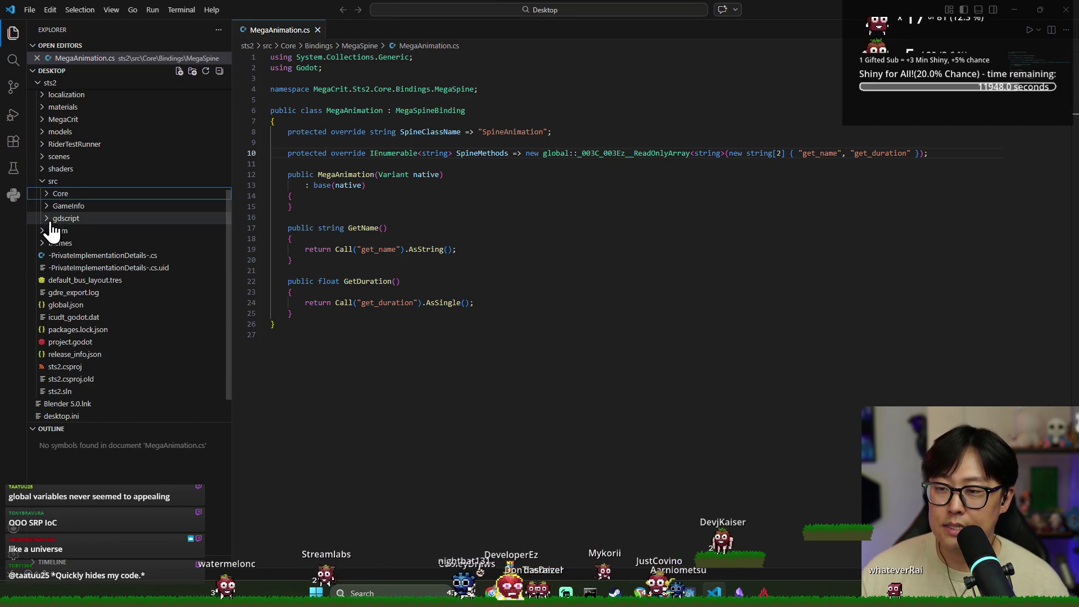
- Expand src/Core/Commands in VS Code and read CardCmd.cs, selecting its static class CardCmd declaration
click(42, 185)
click(42, 185)
click(44, 194)
scroll(57, 219, down, 3)
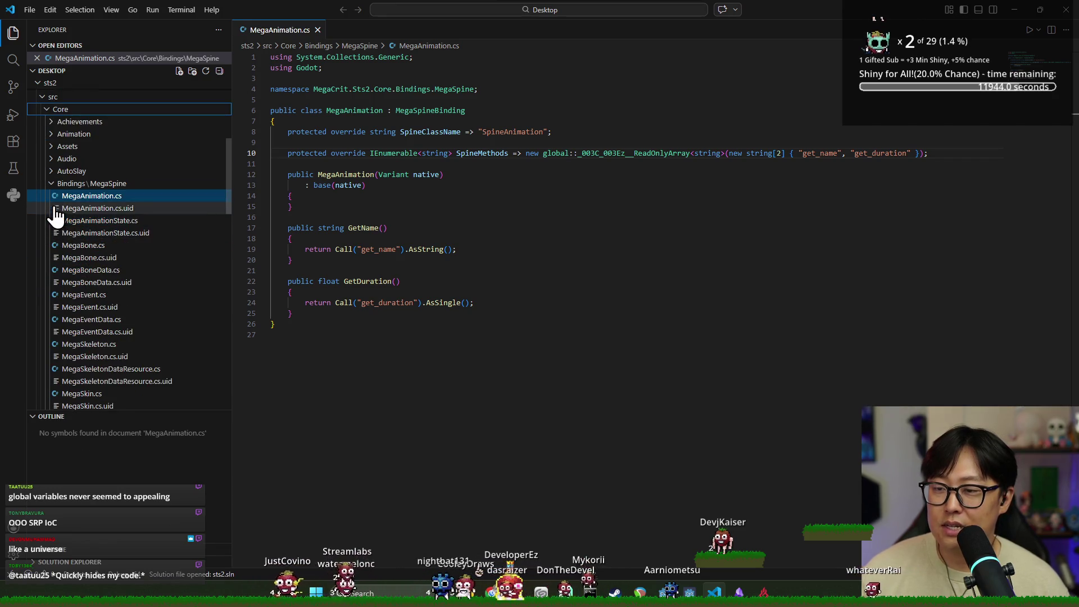
scroll(84, 264, down, 5)
scroll(80, 340, up, 2)
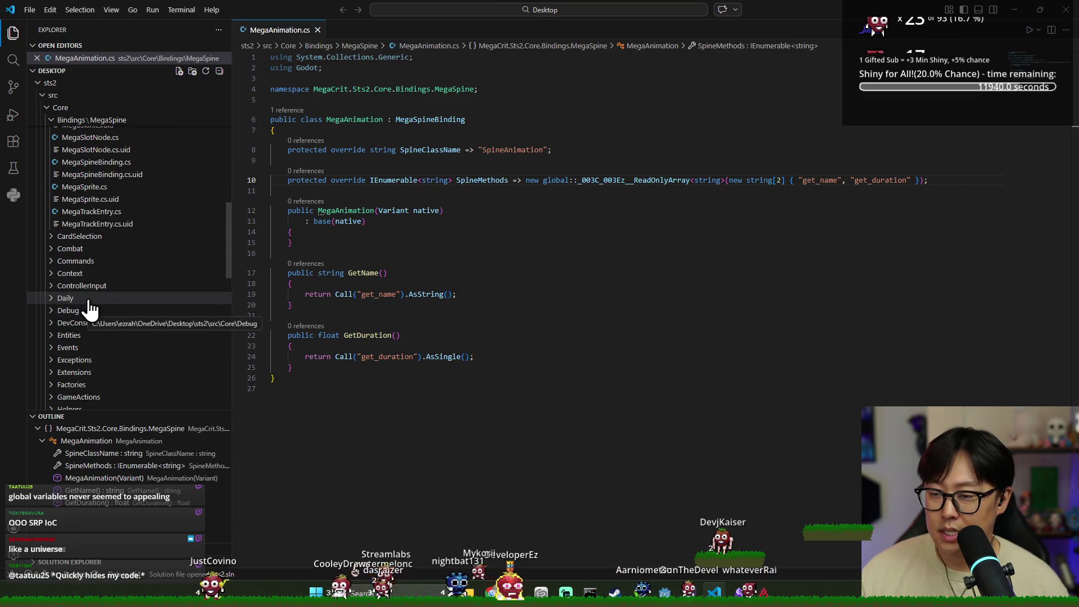
scroll(87, 298, up, 1)
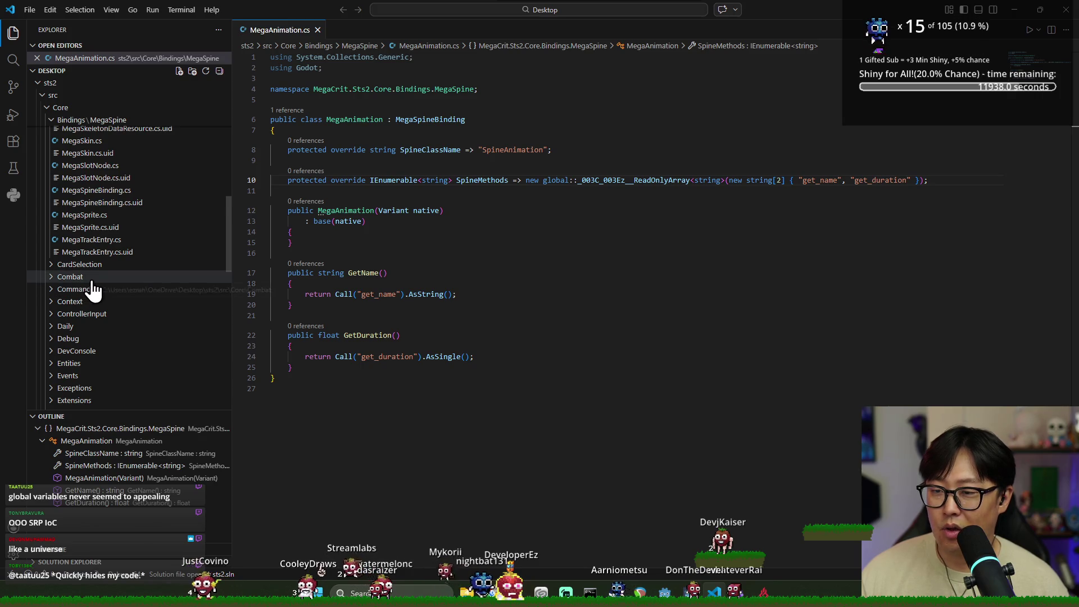
click(108, 289)
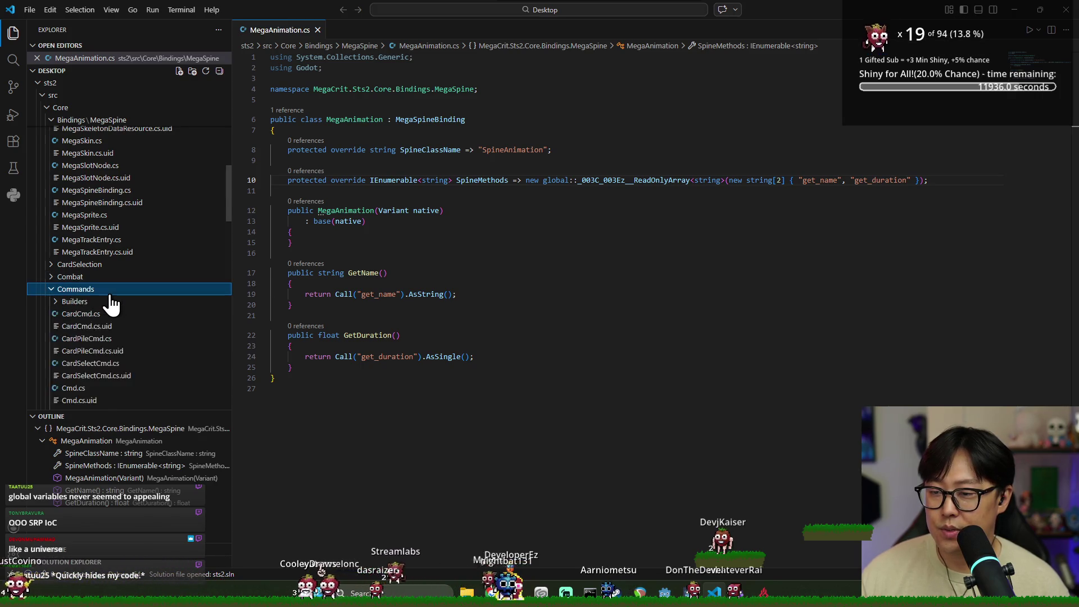
click(113, 289)
scroll(116, 293, down, 1)
click(108, 263)
scroll(109, 275, down, 1)
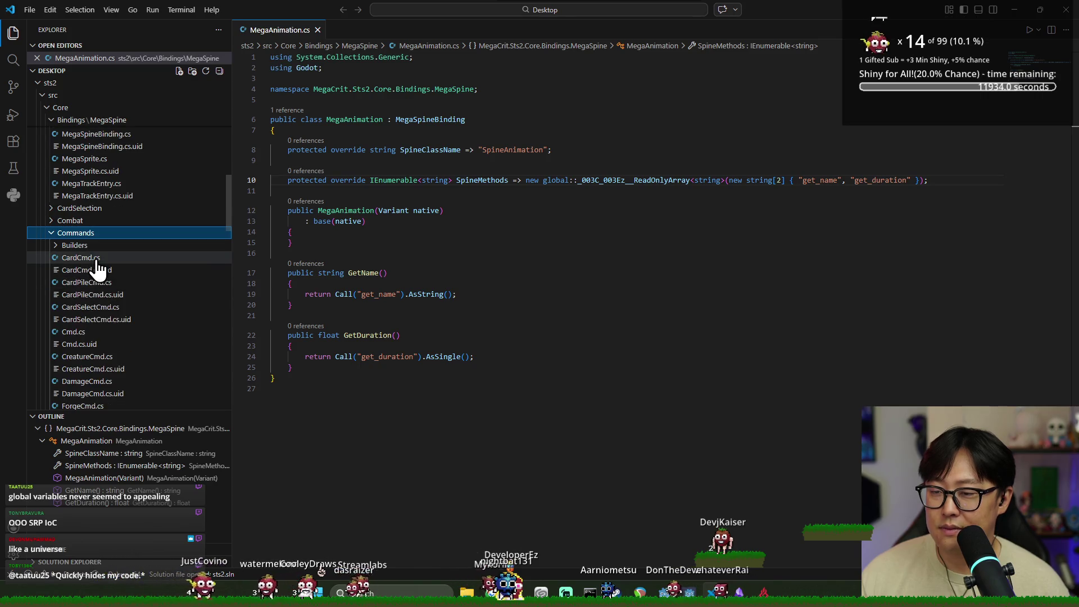
click(96, 258)
scroll(409, 235, up, 20)
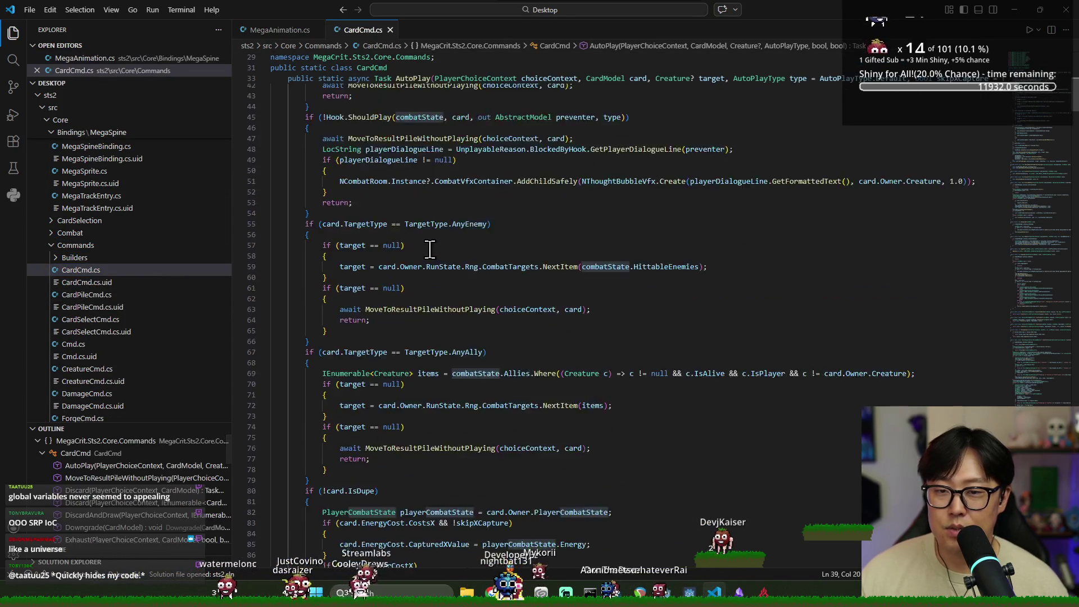
scroll(278, 290, down, 5)
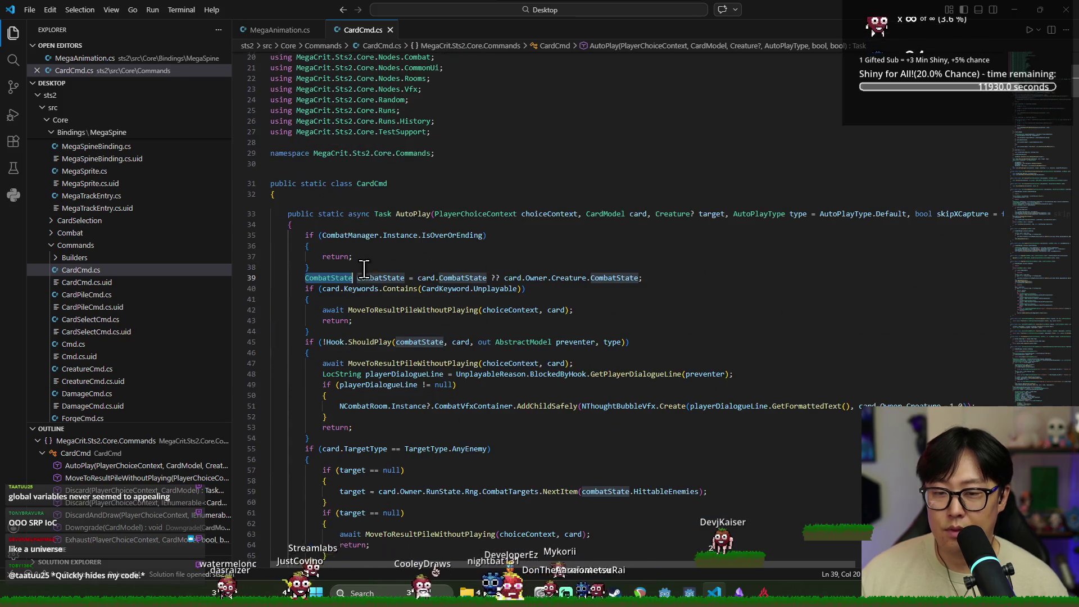
drag(295, 184, 410, 184)
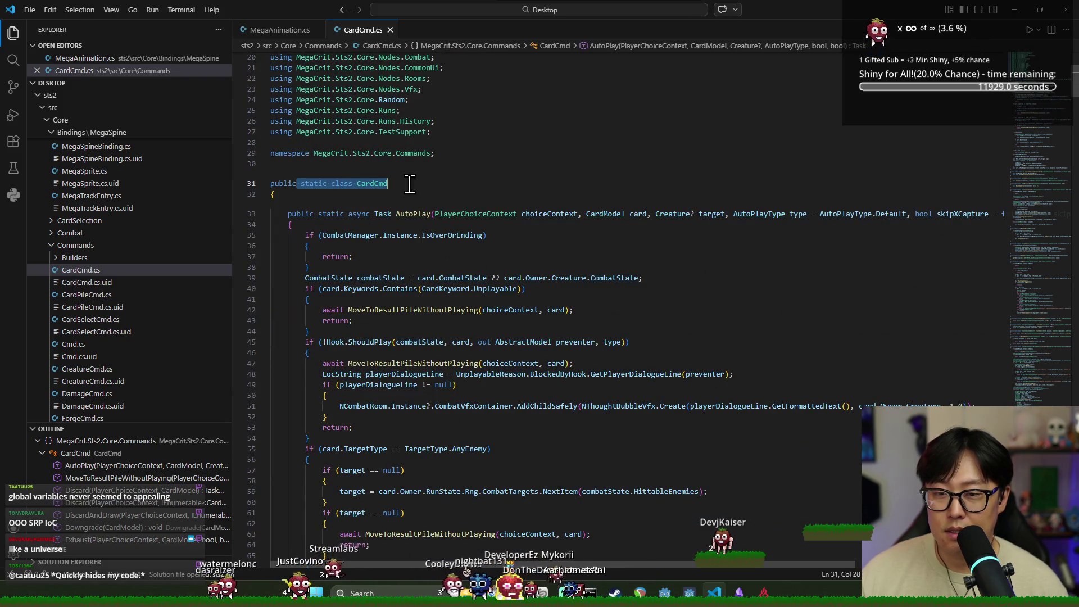
- Read through CardPileCmd.cs and then CardSelectCmd.cs
click(89, 296)
scroll(458, 297, up, 20)
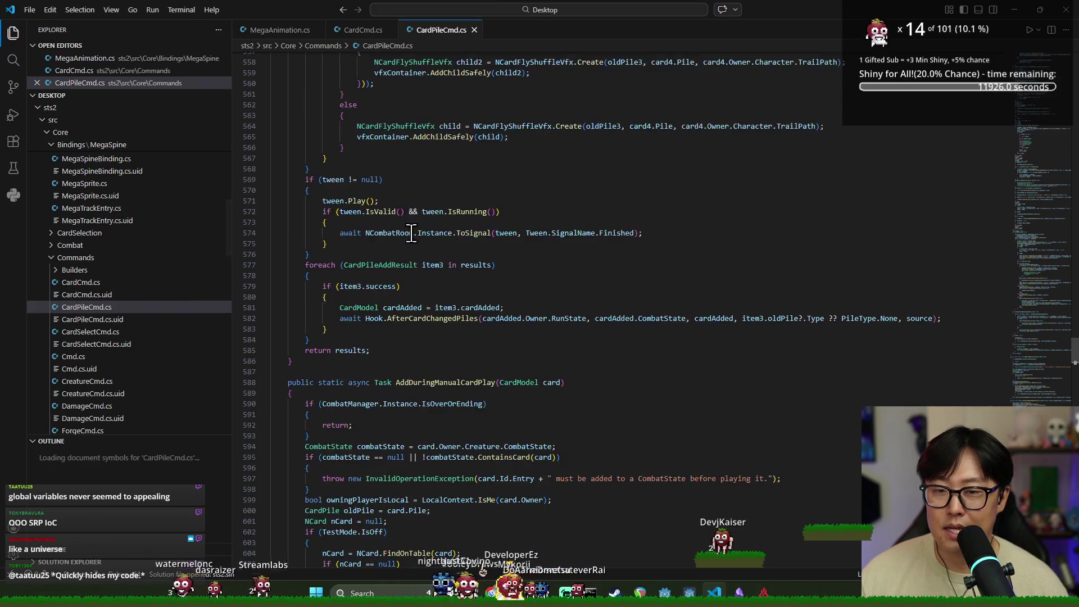
scroll(459, 296, up, 20)
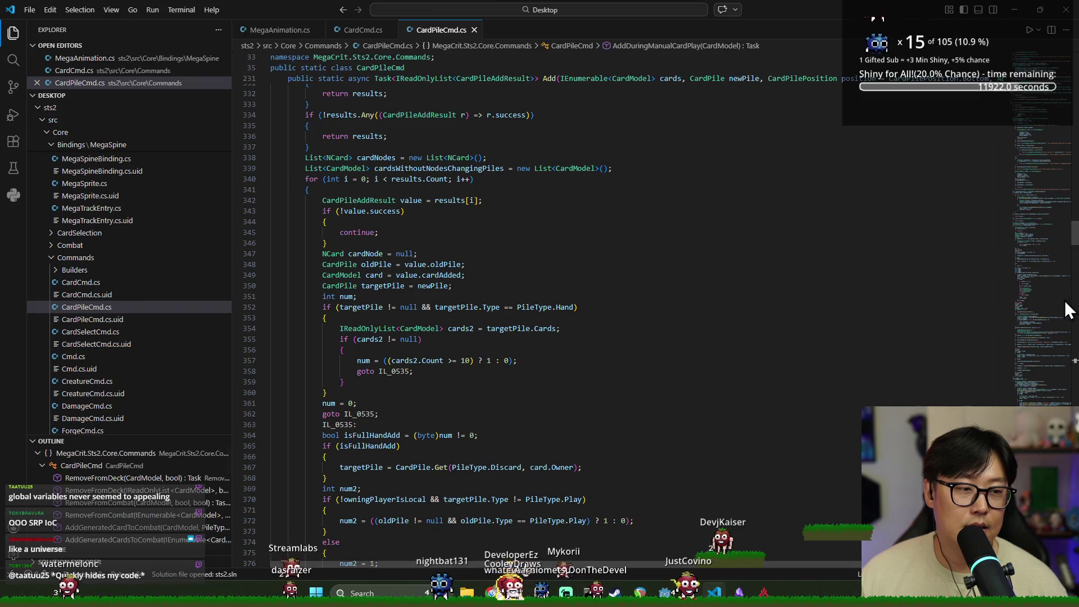
drag(1074, 241, 1074, 61)
scroll(472, 272, down, 6)
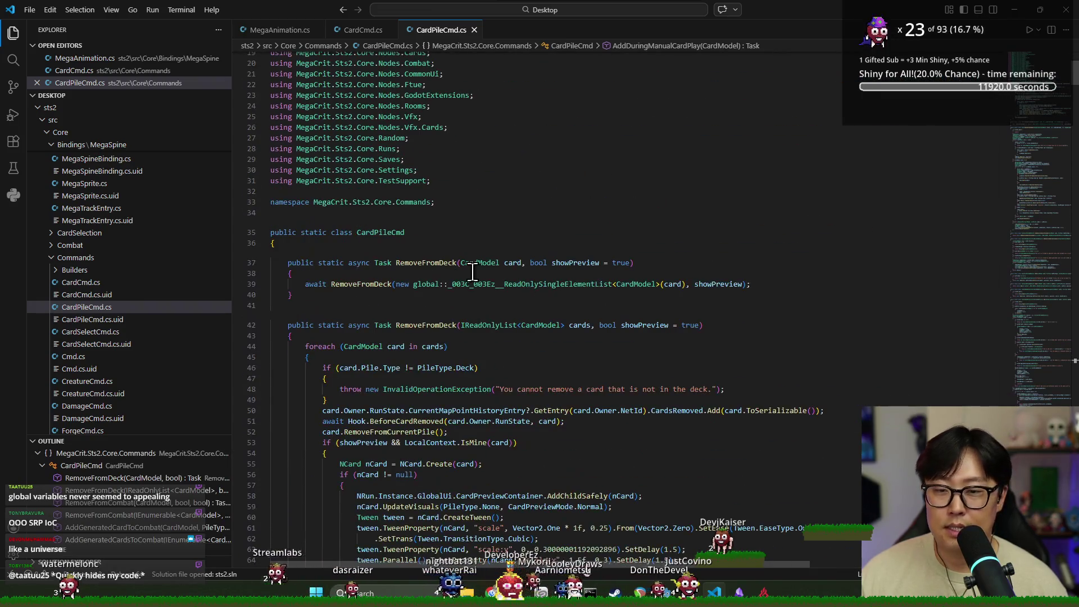
click(78, 333)
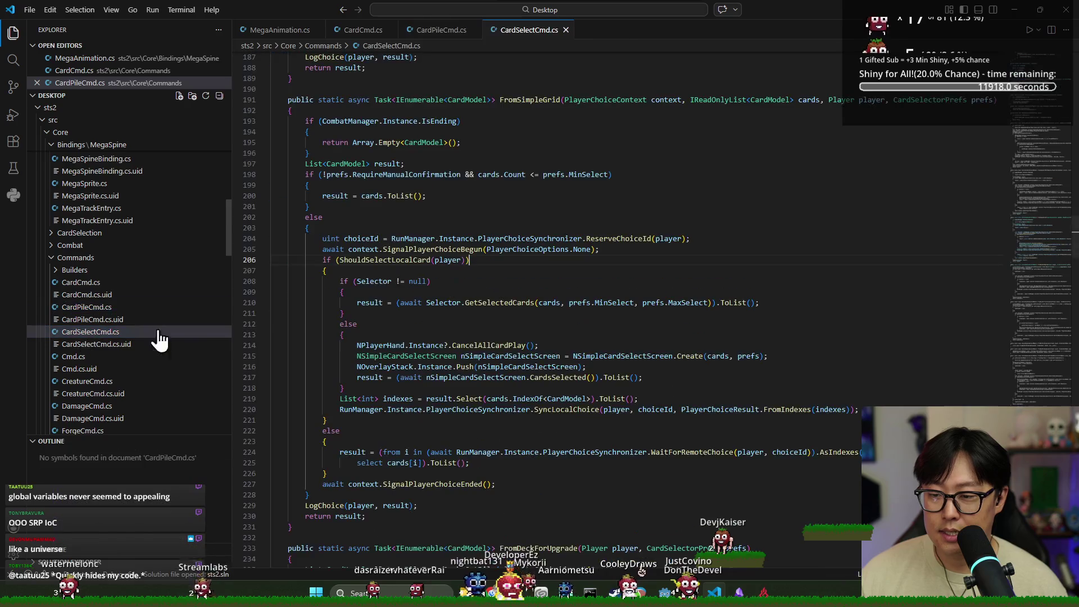
scroll(337, 204, up, 9)
scroll(79, 319, down, 2)
scroll(79, 320, down, 2)
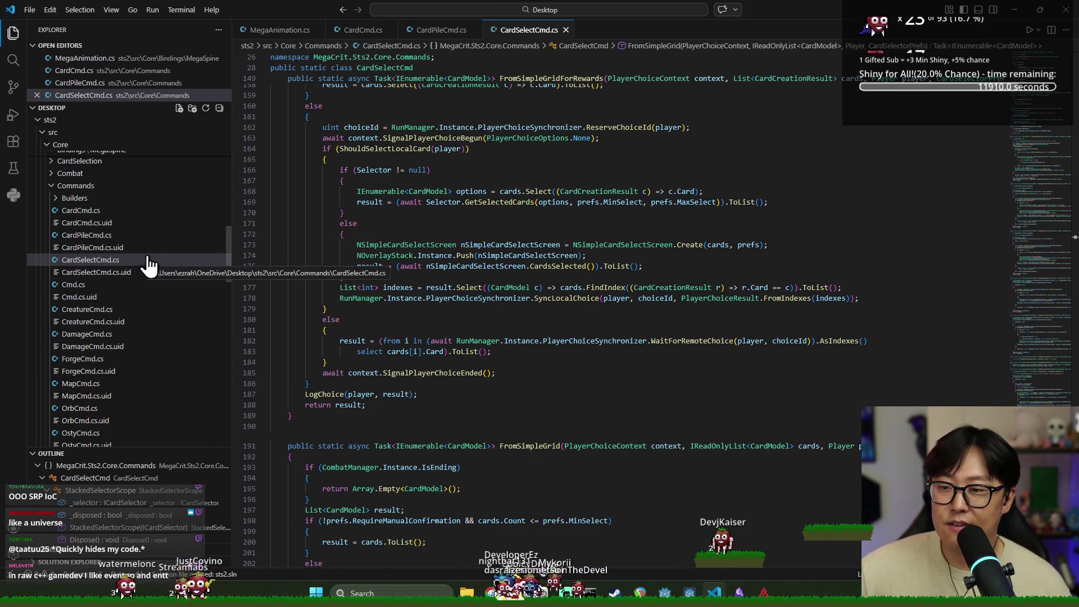
- Return to Godot's journey_mode.gd and place the caret on the # Setup Player comment line
key(alt+Tab)
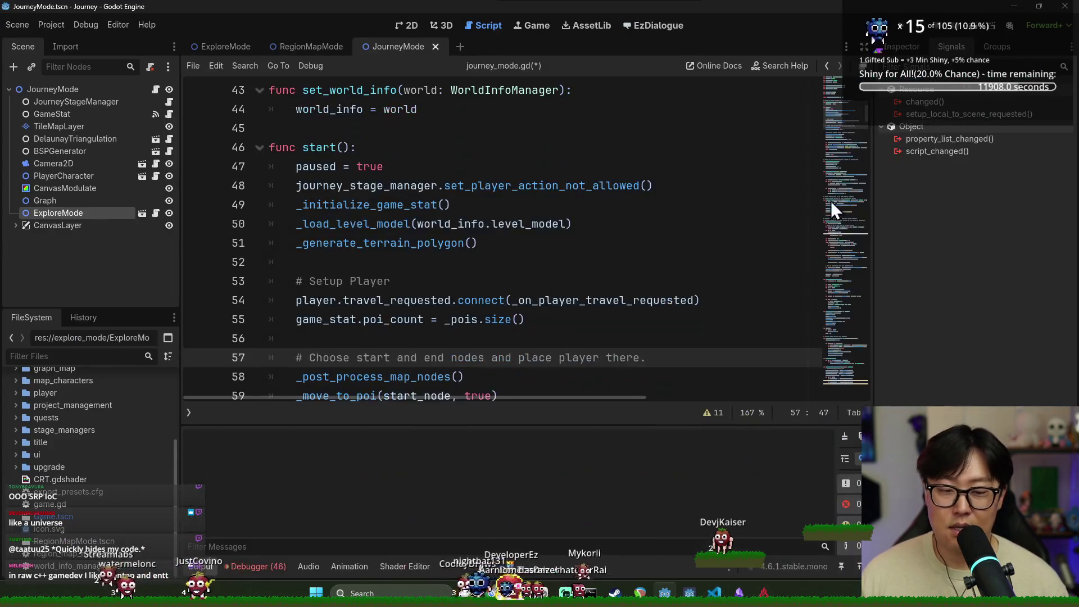
key(alt+Tab)
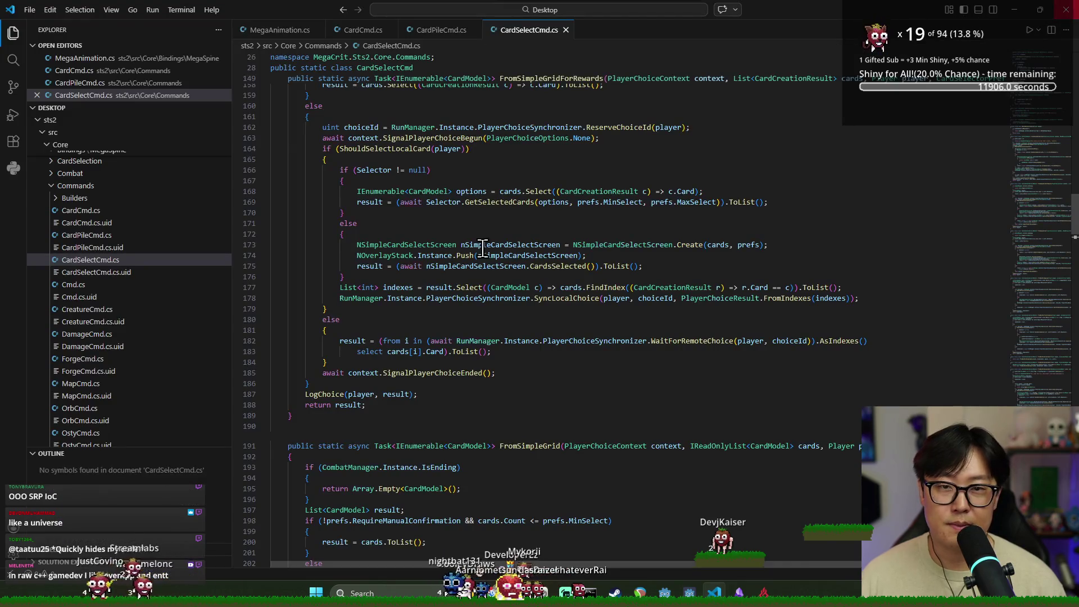
key(alt+Tab)
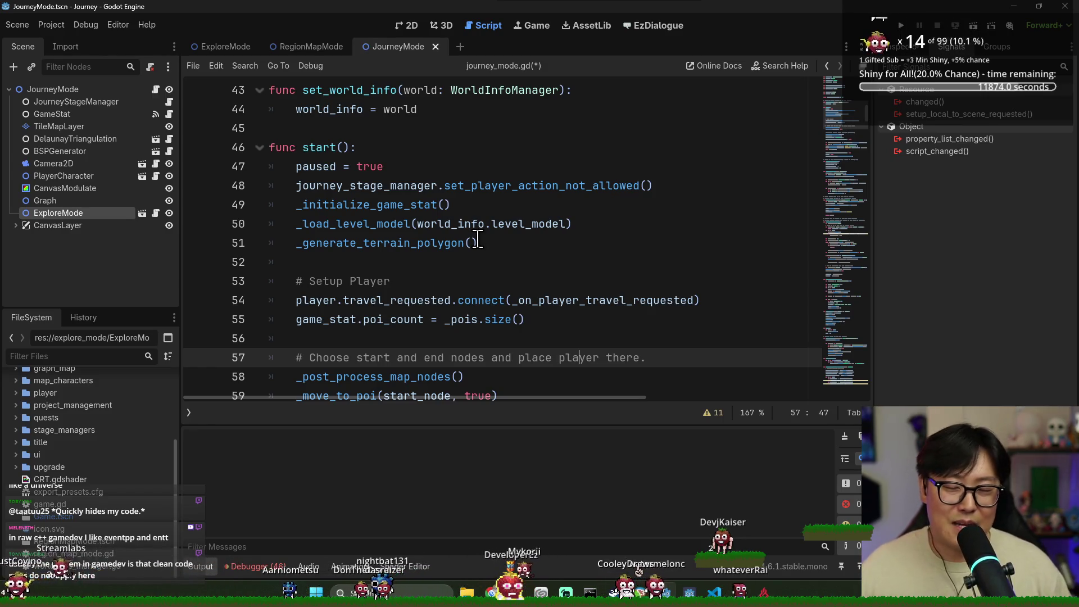
click(466, 284)
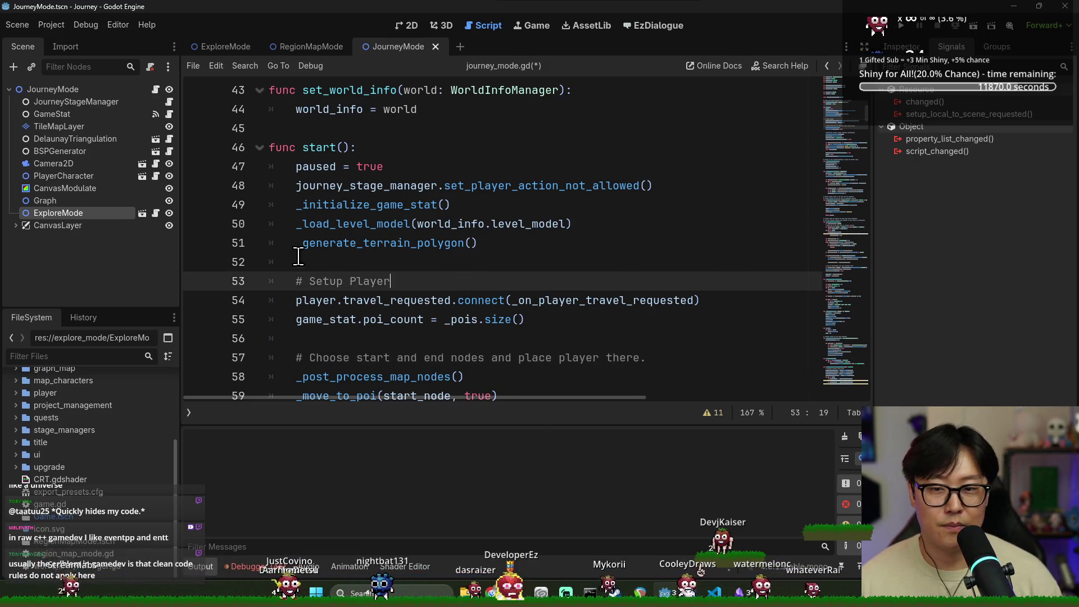
scroll(337, 242, down, 1)
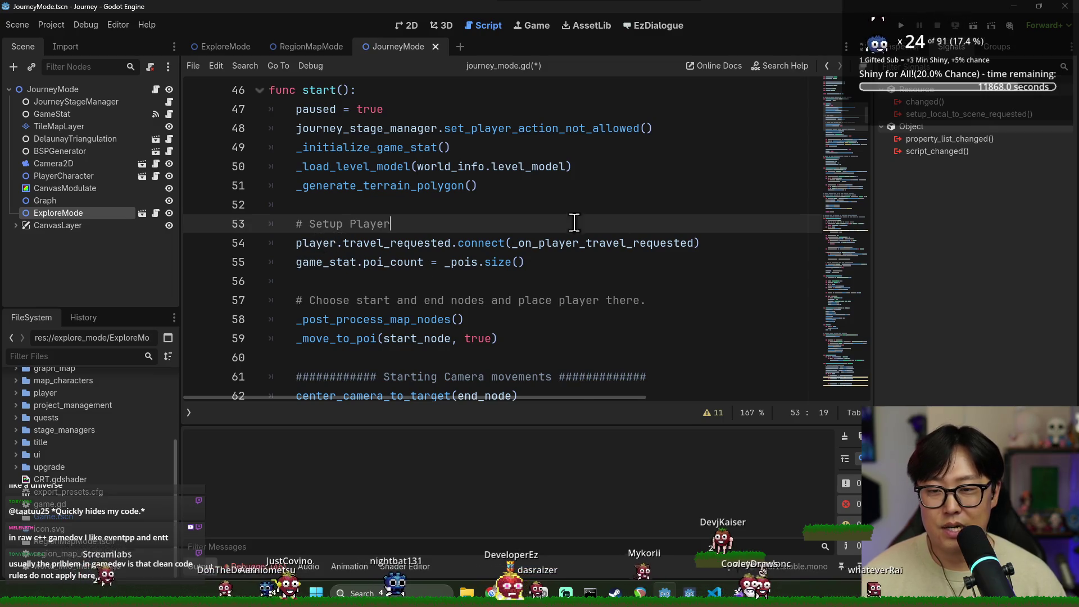
scroll(573, 224, down, 1)
scroll(384, 204, down, 1)
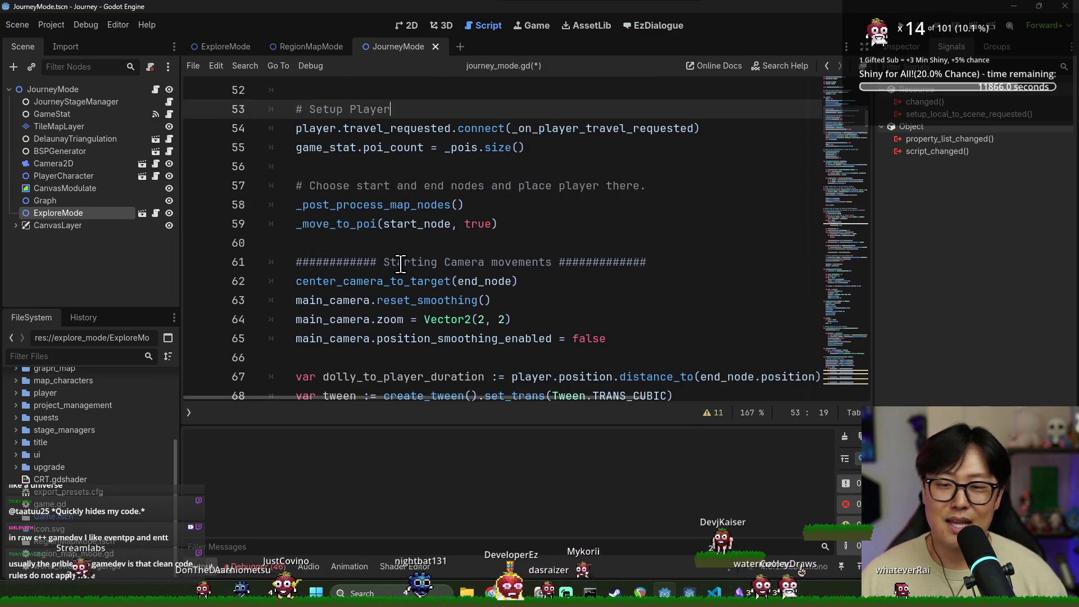
scroll(376, 250, up, 2)
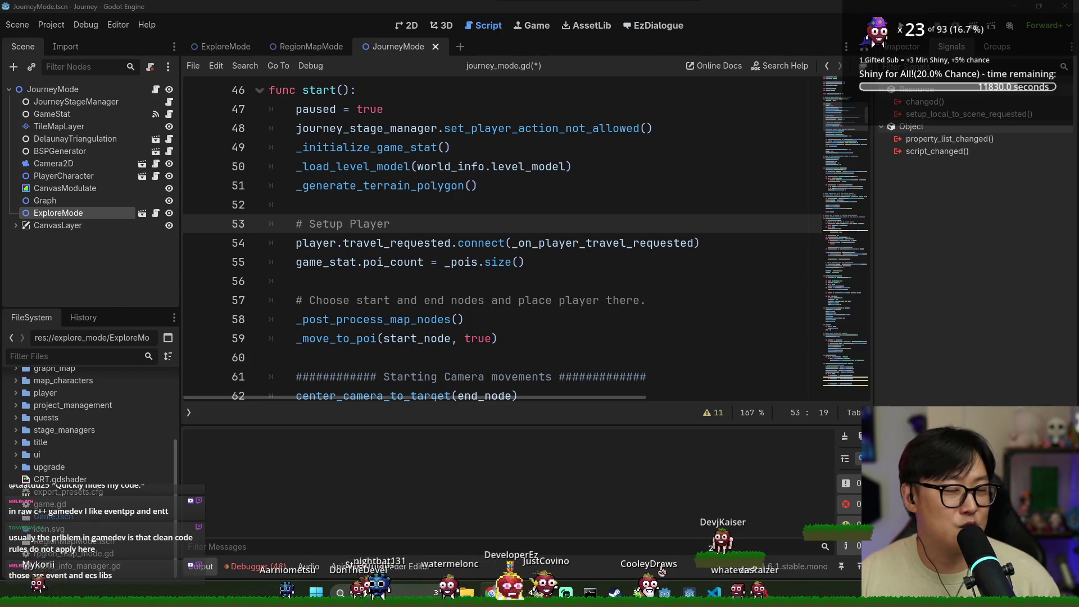
scroll(575, 273, up, 3)
scroll(571, 264, up, 3)
click(550, 247)
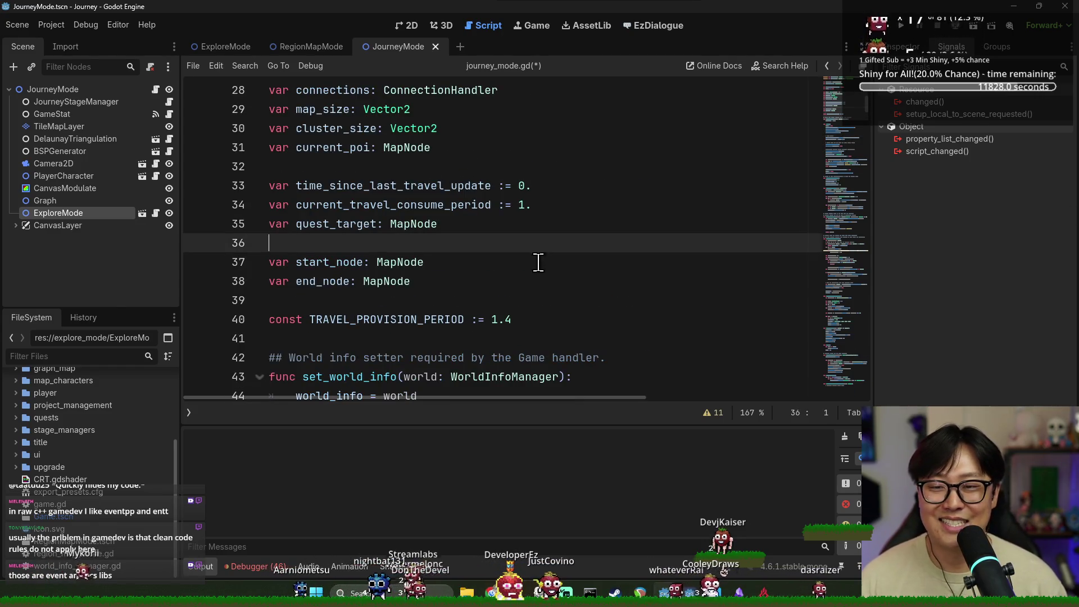
scroll(500, 270, up, 5)
scroll(498, 275, down, 2)
scroll(497, 275, up, 6)
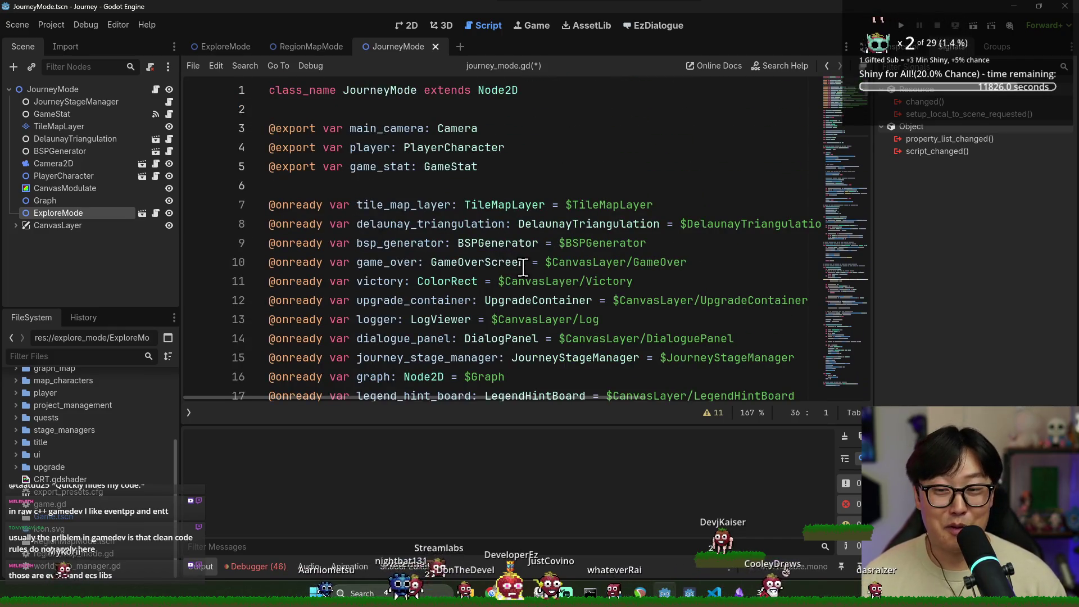
scroll(523, 298, down, 4)
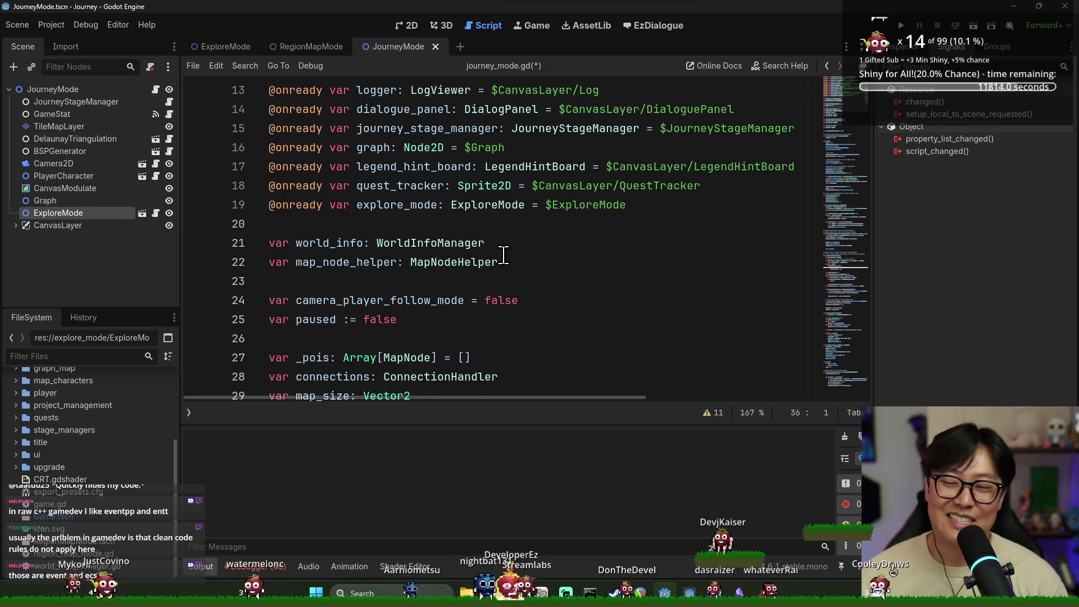
scroll(504, 254, down, 9)
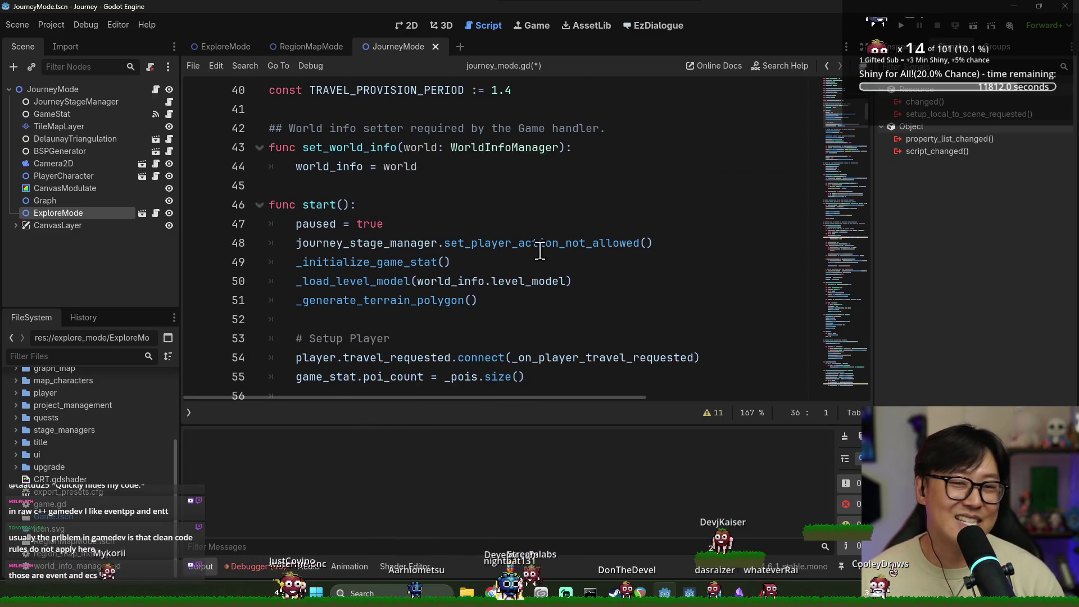
scroll(506, 250, up, 12)
scroll(466, 253, down, 5)
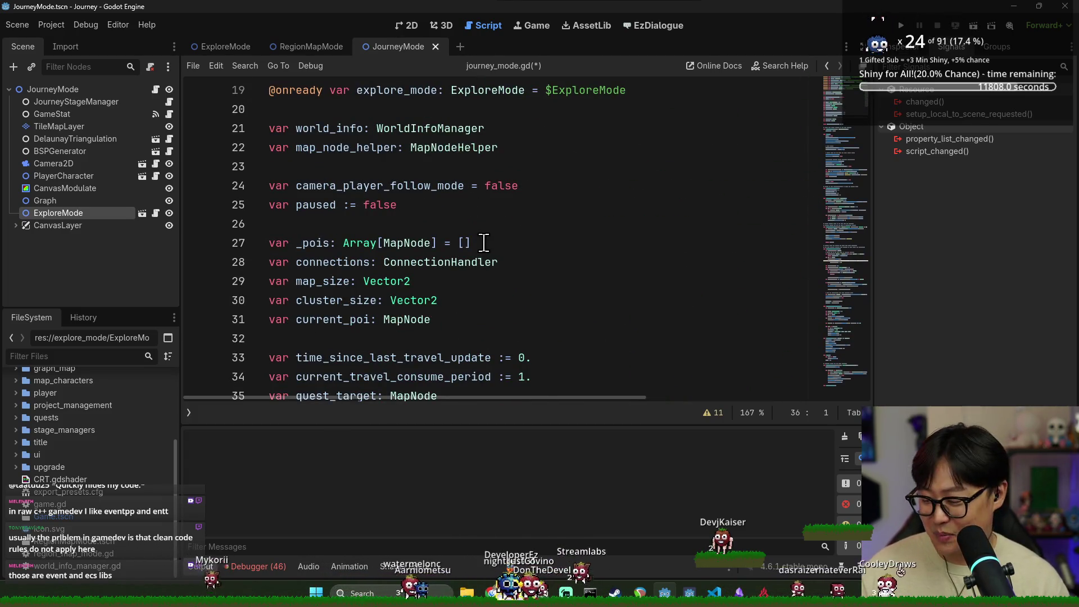
scroll(442, 254, down, 10)
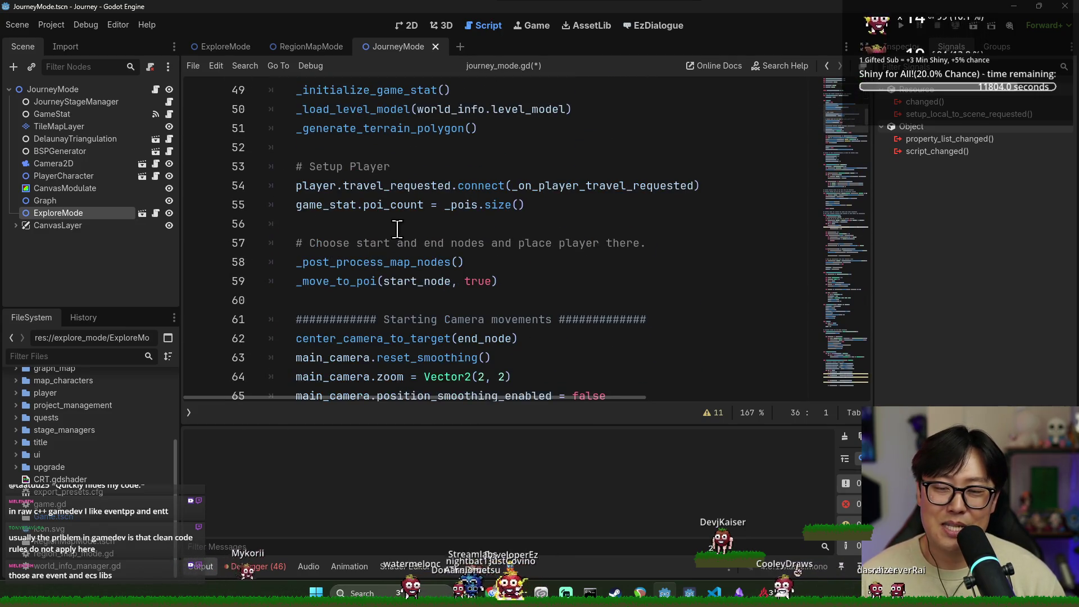
scroll(399, 229, down, 3)
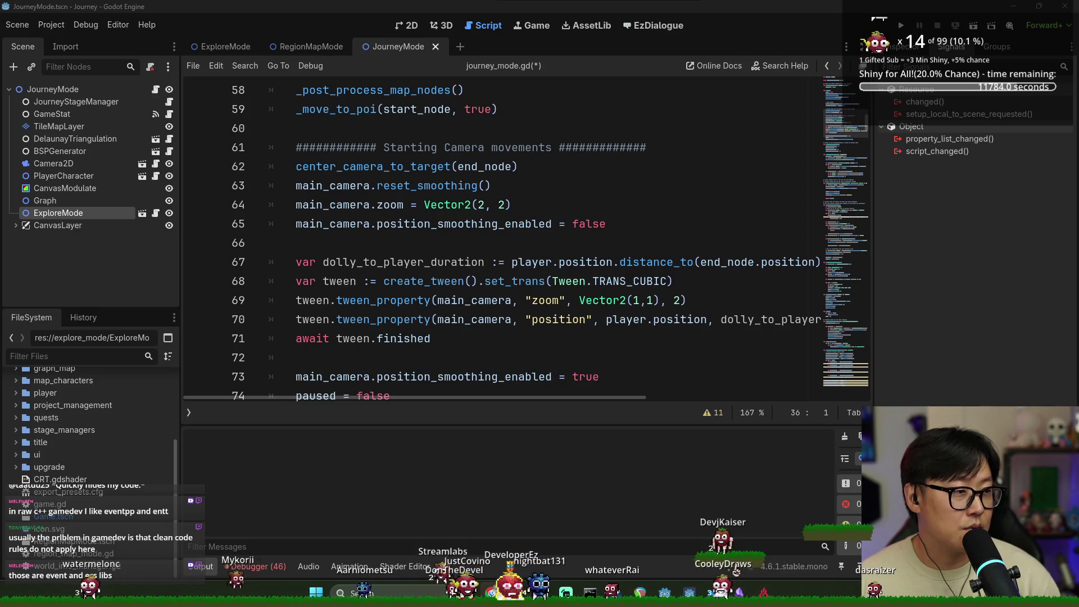
key(F5)
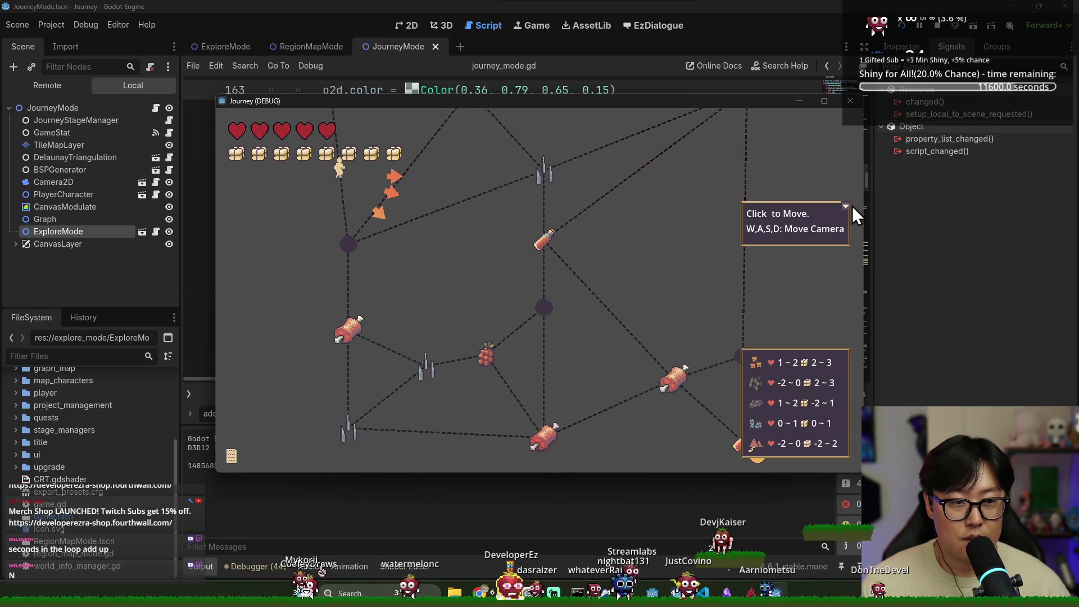
- Dismiss the movement help, maximize the game window, pan the map with W and S, then close the game
click(849, 209)
key(w)
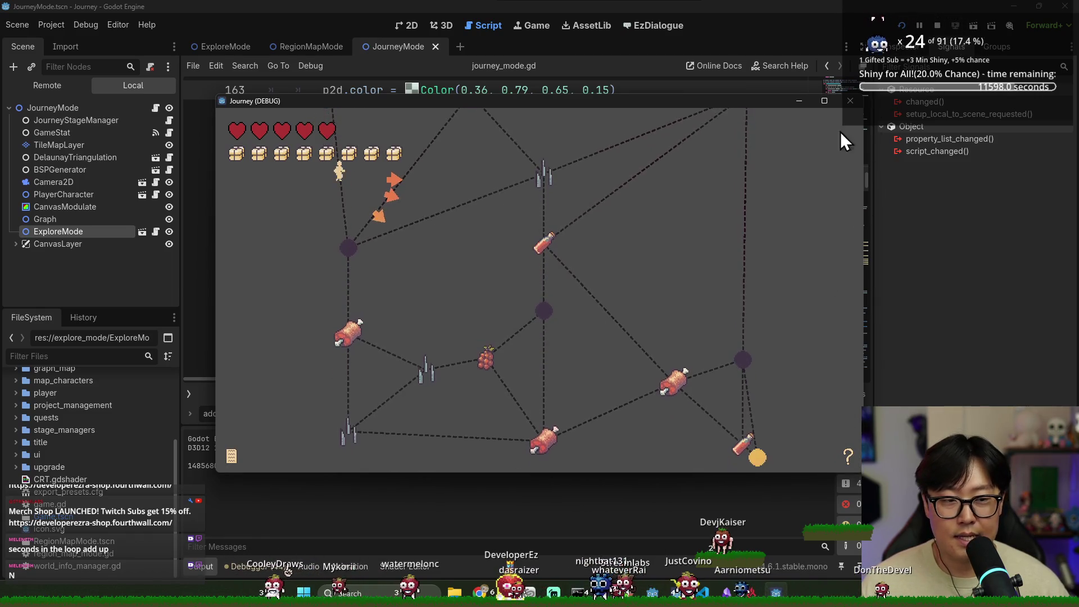
click(824, 101)
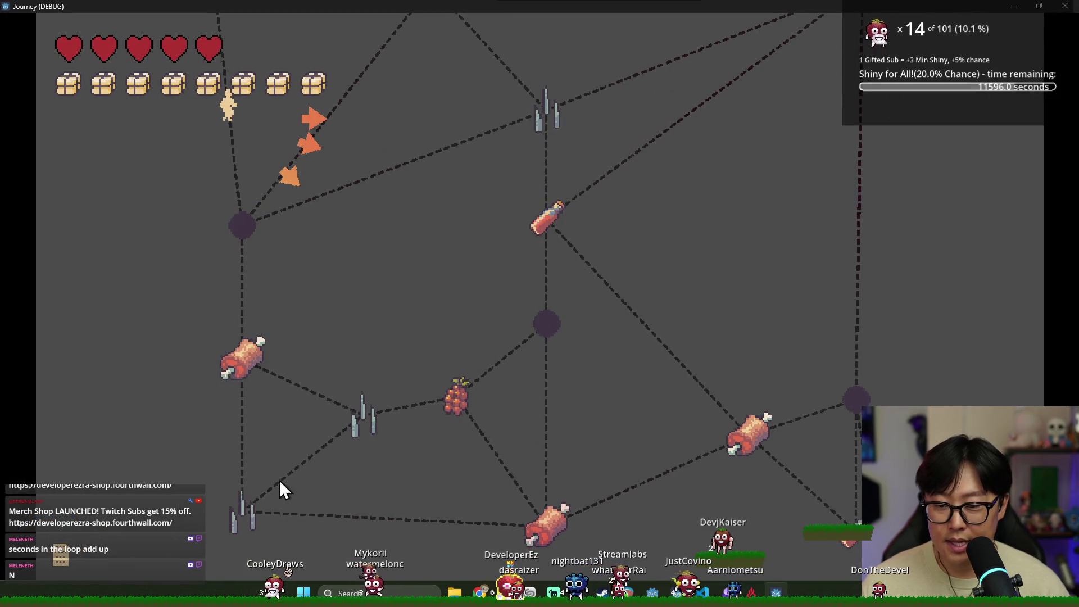
key(w)
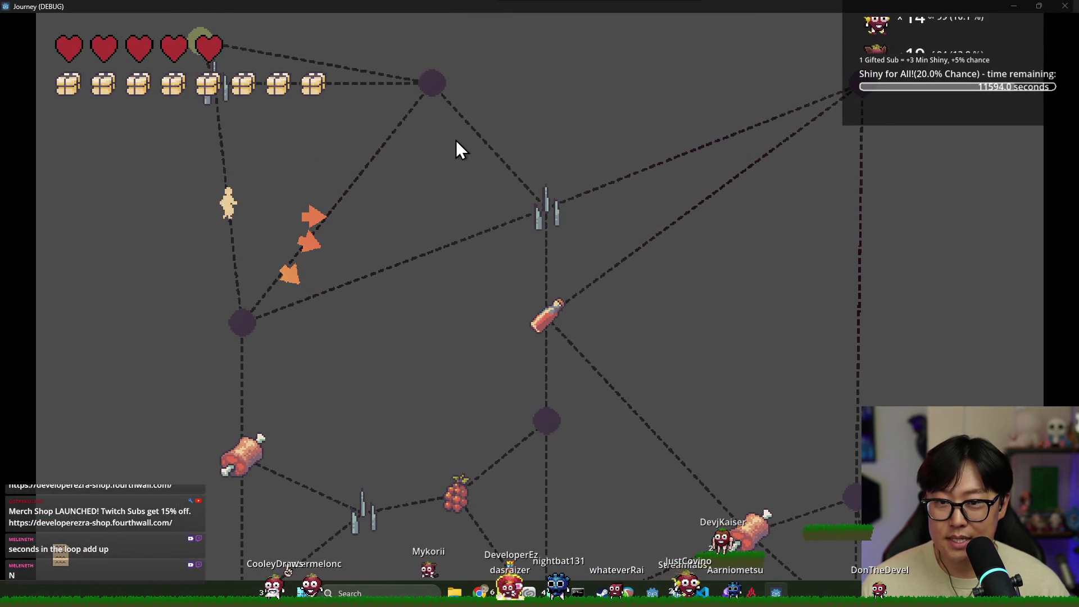
key(s)
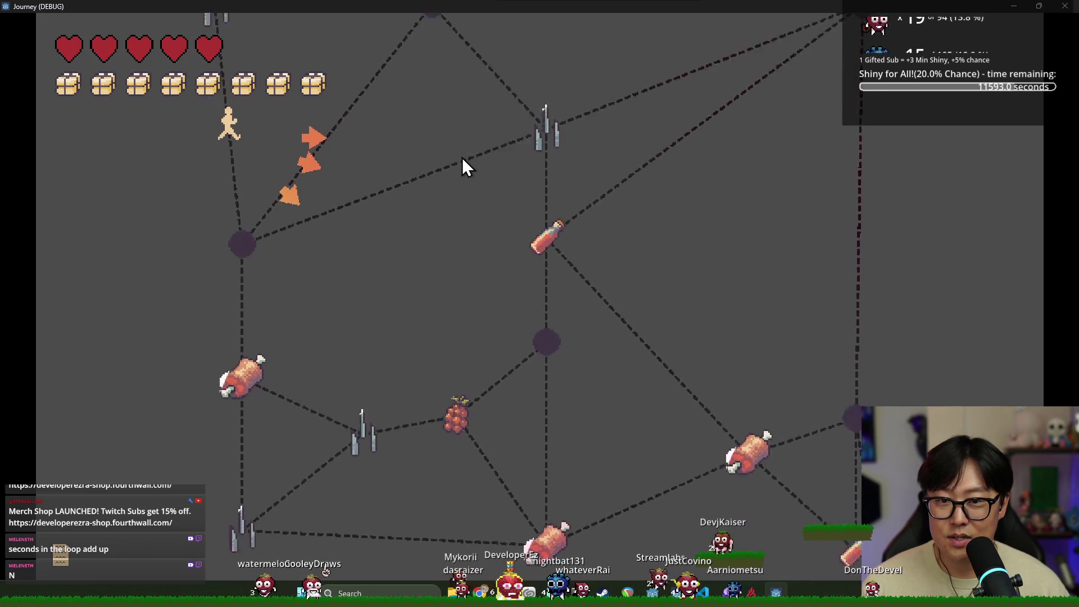
key(w)
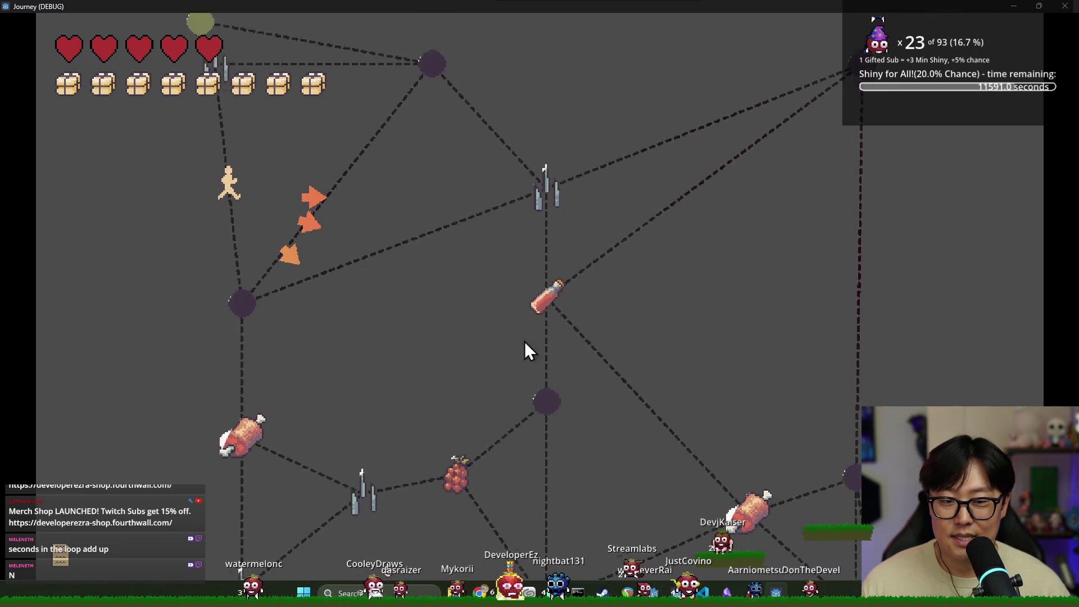
key(s)
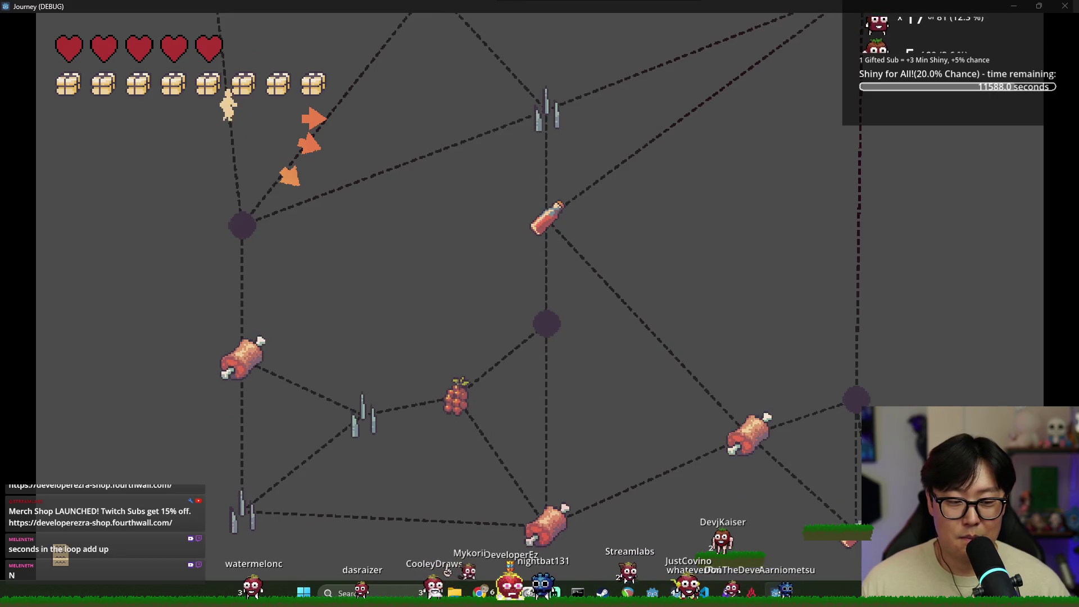
key(w)
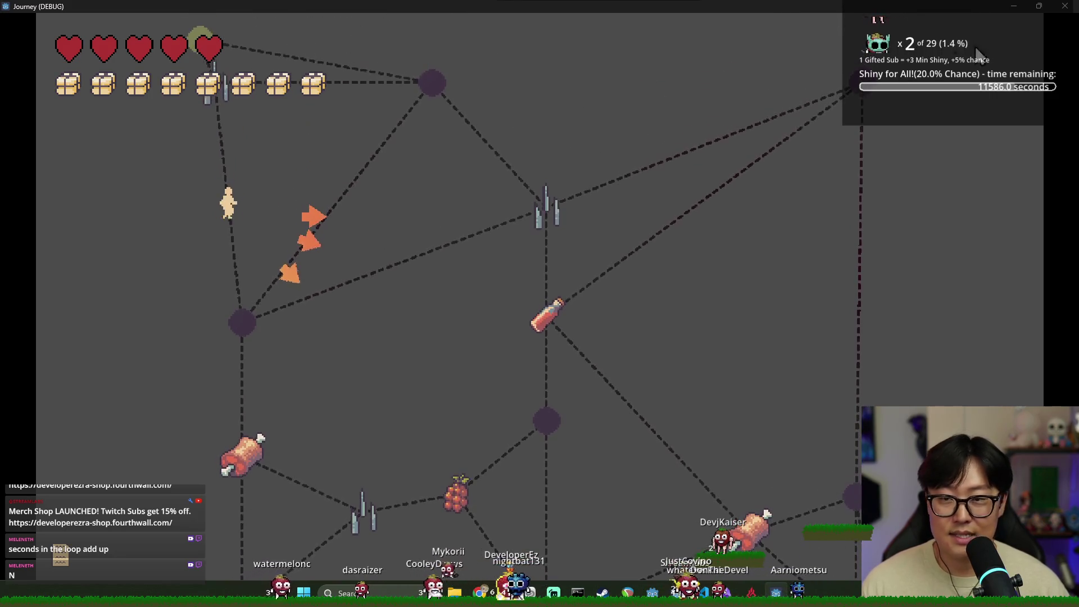
click(1064, 6)
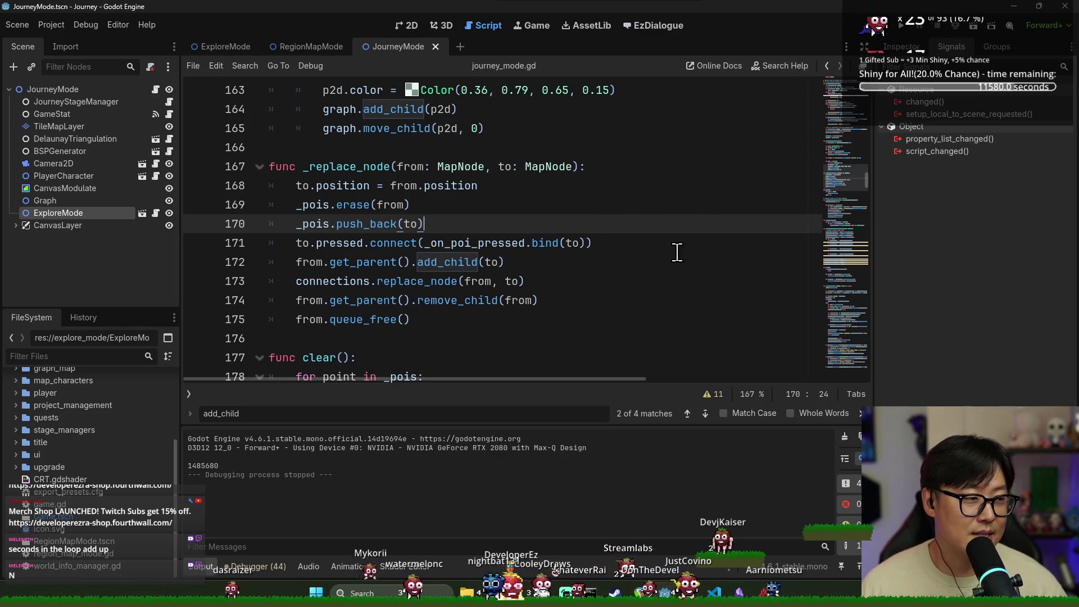
- Save journey_mode.gd, close the add_child search results, and hide the Output log panel
click(453, 185)
key(ctrl+s)
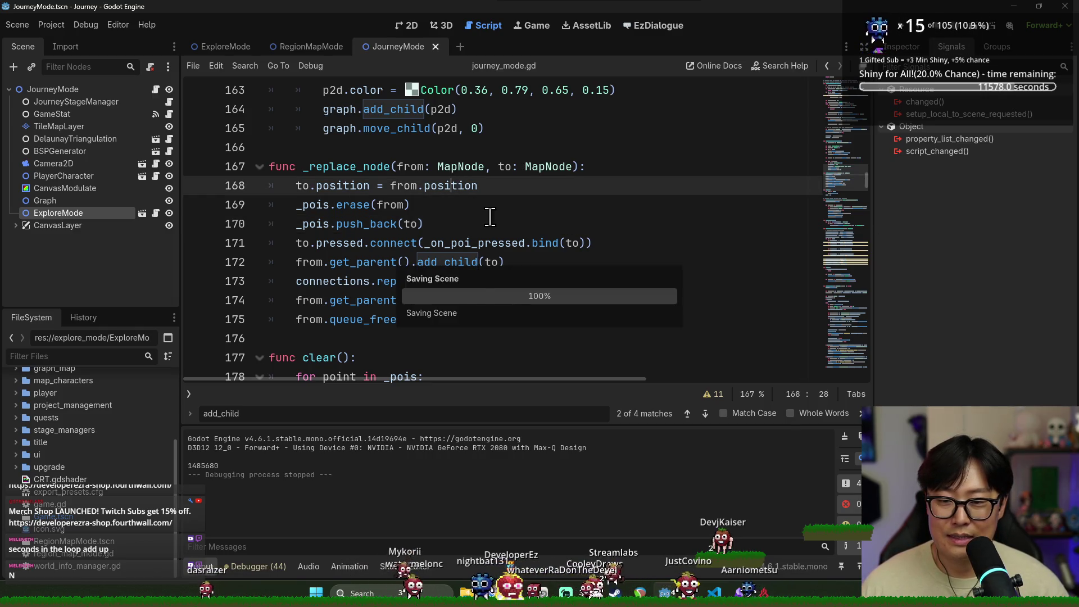
key(Escape)
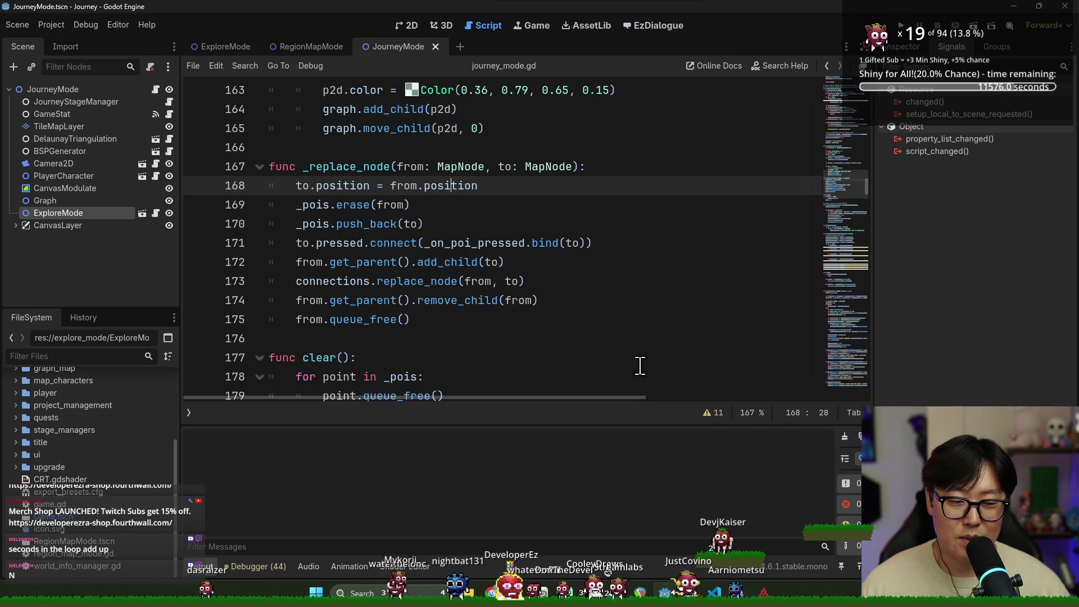
click(478, 281)
key(ctrl+s)
click(205, 566)
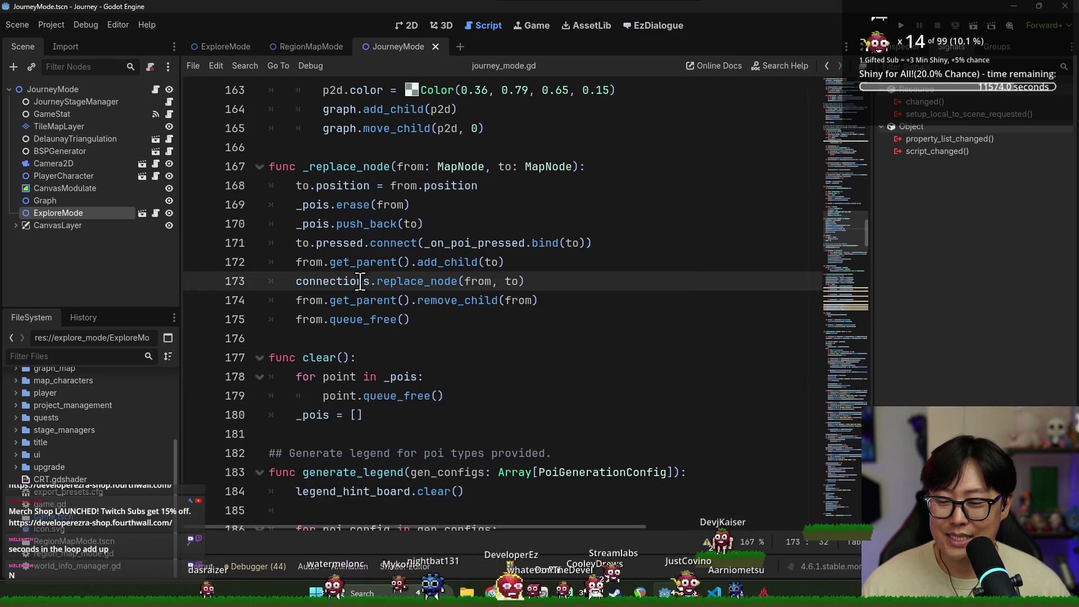
click(376, 243)
key(ctrl+s)
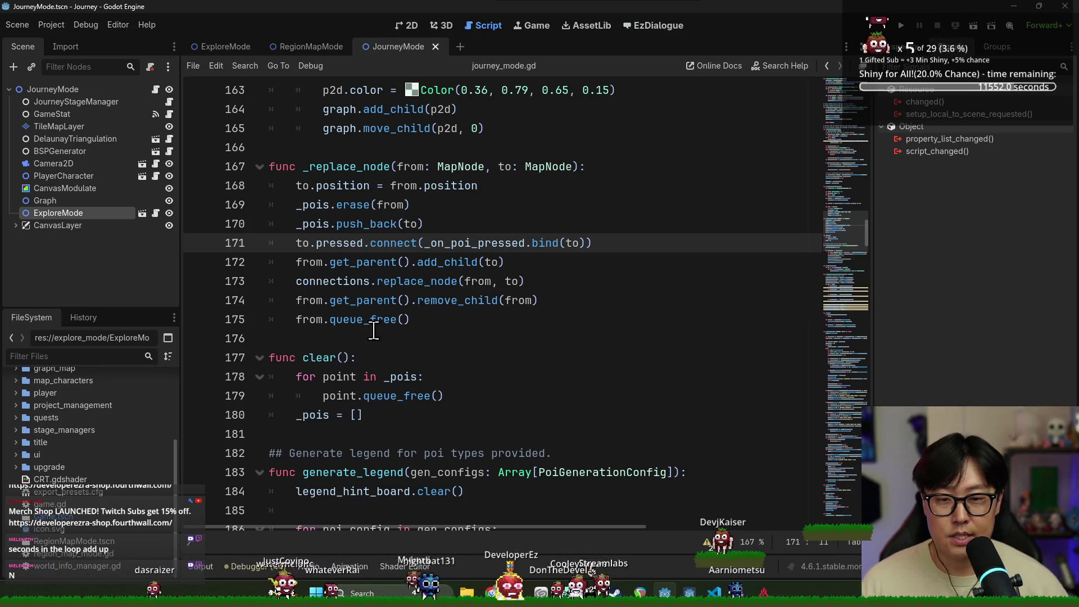
scroll(373, 330, down, 4)
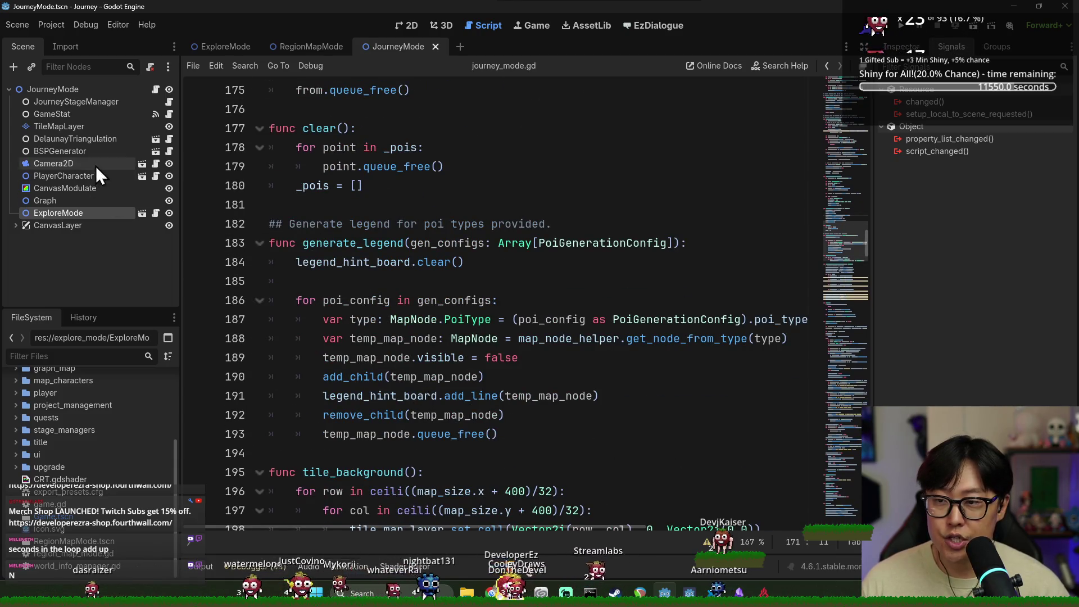
- In explore_mode.gd, declare camera_padding := Vector2(64, 64) at the top of start()
click(156, 213)
scroll(380, 205, down, 5)
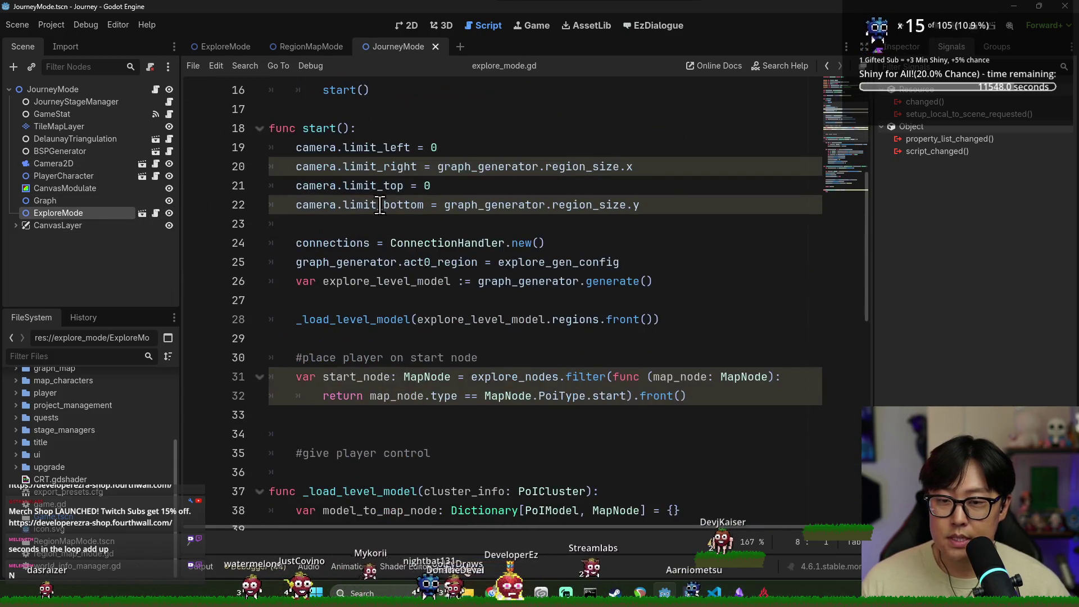
double_click(372, 168)
click(464, 149)
scroll(484, 174, up, 2)
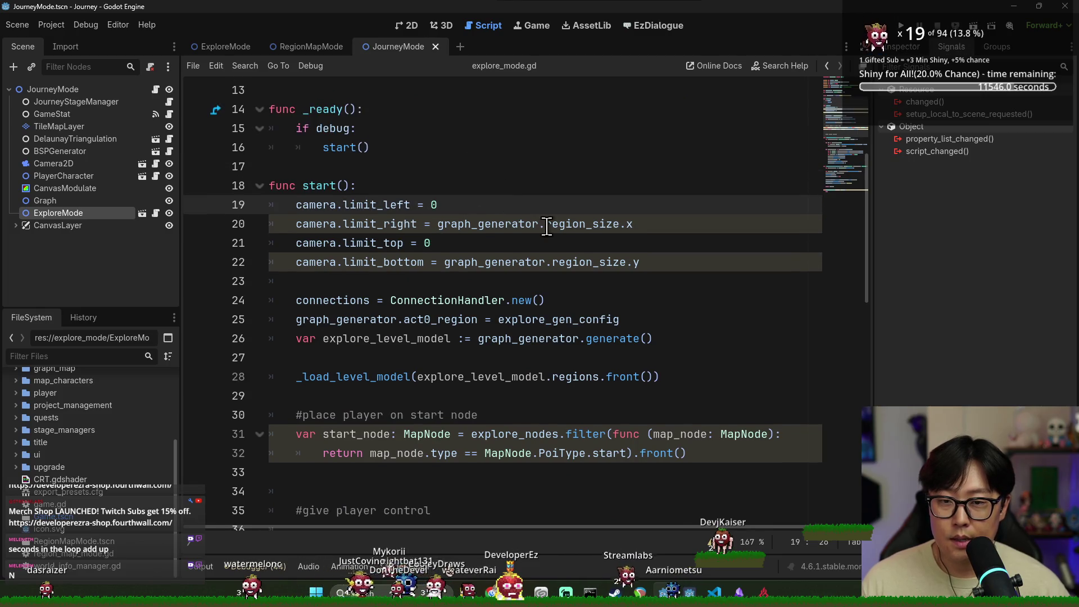
key(Up)
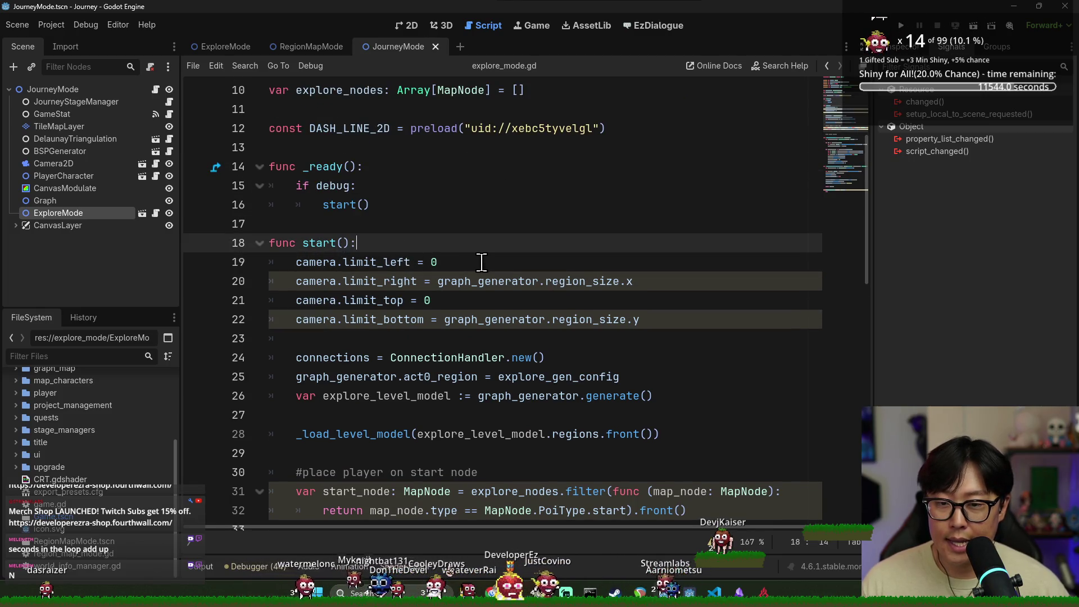
key(Return)
text(era)
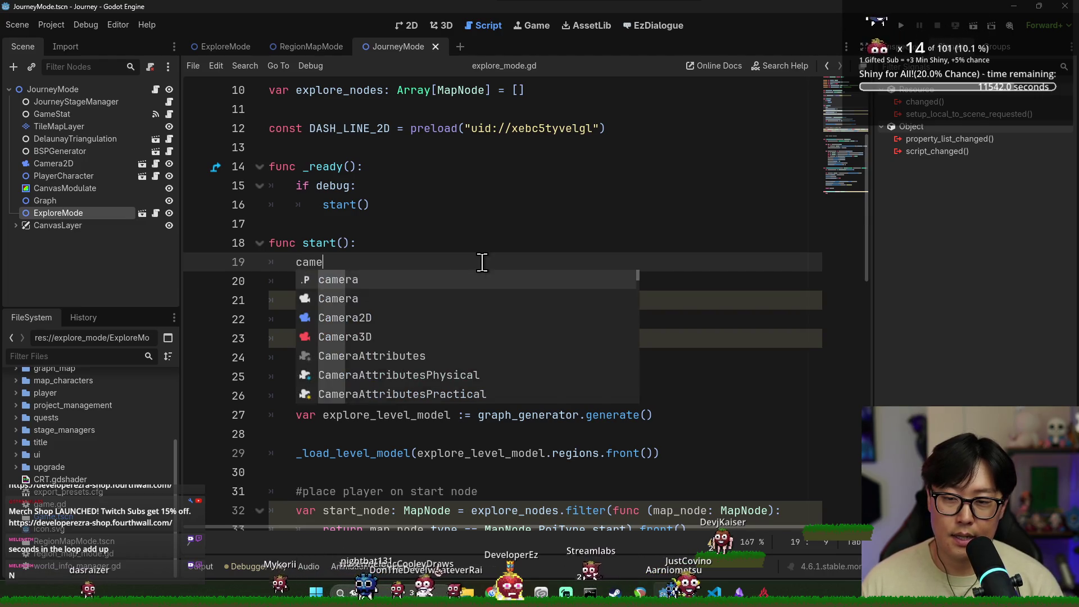
text(_padding)
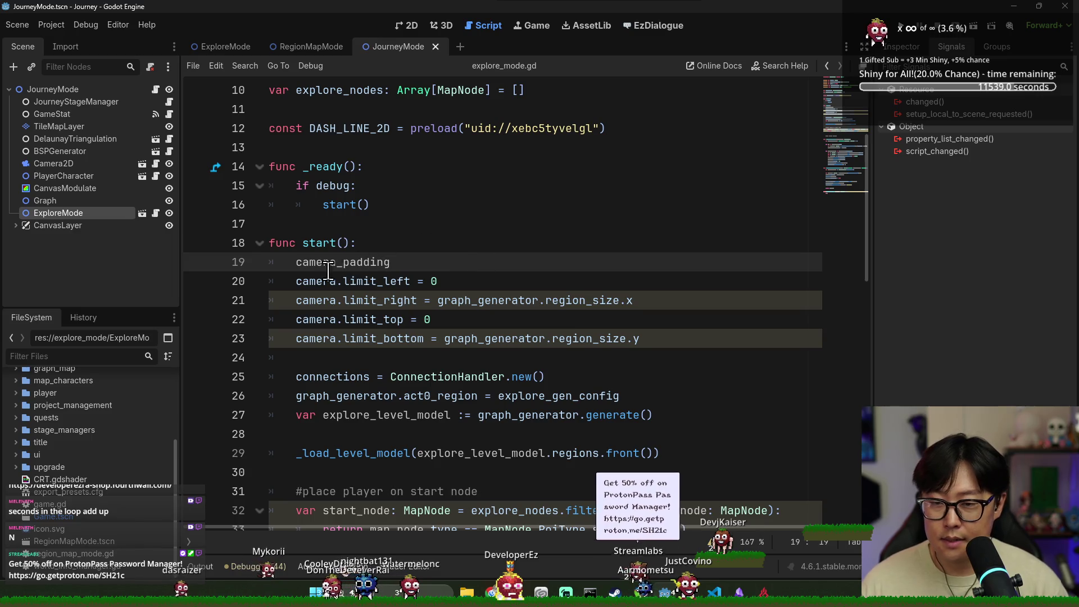
key(Home)
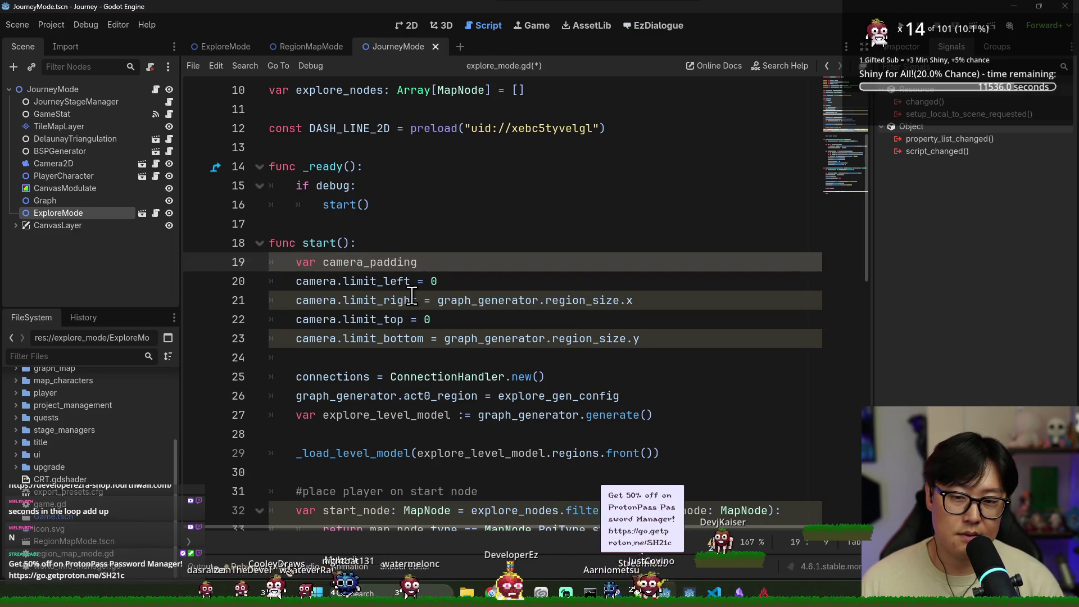
text(Vector2(64)
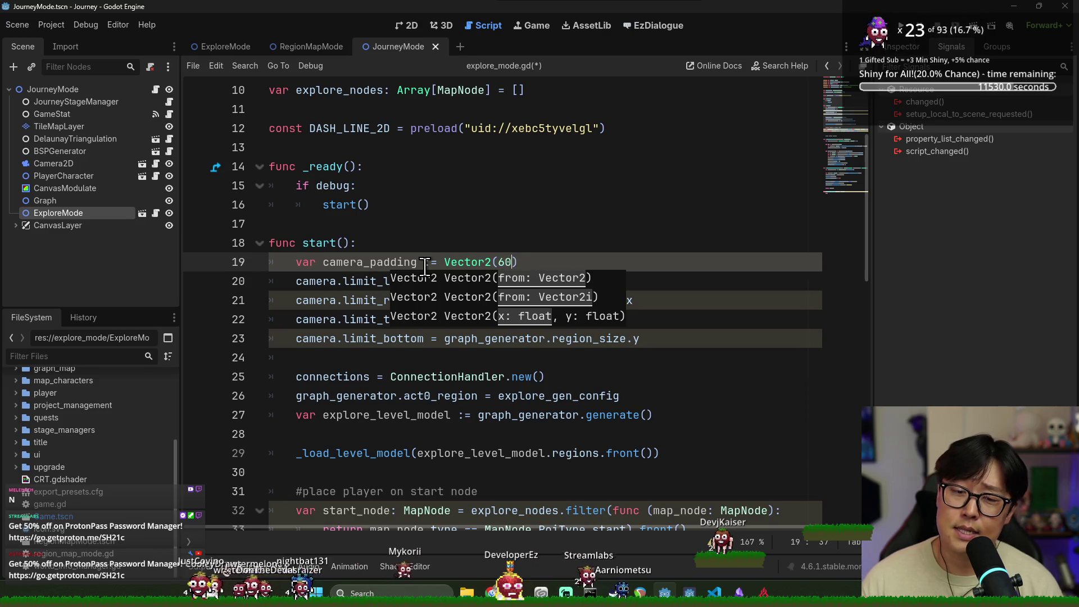
text(, 64)
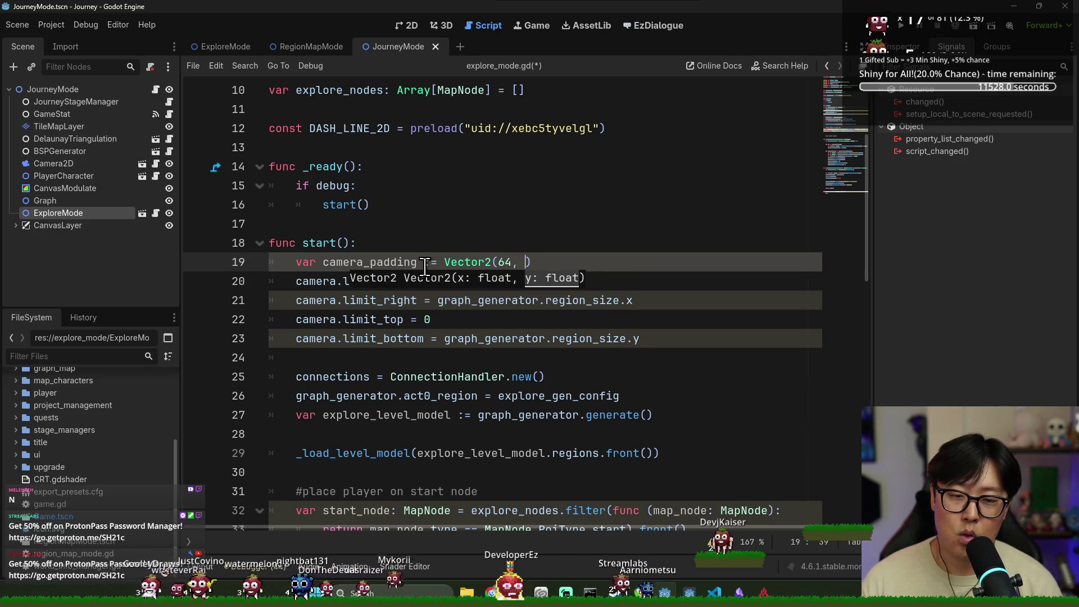
text())
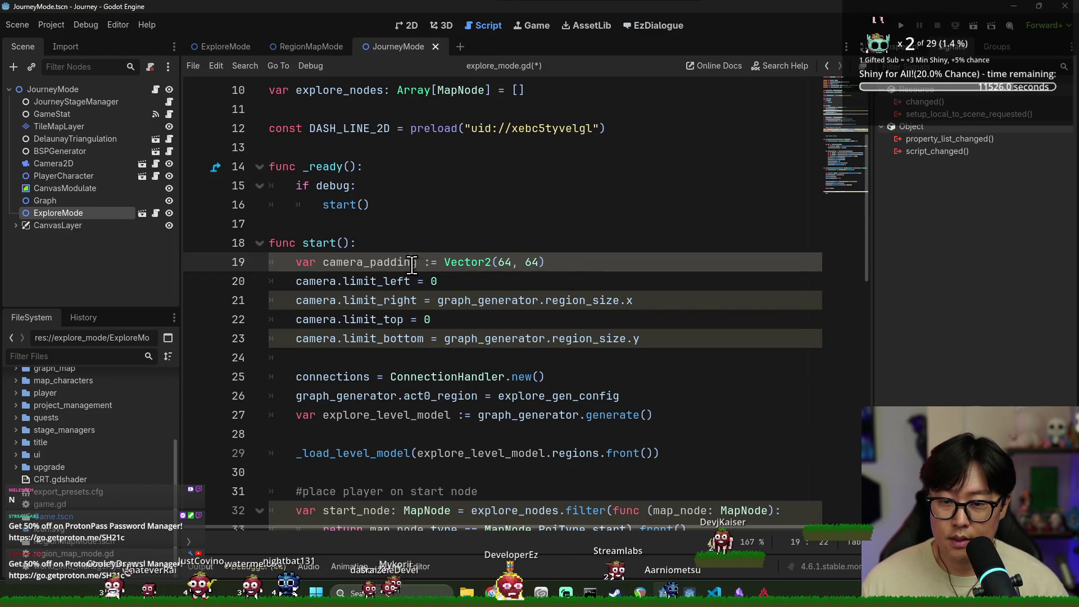
- Offset the left, right, top and bottom camera limits by camera_padding, save, and run the game
click(478, 288)
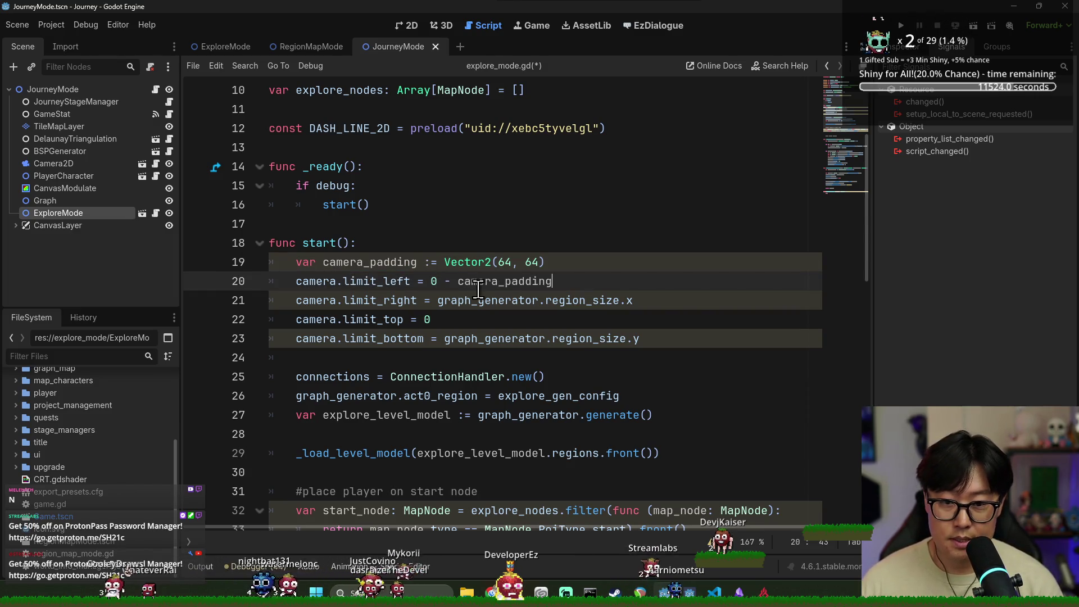
click(682, 305)
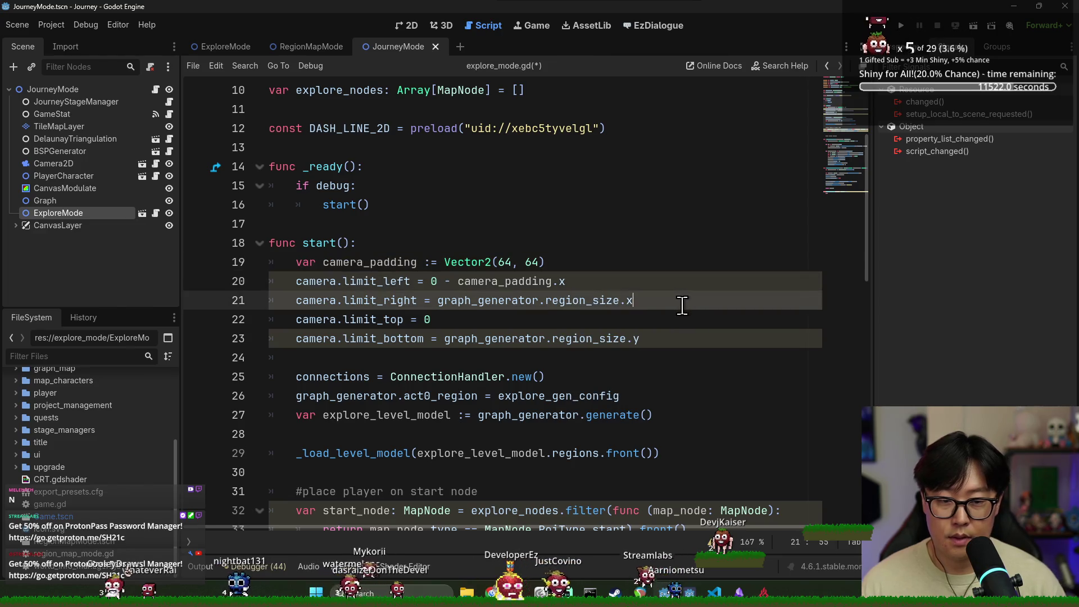
text(camera_padding.x)
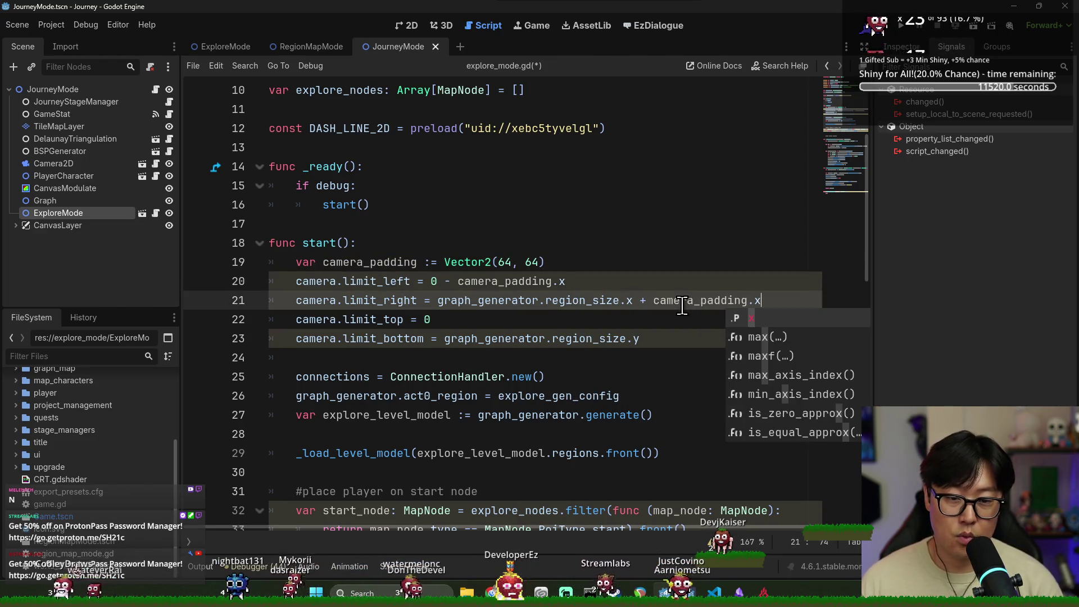
click(512, 320)
text(- camera_padding.y)
click(665, 343)
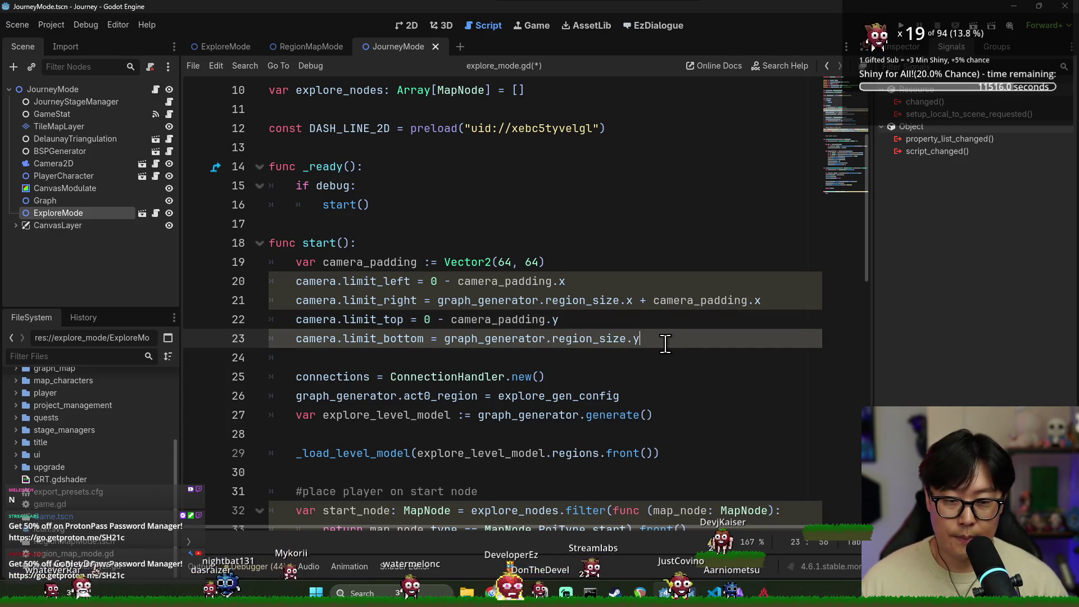
key(ctrl+s)
click(578, 204)
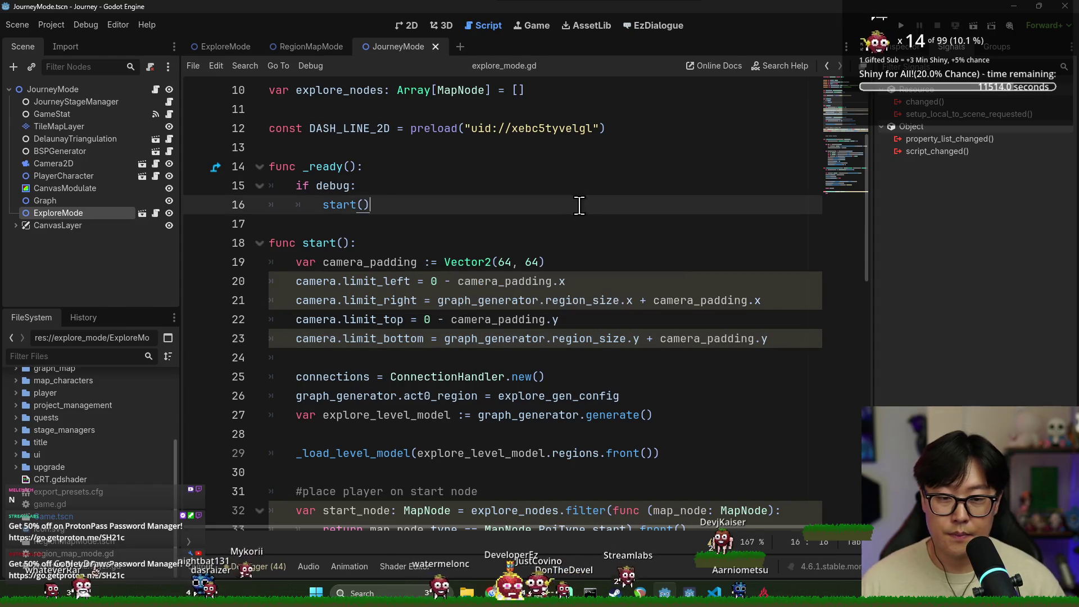
click(901, 27)
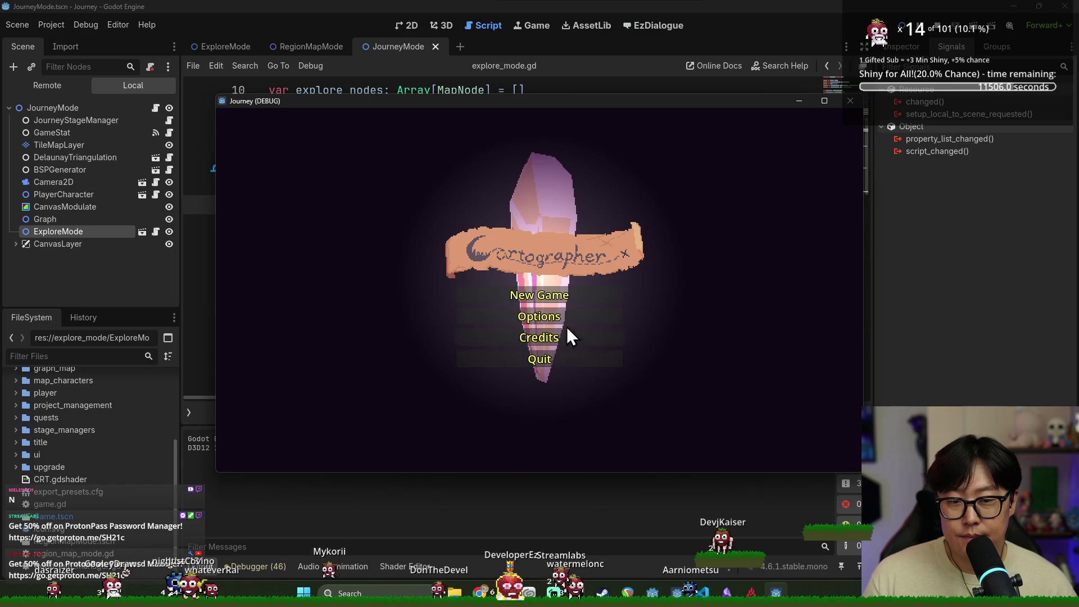
- Start a New Game, search the current location, pan with S and W, stop with F8, and select the first 64
click(544, 294)
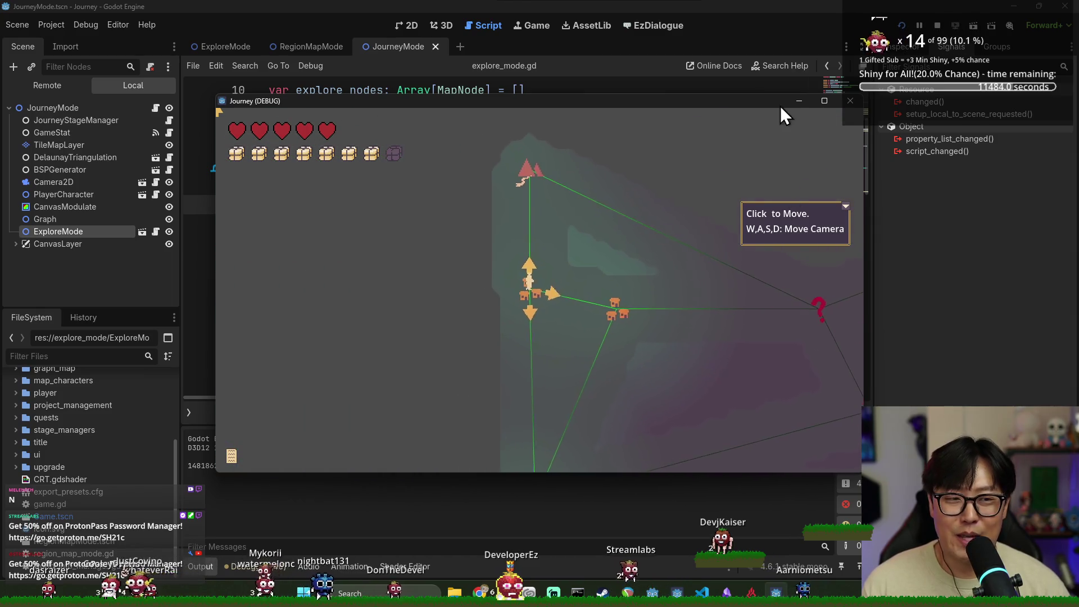
click(825, 101)
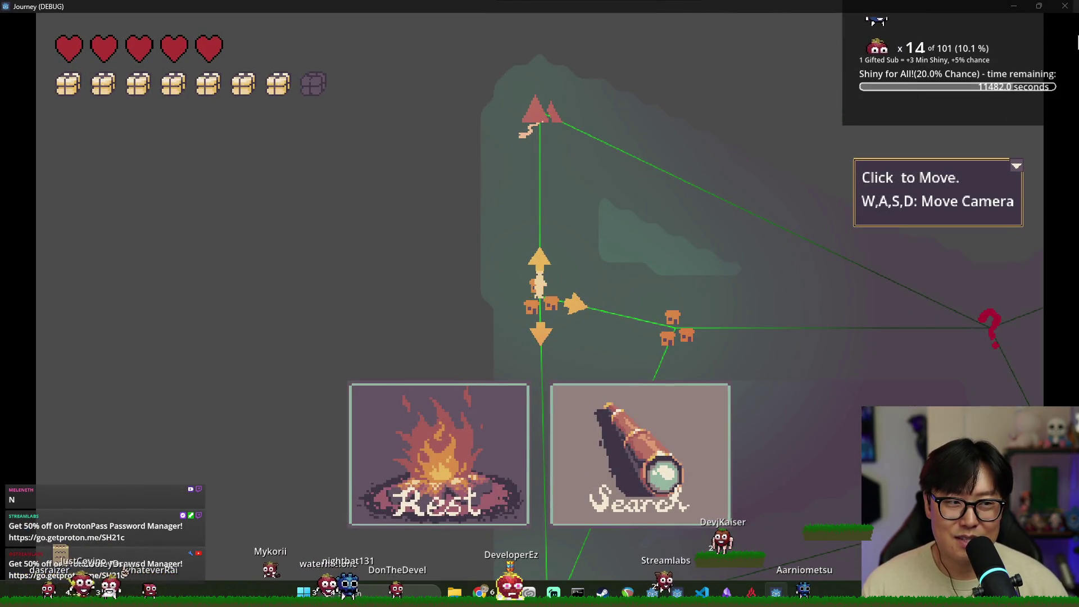
click(1036, 10)
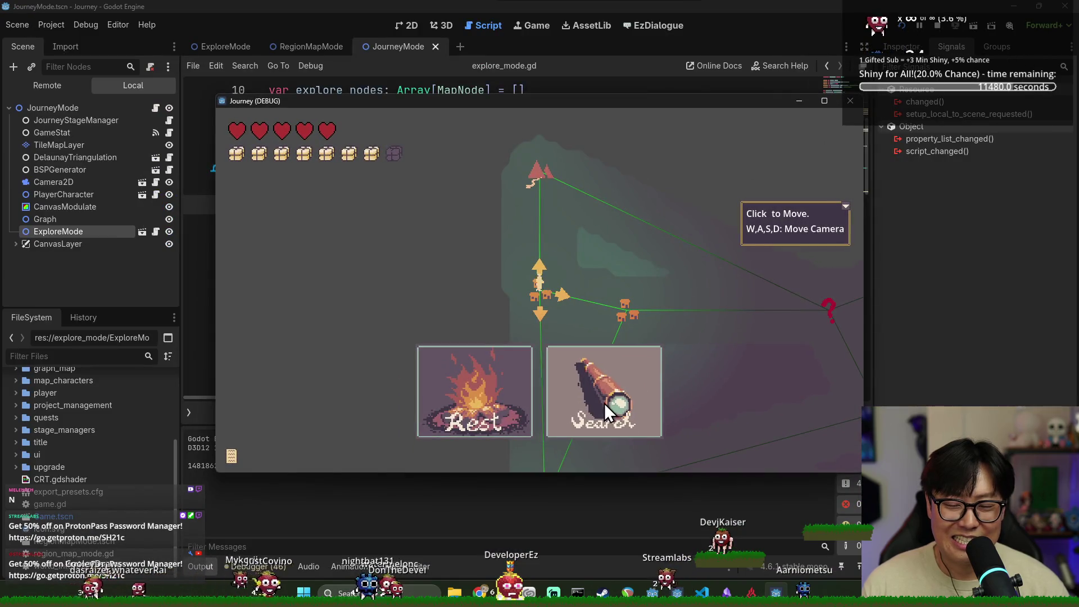
click(613, 415)
key(s)
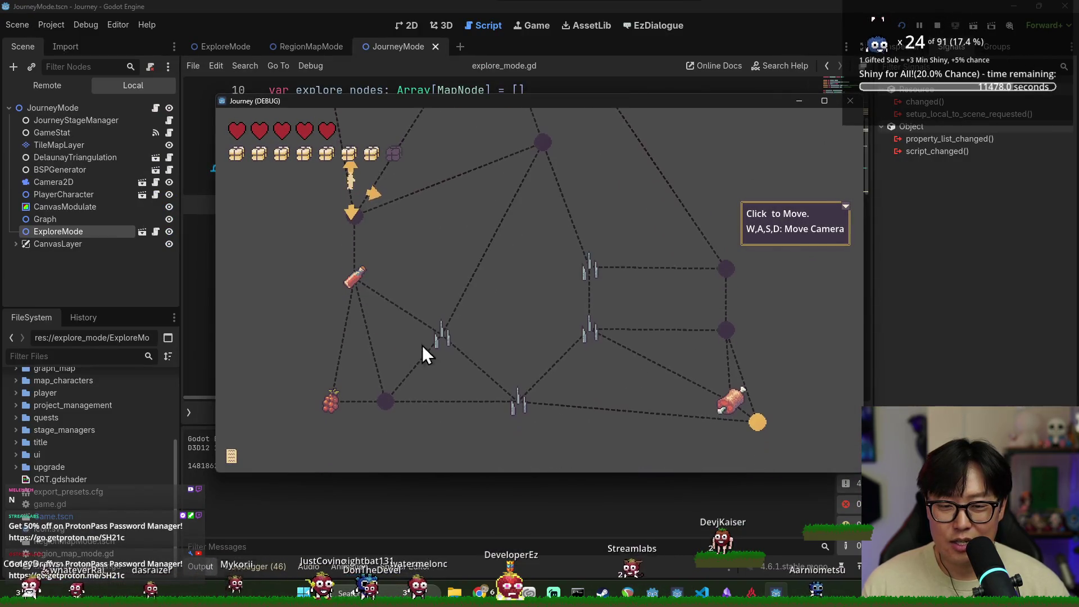
key(w)
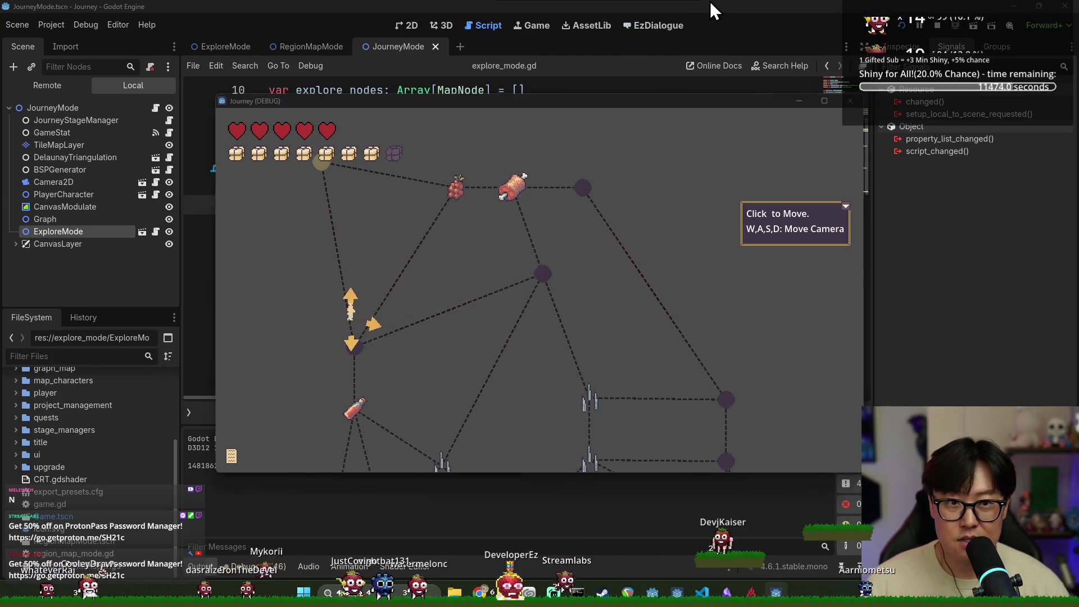
key(F8)
double_click(499, 262)
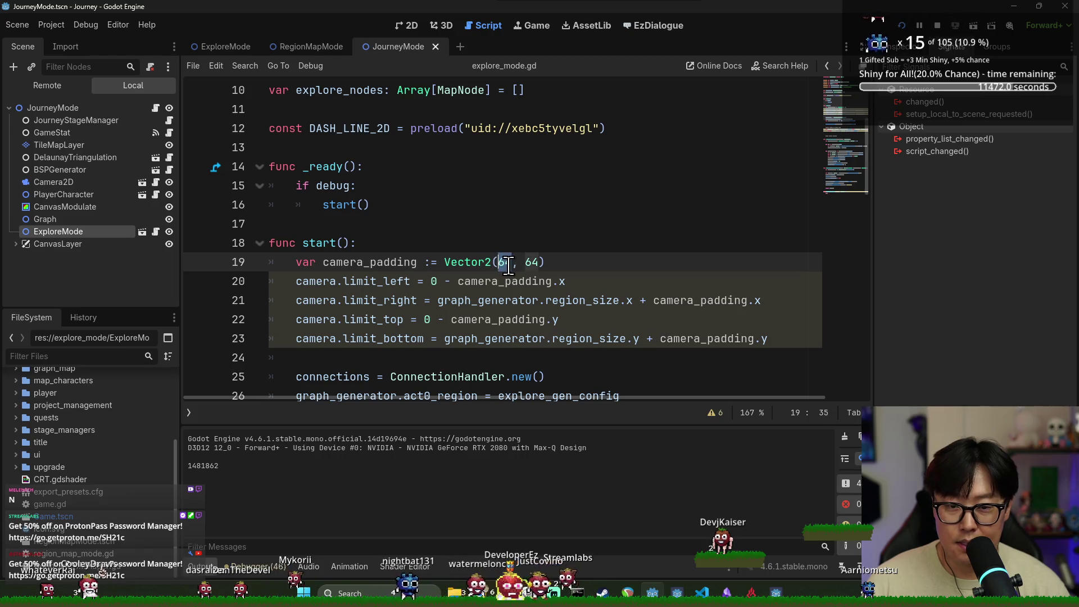
- Change camera_padding to Vector2(125, 125) and save explore_mode.gd
mouse_move(540, 302)
text(125)
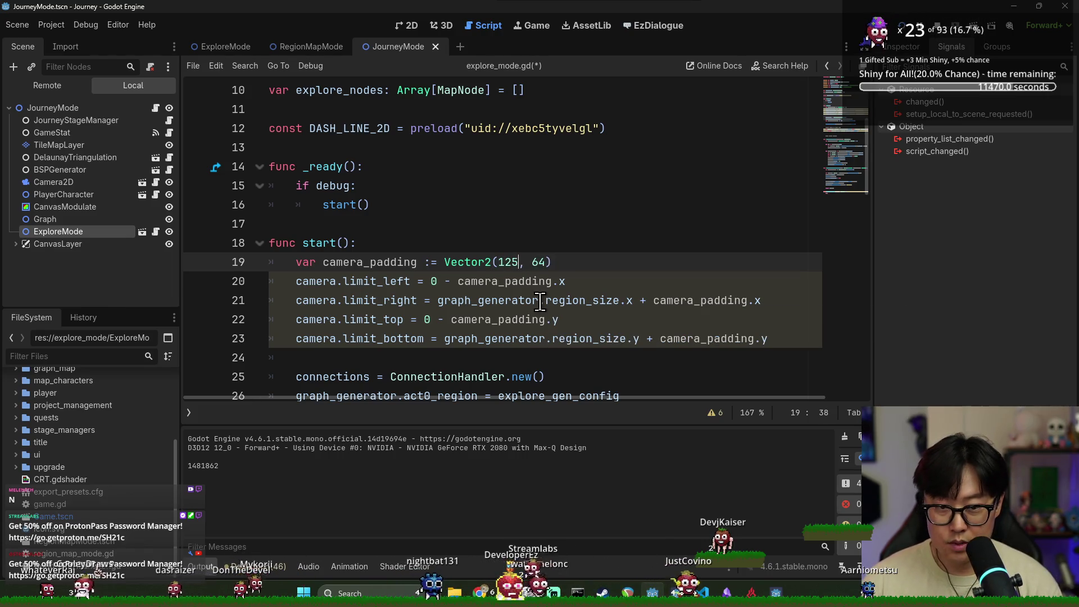
key(Right)
key(Right)
key(Right)
key(BackSpace)
key(BackSpace)
text(125)
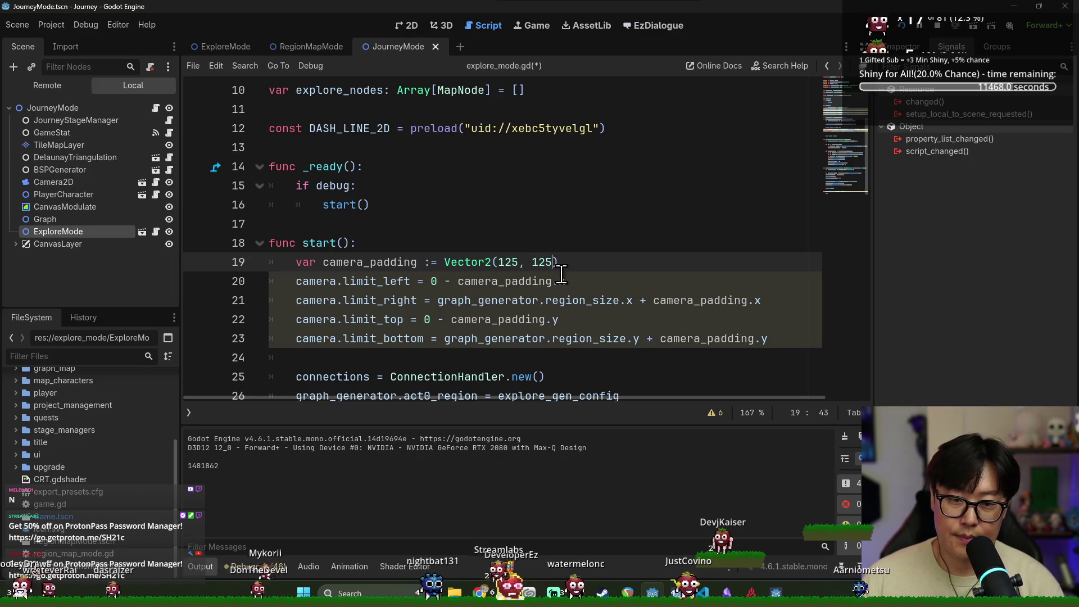
key(ctrl+s)
- Run a new game, dismiss the movement hint, search the current location, and close the game
key(F5)
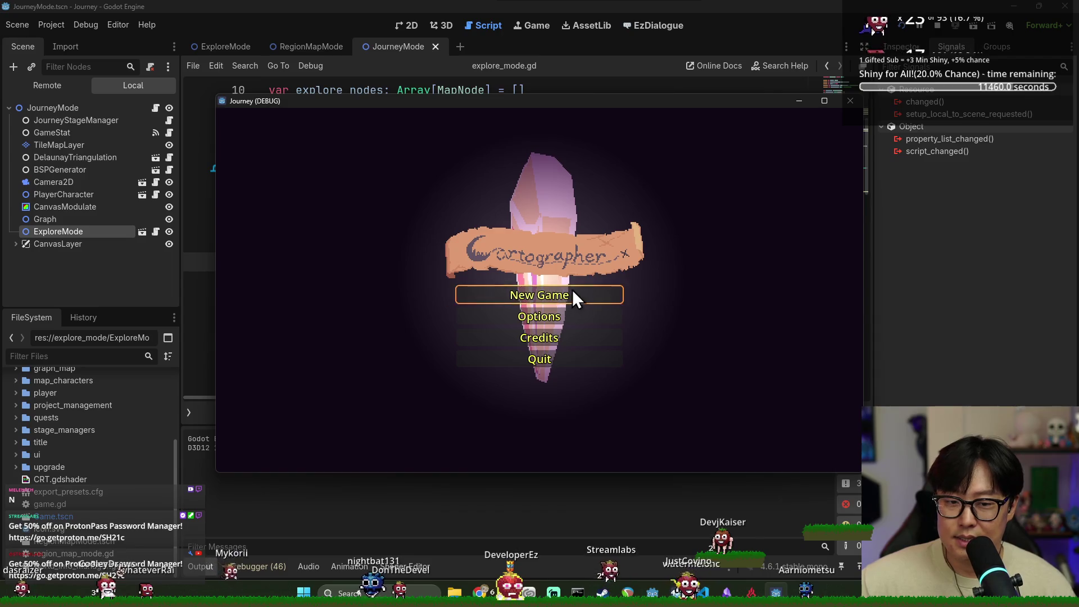
click(572, 292)
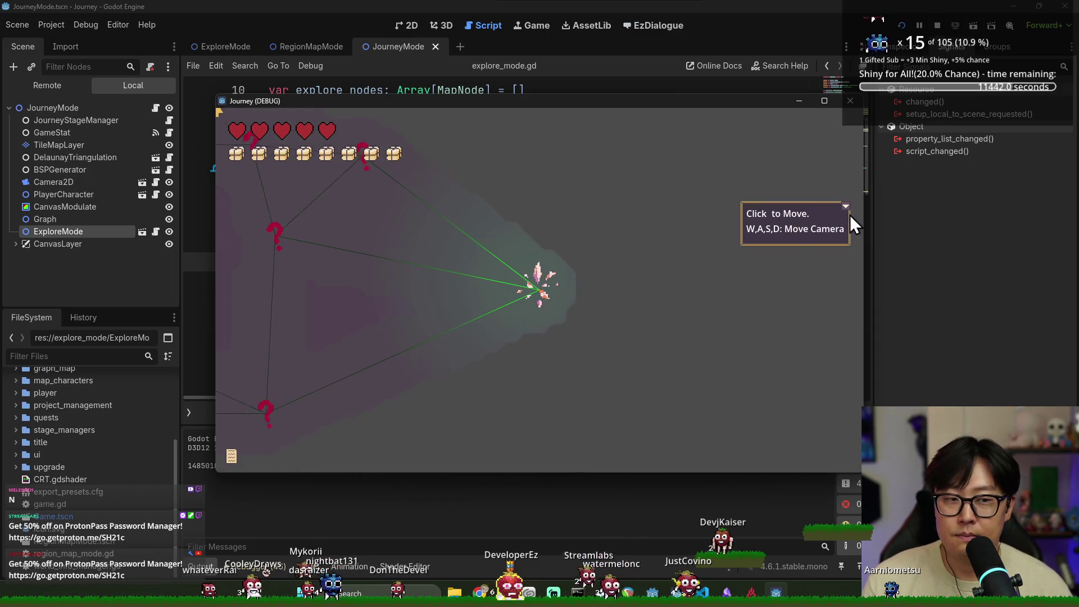
click(844, 207)
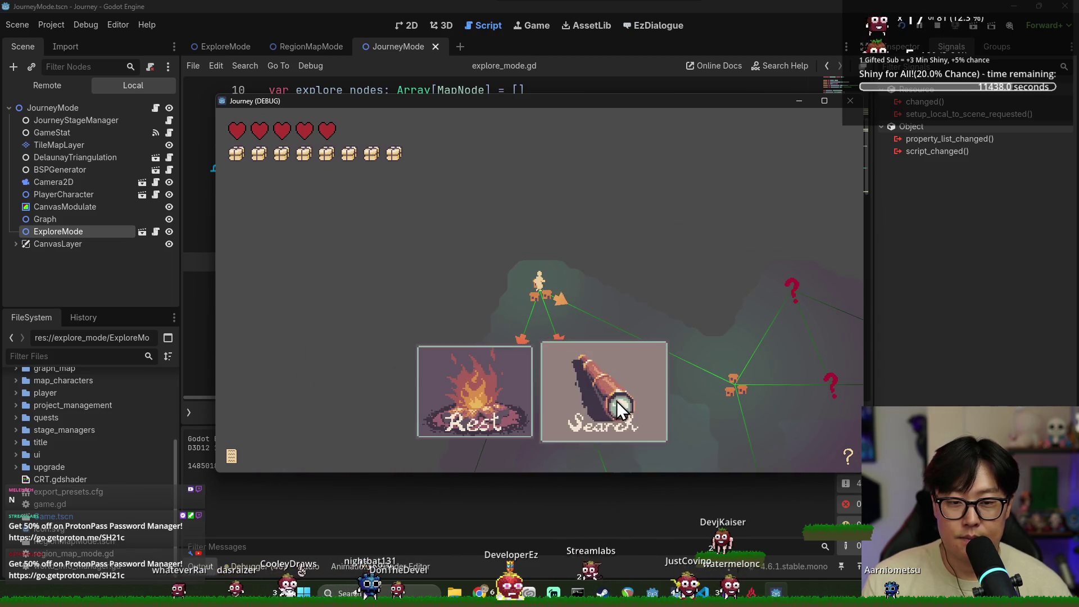
click(616, 400)
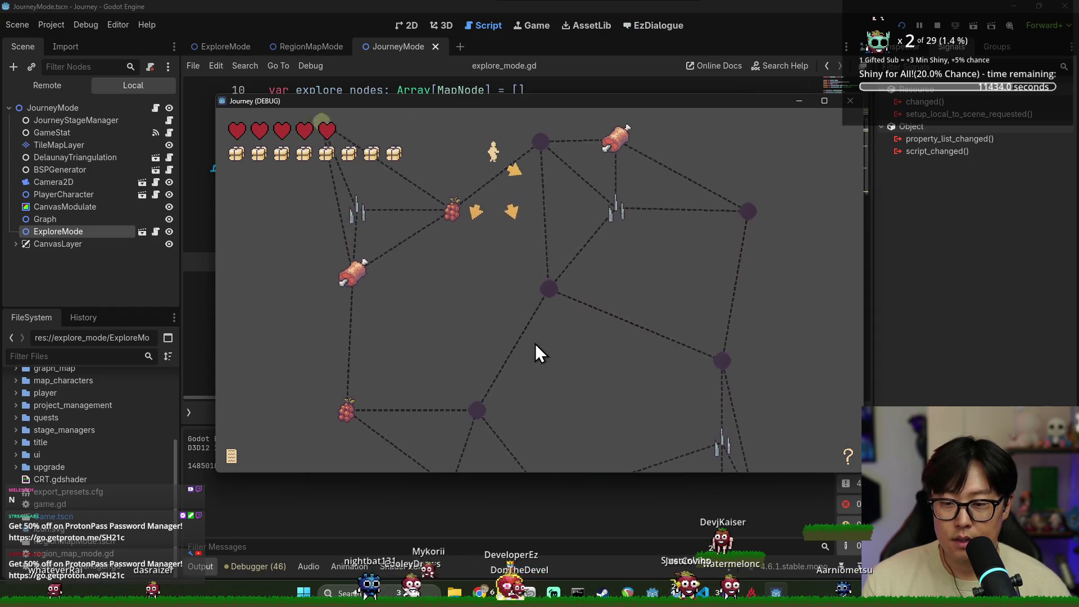
mouse_move(745, 385)
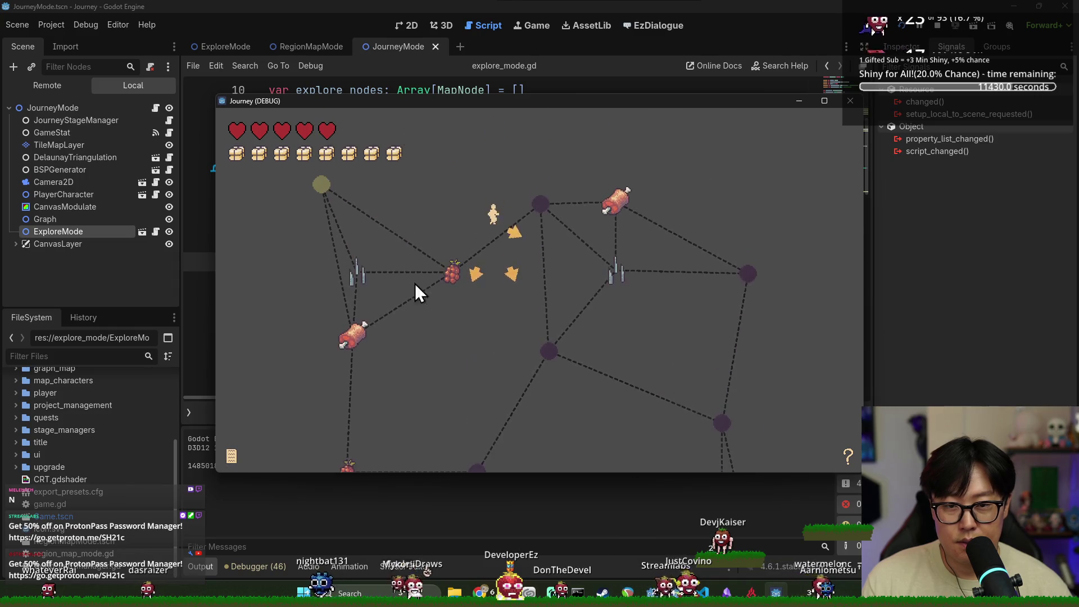
mouse_move(320, 197)
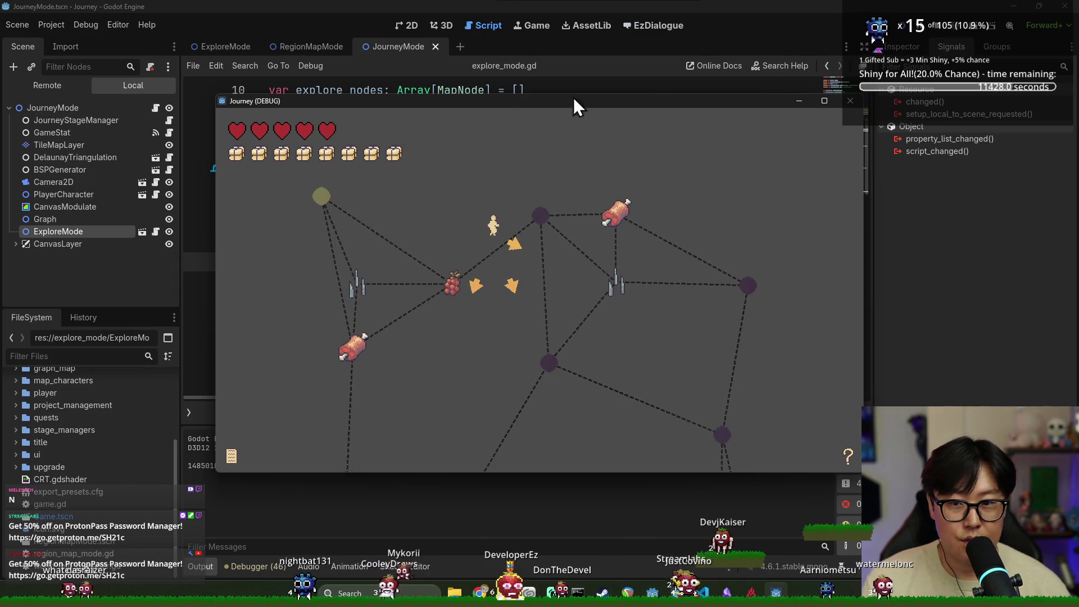
click(932, 25)
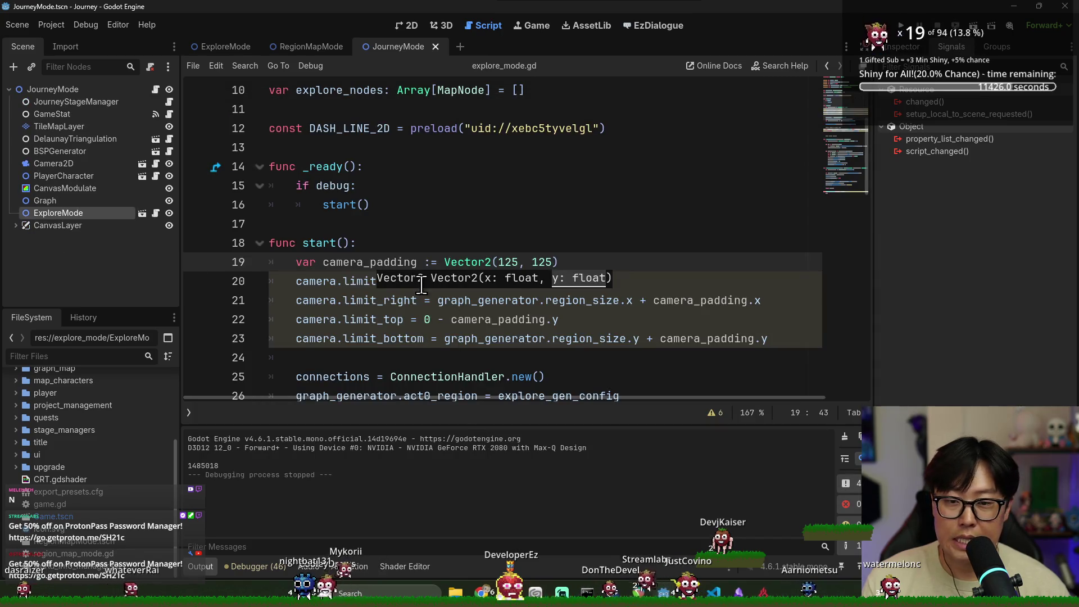
- In journey_mode.gd, search for 'move_to', delete the blank line above _move_to_poi, and save
scroll(190, 225, down, 3)
scroll(337, 241, up, 4)
key(ctrl+s)
click(373, 244)
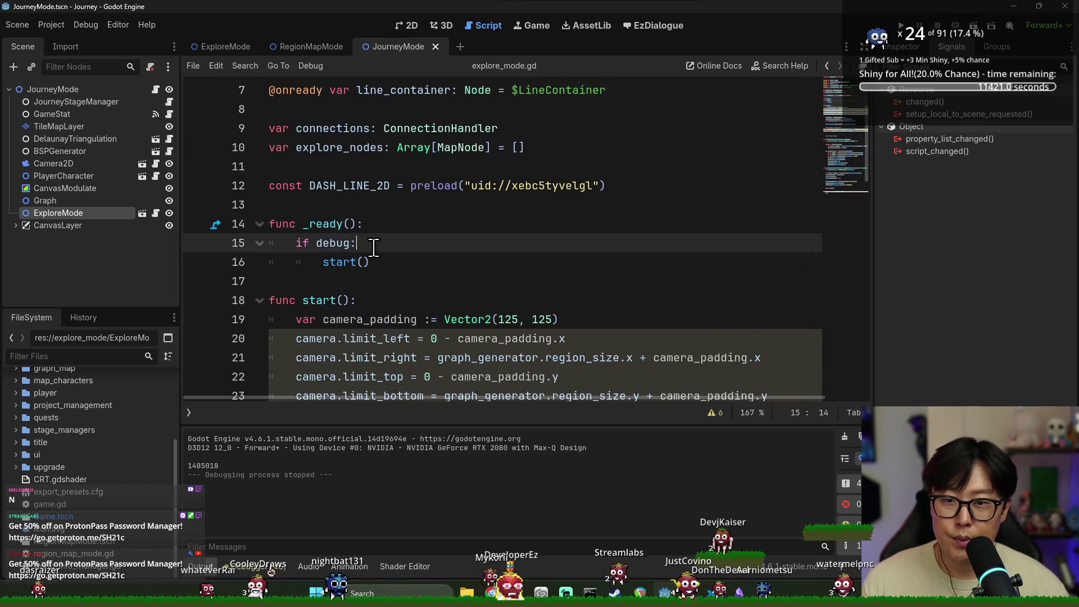
click(617, 158)
click(155, 89)
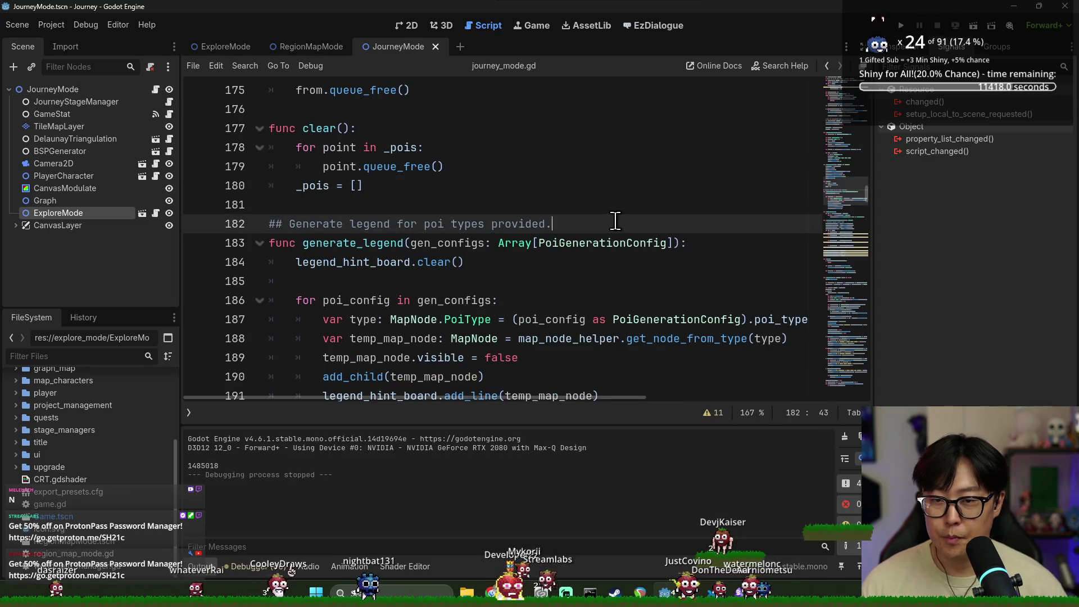
key(ctrl+f)
text(move_to)
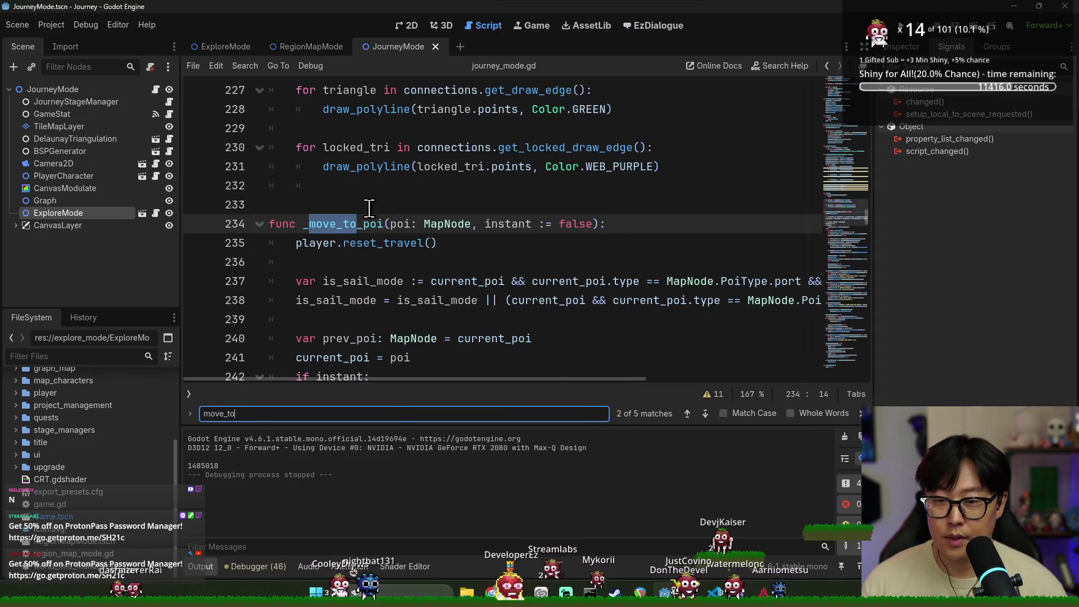
click(367, 203)
key(BackSpace)
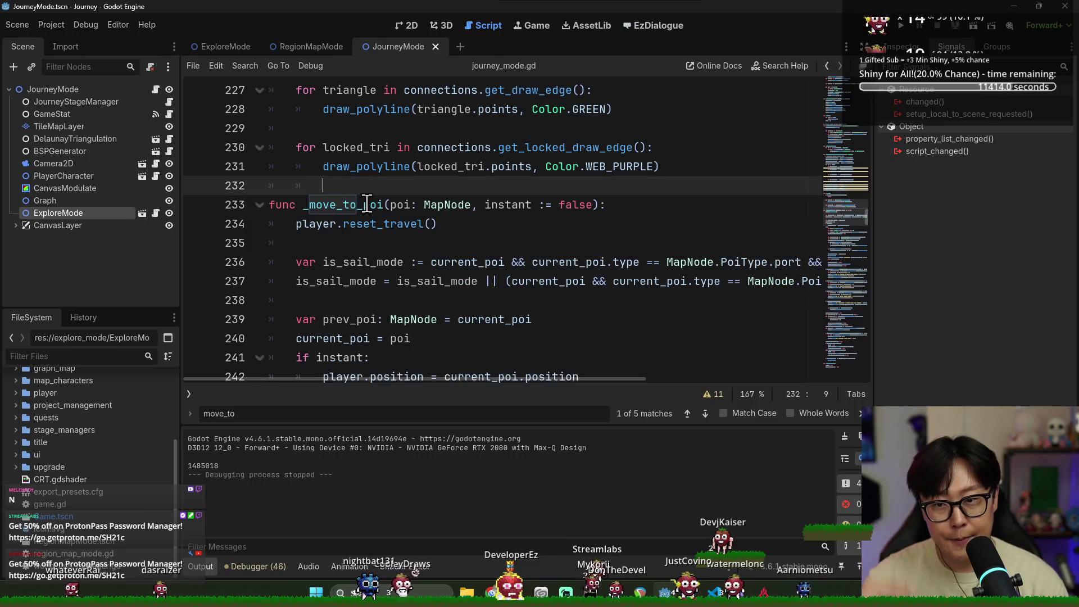
key(ctrl+s)
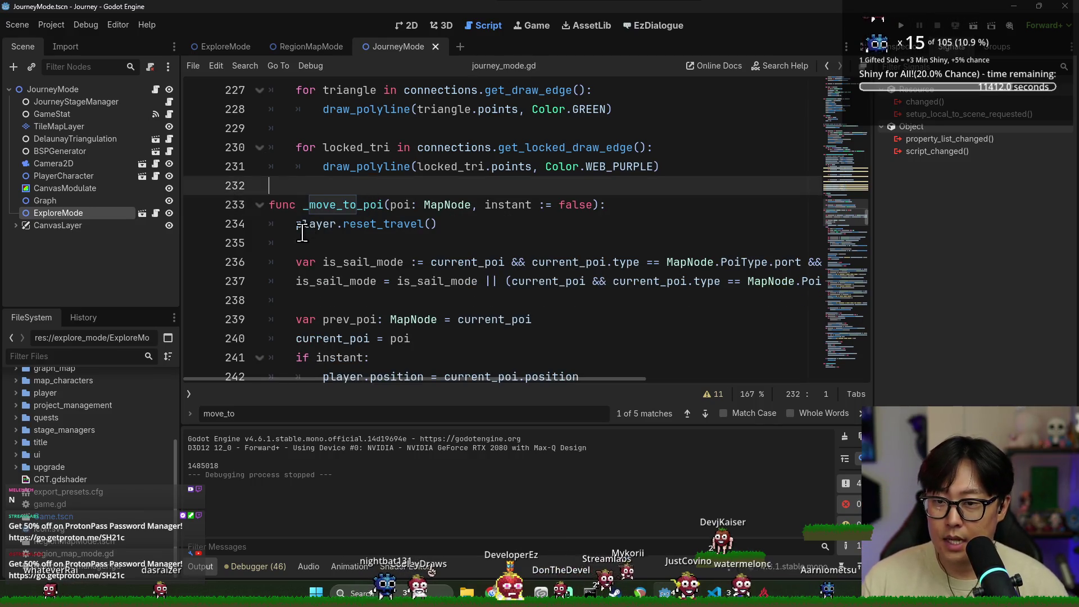
- Fold _move_to_poi, show_game_over, show_victory, _enter_explore_mode and _ready, then unfold _move_to_poi
scroll(336, 205, down, 3)
scroll(326, 208, up, 3)
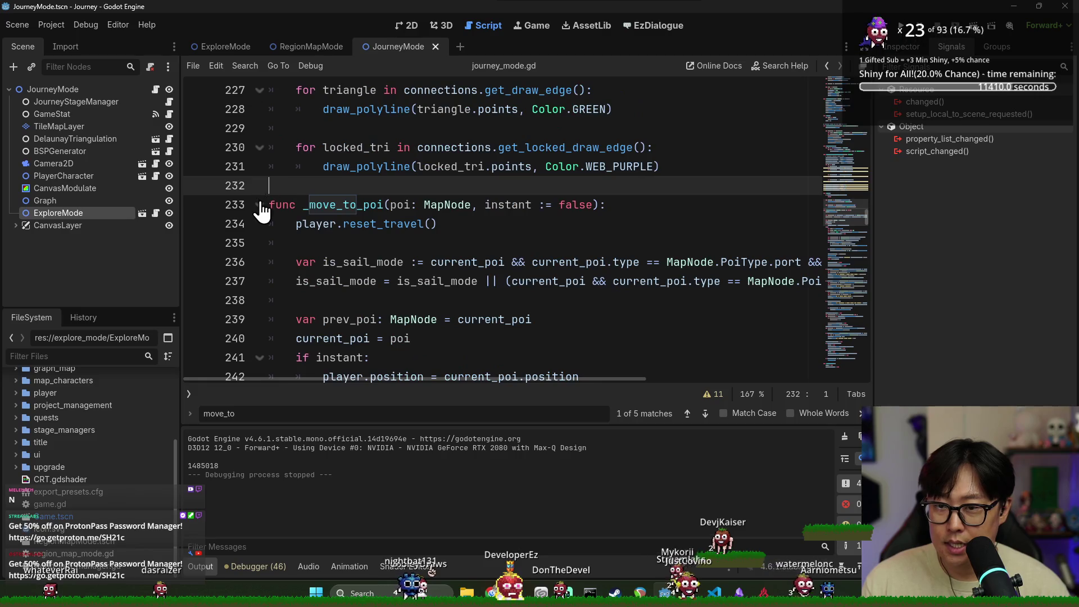
click(259, 205)
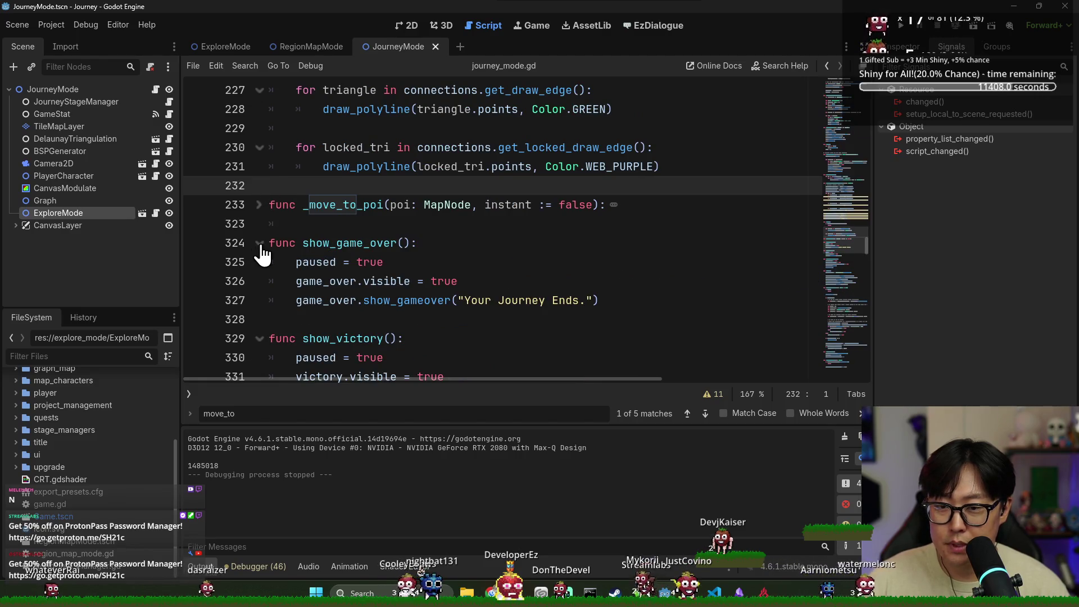
click(260, 243)
click(260, 281)
click(260, 319)
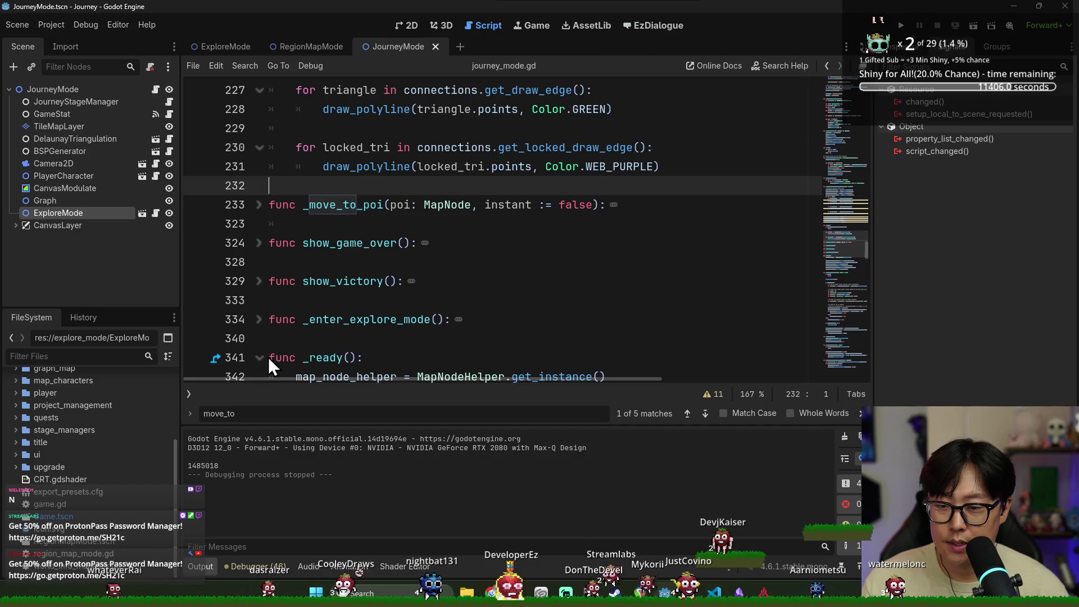
scroll(268, 358, down, 3)
click(259, 184)
scroll(300, 279, up, 2)
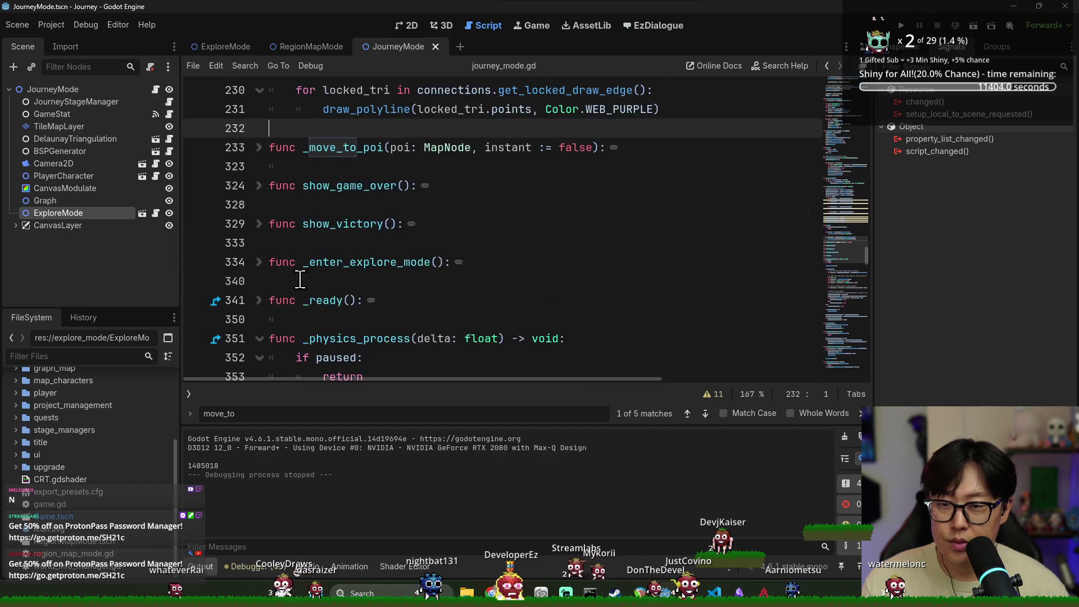
scroll(304, 273, up, 1)
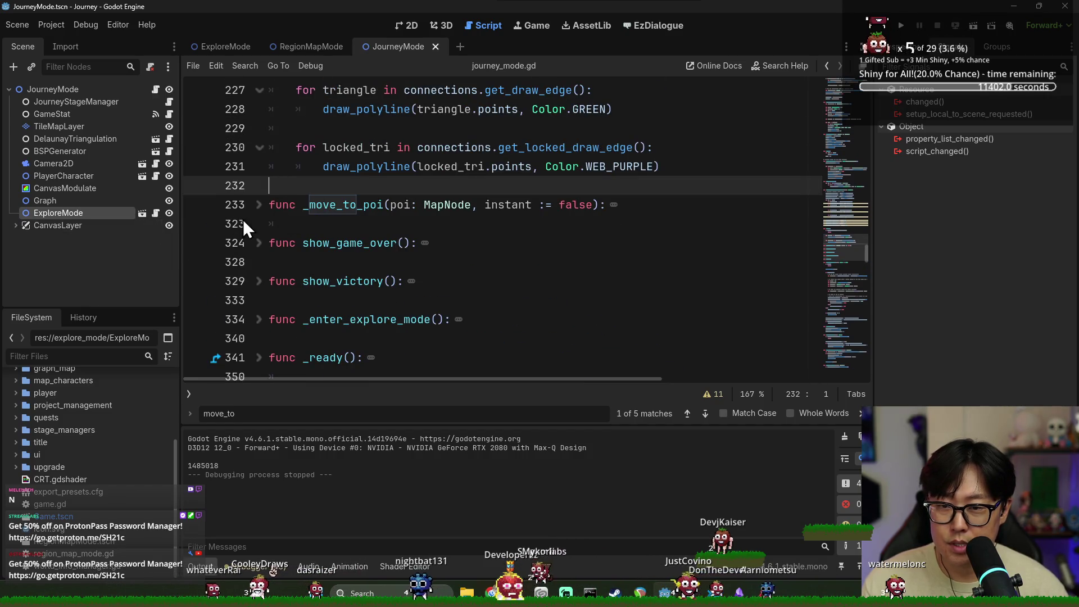
click(260, 206)
scroll(307, 212, up, 2)
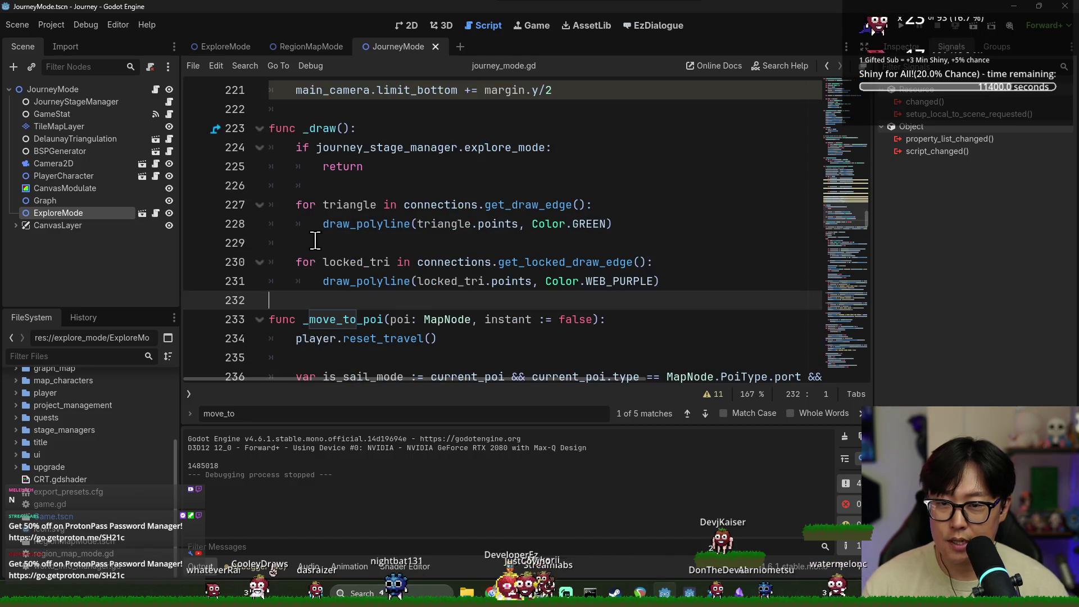
scroll(326, 248, down, 14)
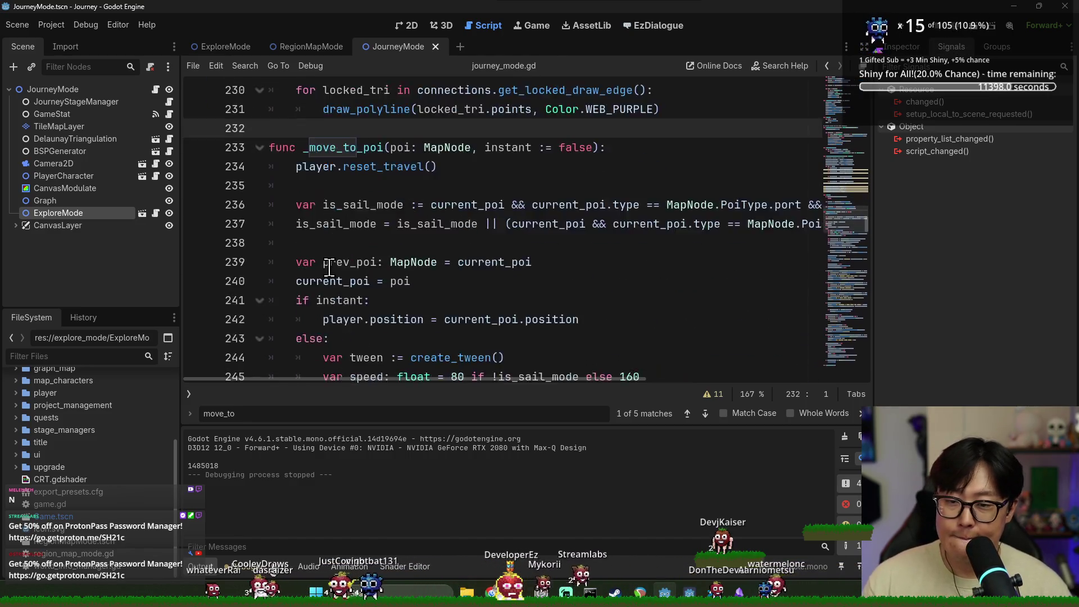
- Switch back to explore_mode.gd and fold its start() function
click(155, 213)
scroll(390, 275, down, 2)
click(259, 128)
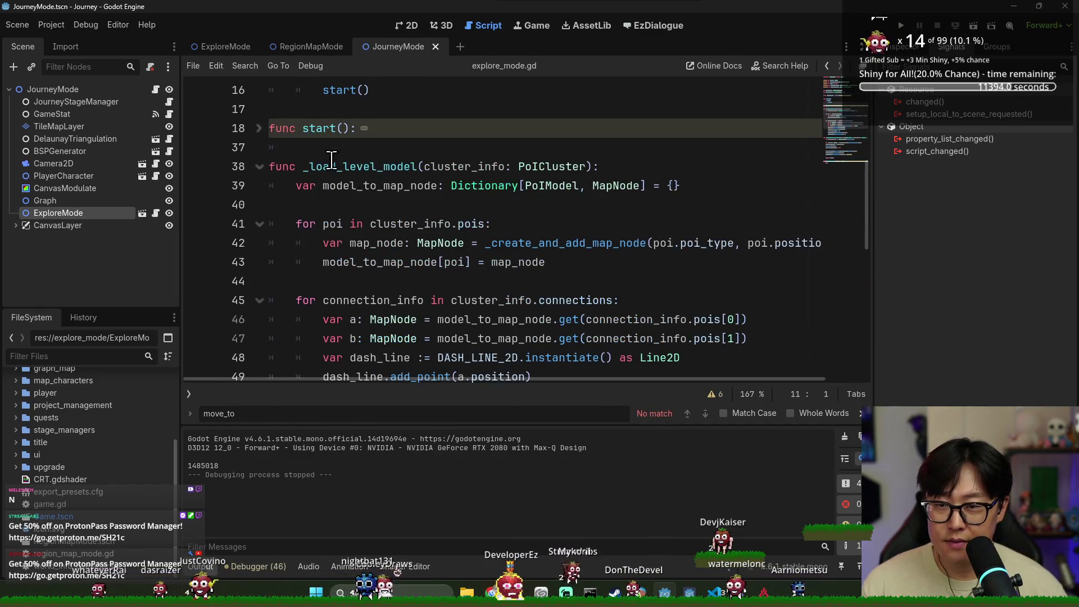
- Fold _load_level_model and _create_and_add_map_node, and start a set_player(player: PlayerCharacter) declaration above _on_poi_pressed
click(259, 167)
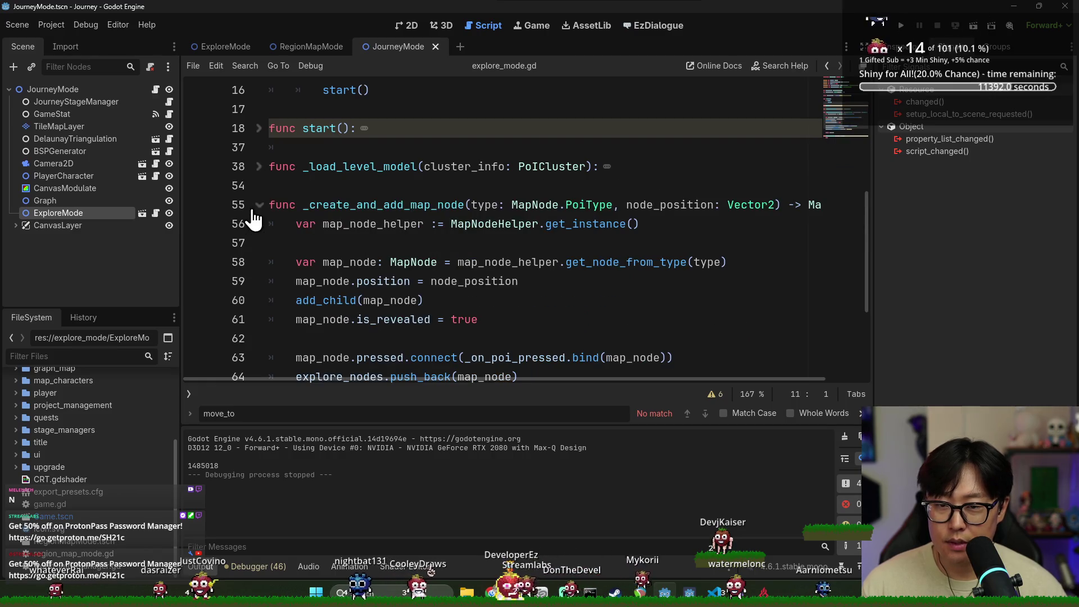
click(258, 205)
click(506, 211)
key(Return)
key(Return)
click(346, 233)
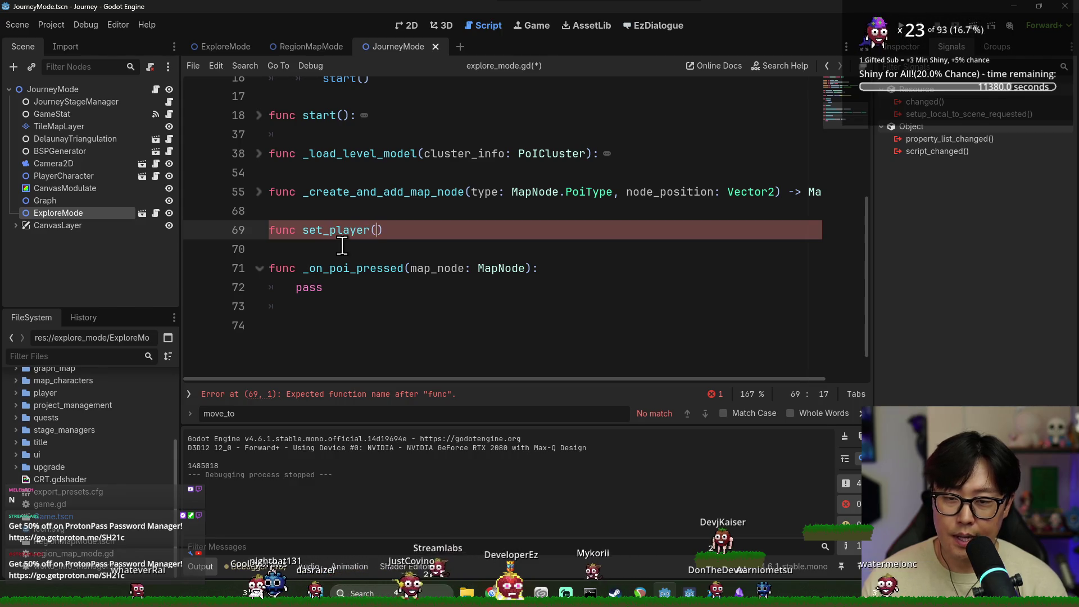
text())
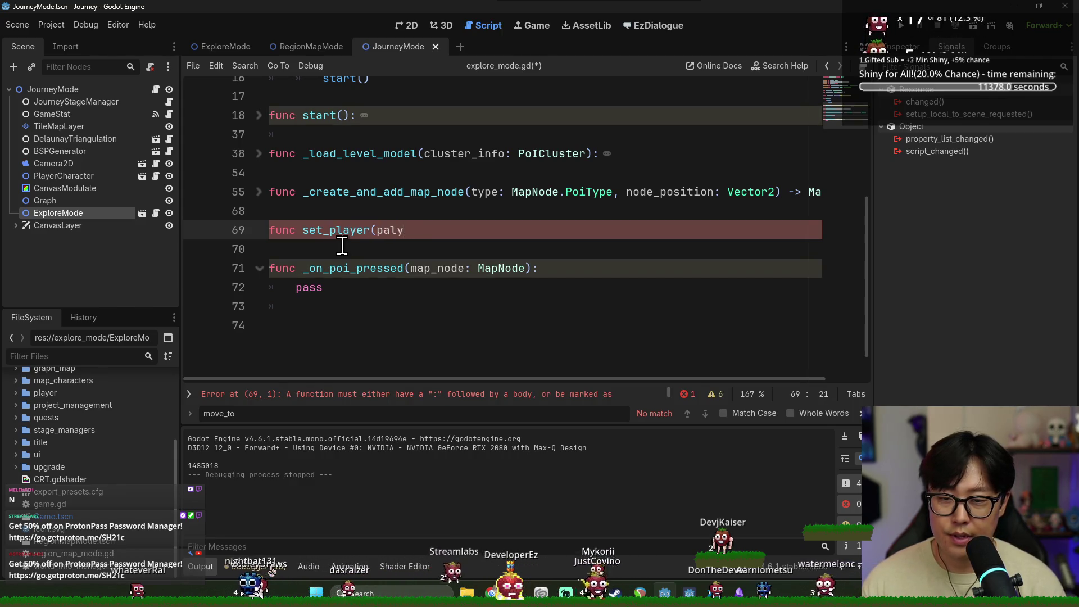
text(Play)
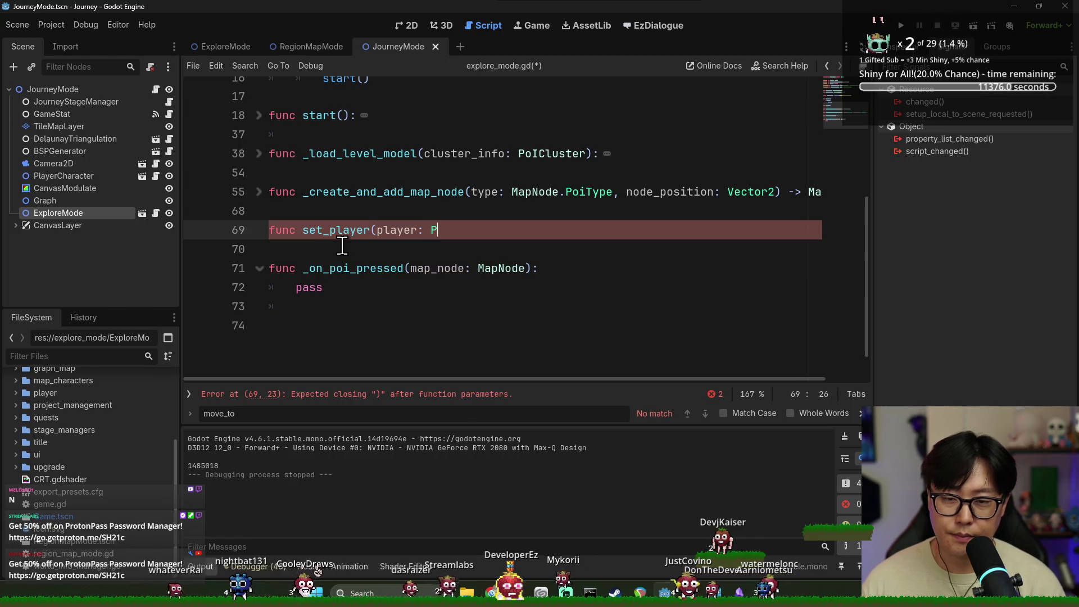
key(Return)
text():)
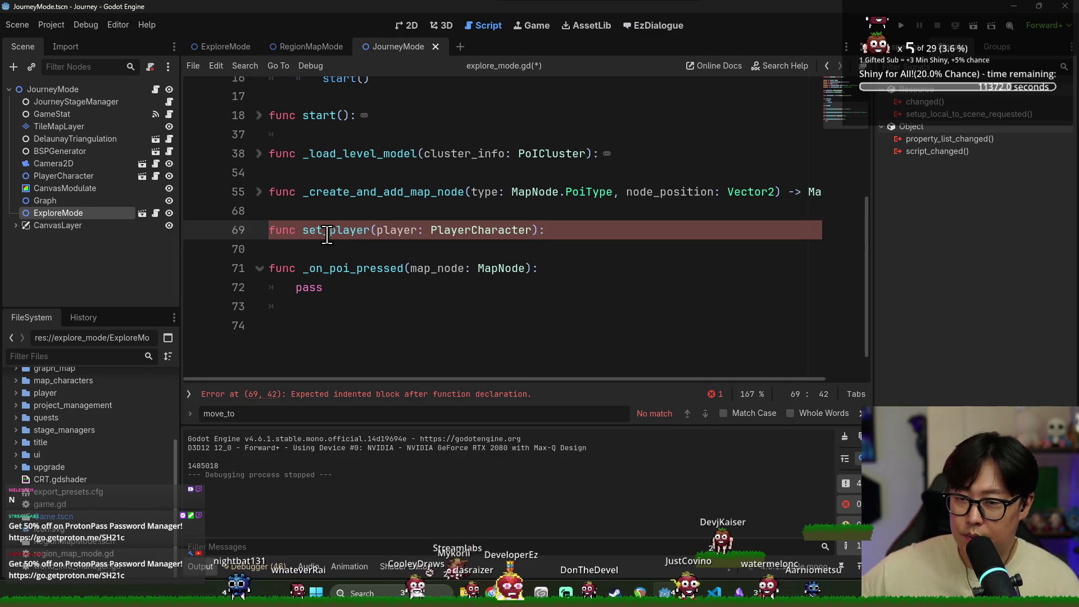
- Fold start(), delete the unfinished set_player declaration line, and place the caret below start()
click(262, 117)
click(267, 119)
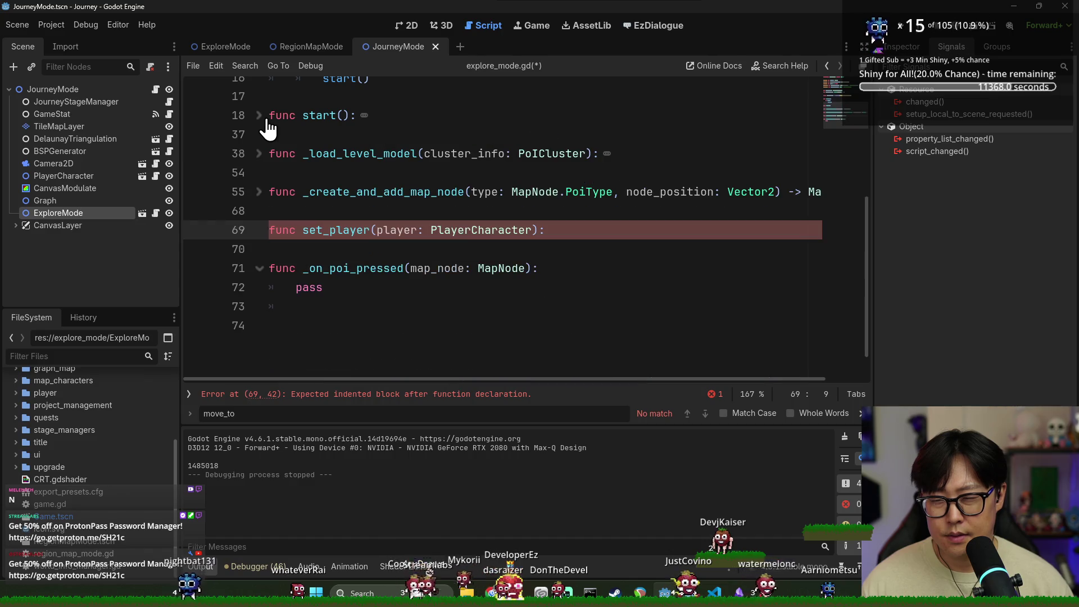
click(260, 116)
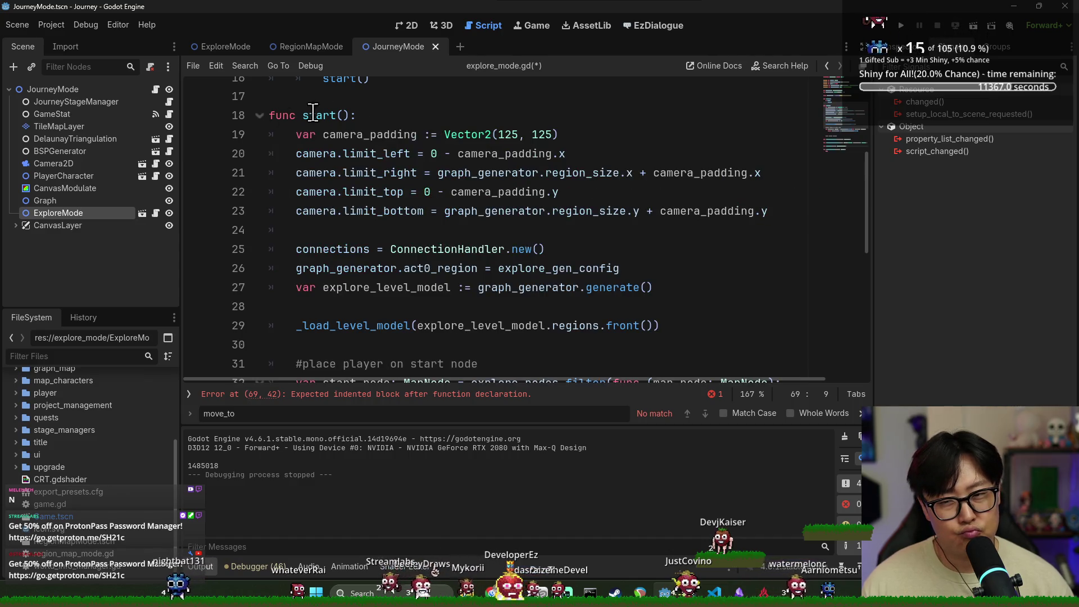
click(260, 116)
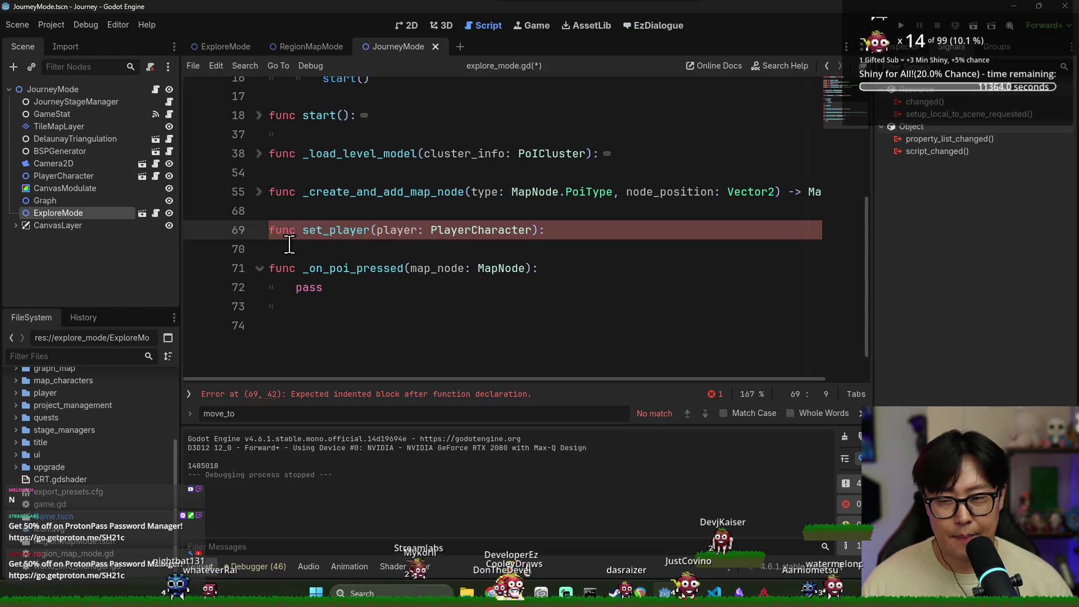
triple_click(336, 231)
key(ctrl+c)
key(BackSpace)
click(316, 135)
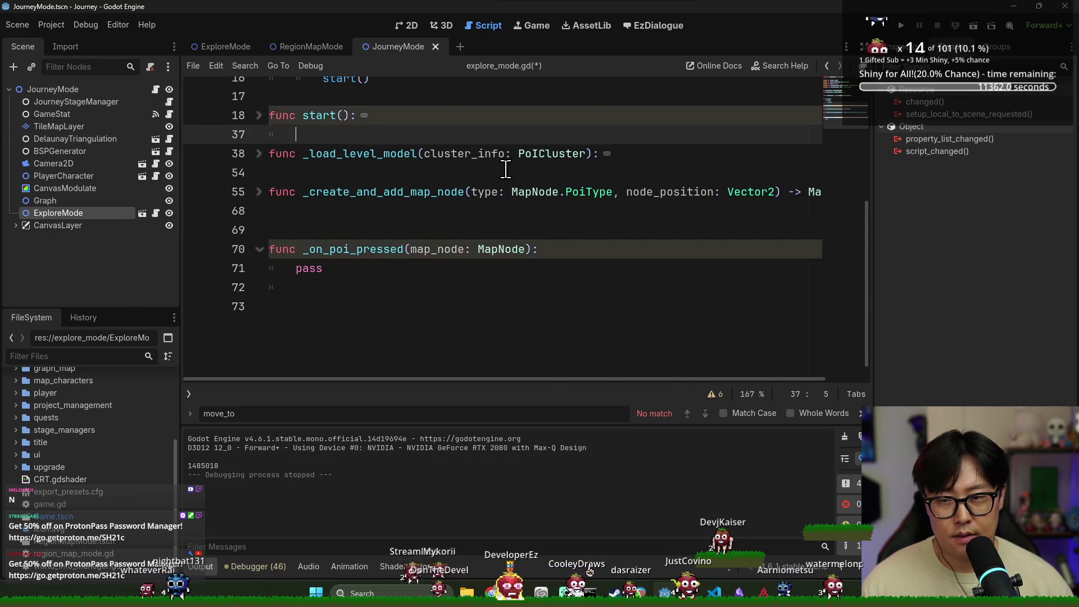
- Paste the set_player declaration directly below the start() function
scroll(505, 201, up, 3)
key(ctrl+v)
scroll(479, 197, down, 3)
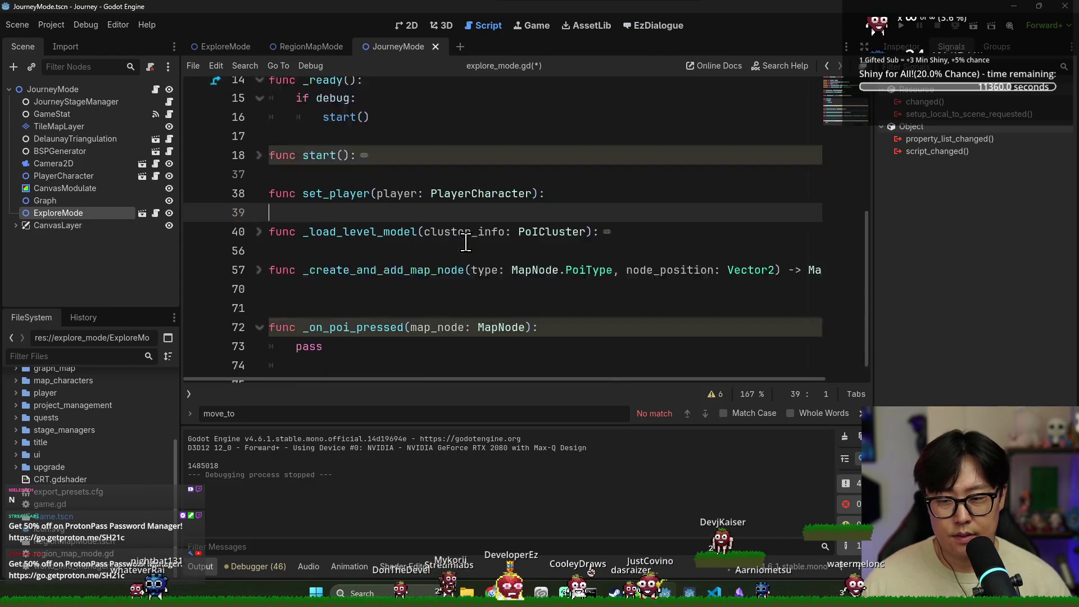
double_click(331, 173)
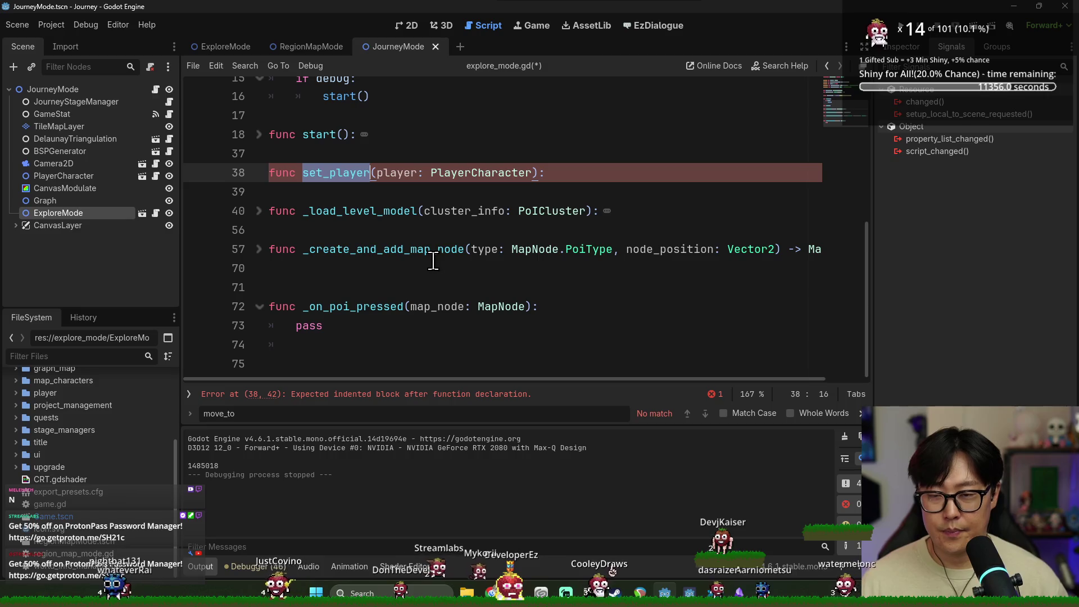
- Try adding a 'player:' parameter to start(), remove it again, and save explore_mode.gd
double_click(323, 134)
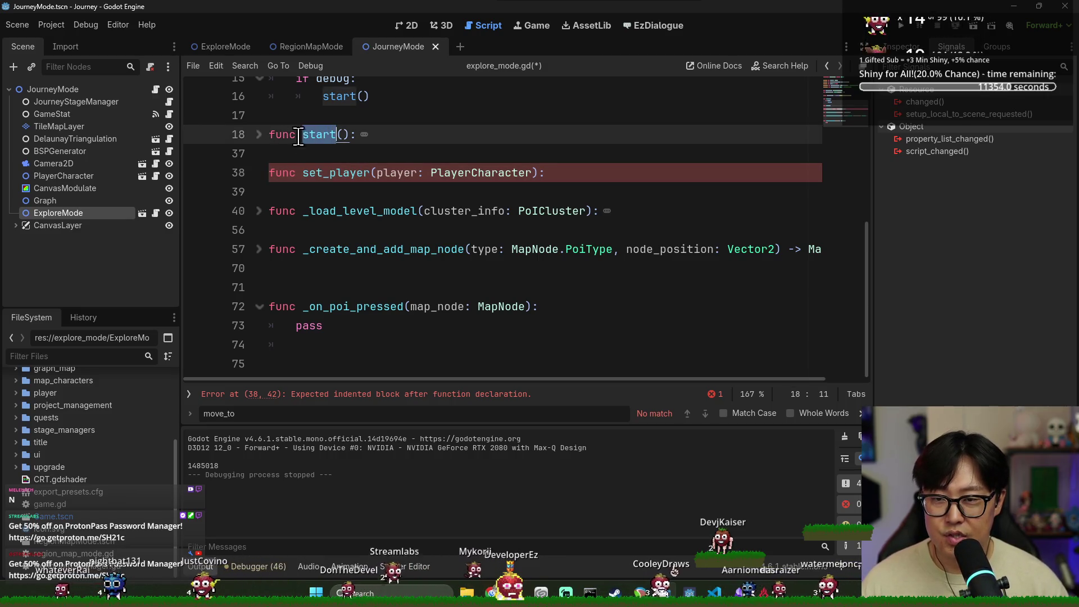
click(259, 135)
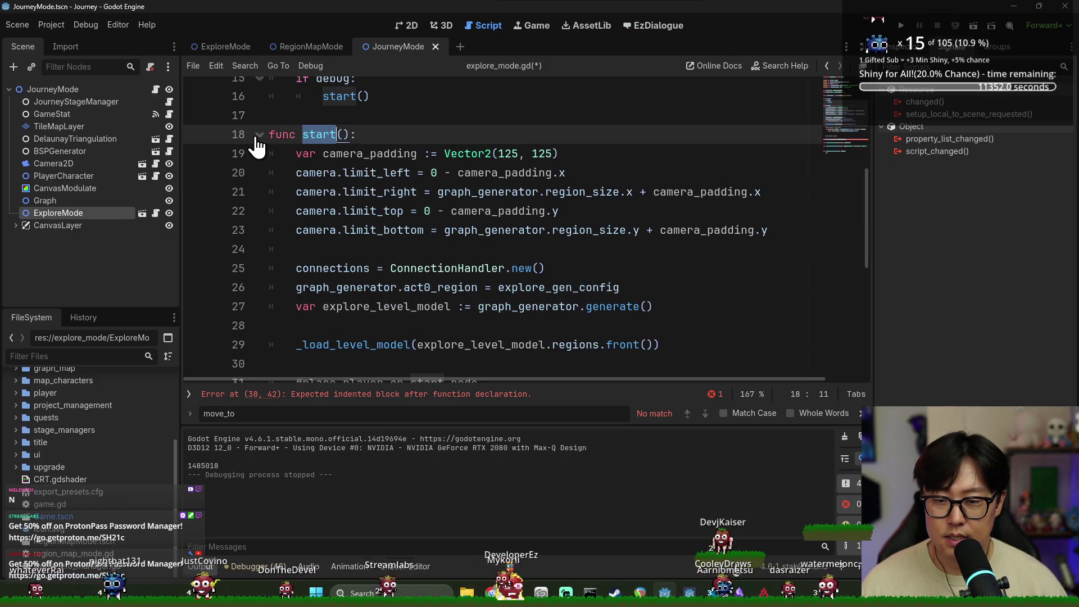
scroll(432, 248, down, 3)
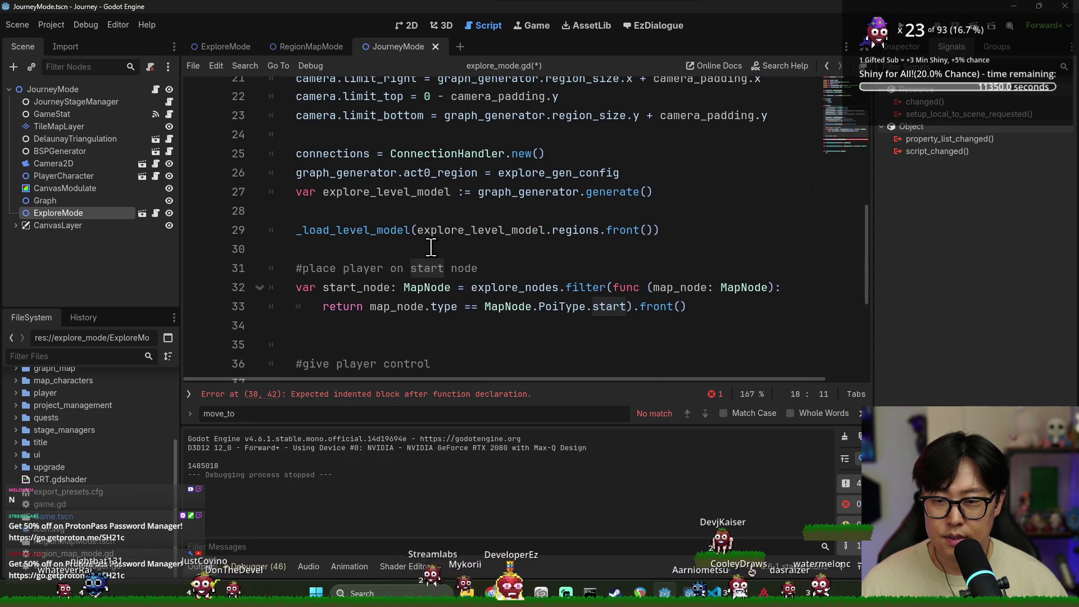
scroll(433, 250, up, 4)
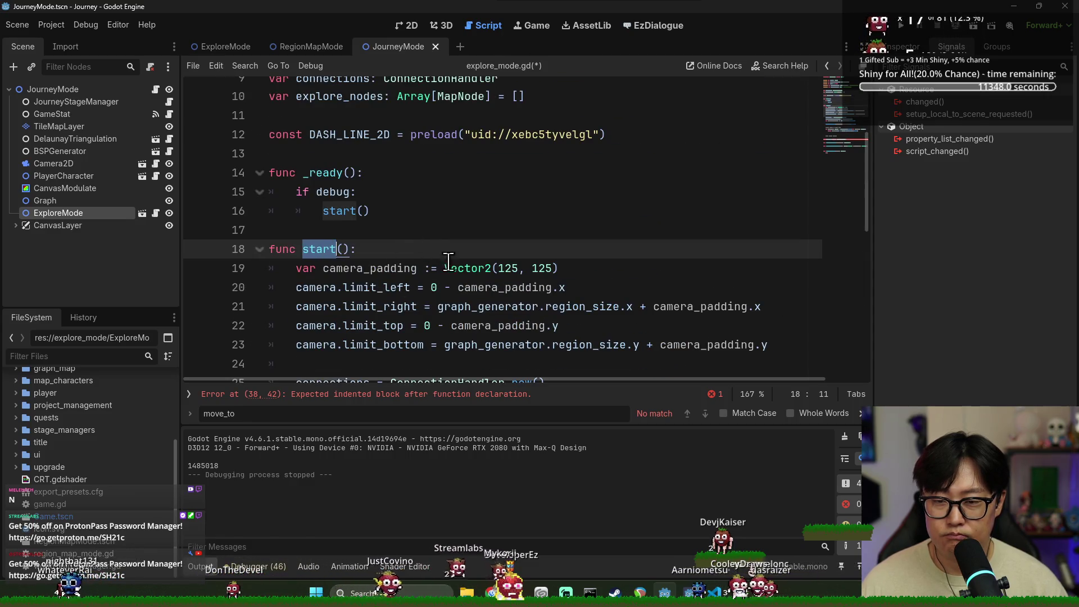
key(Right)
key(Right)
text(player:)
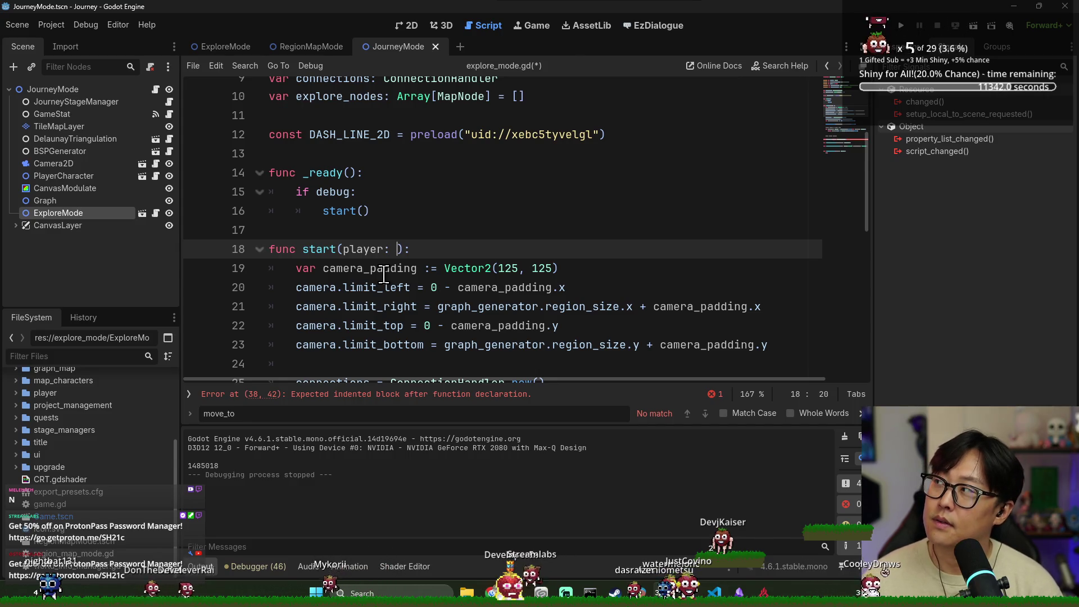
key(BackSpace)
key(BackSpace)
key(BackSpace)
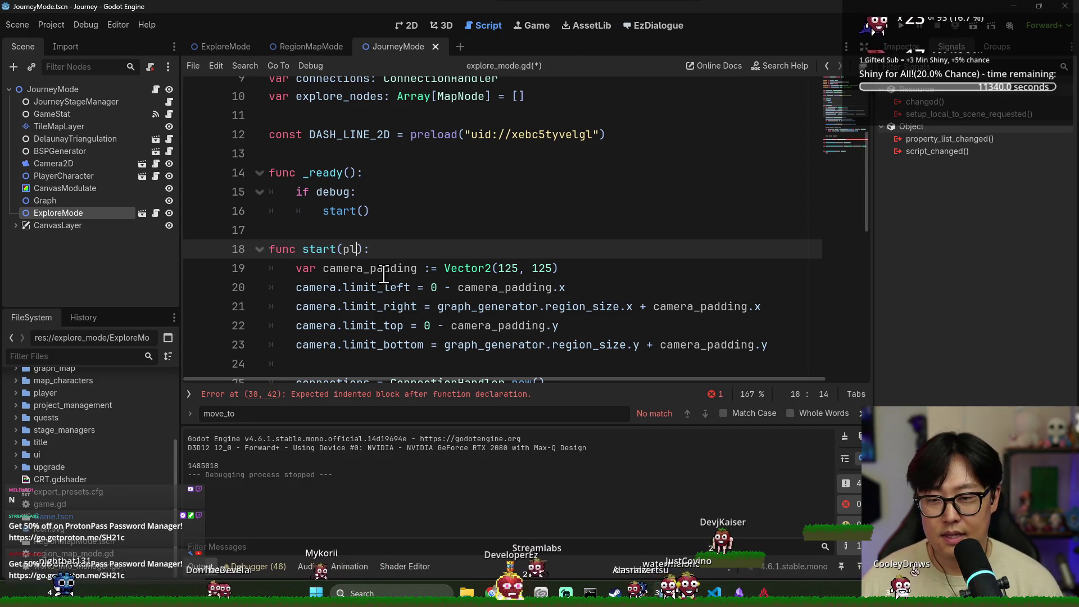
key(ctrl+s)
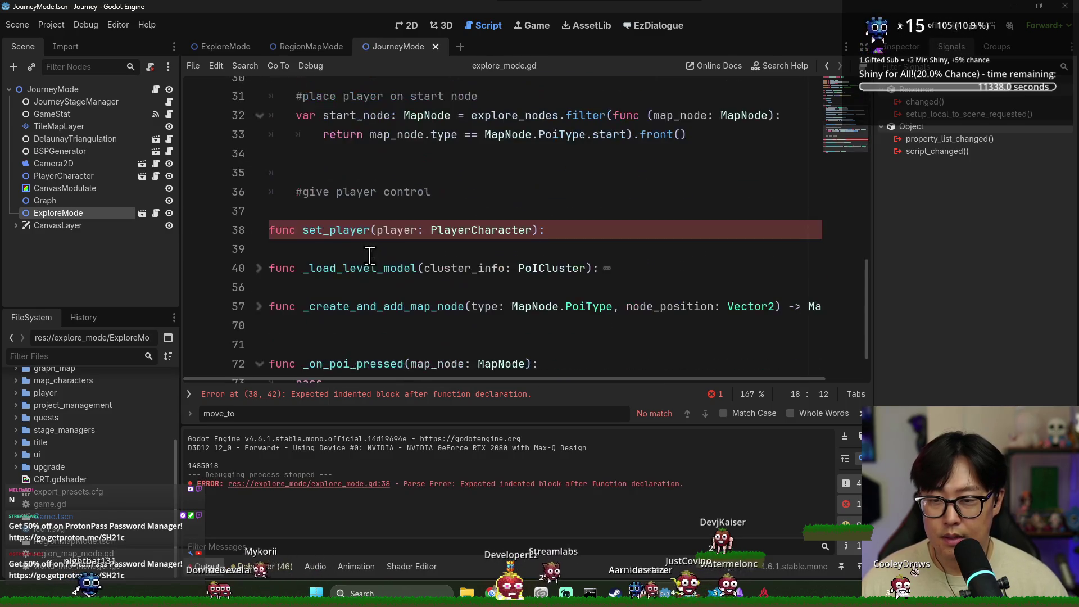
double_click(319, 237)
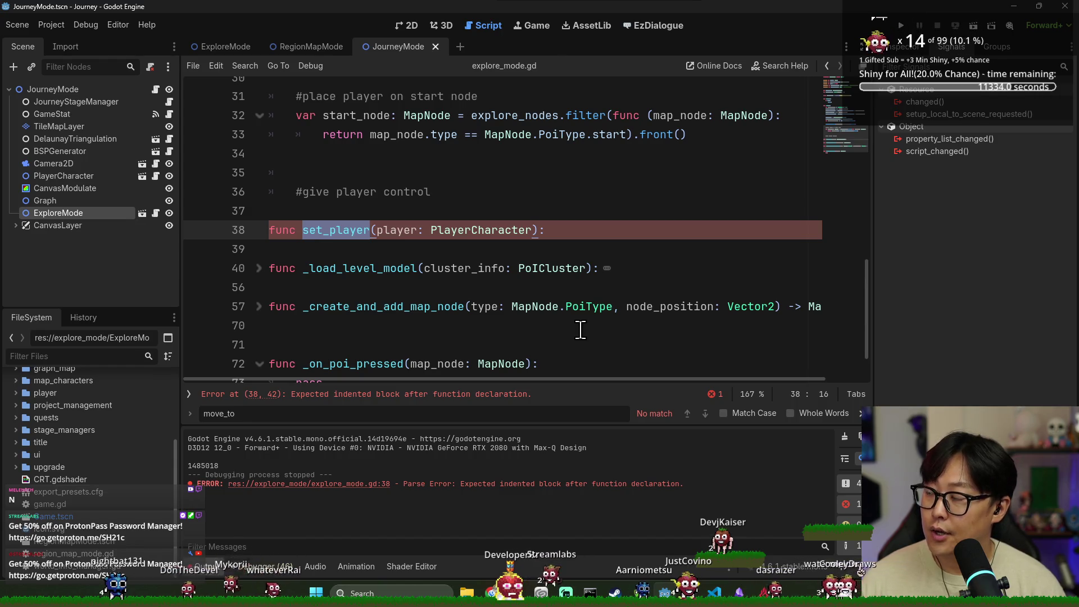
- Rename set_player to initialize_player and delete the '#give player control' comment
text(in)
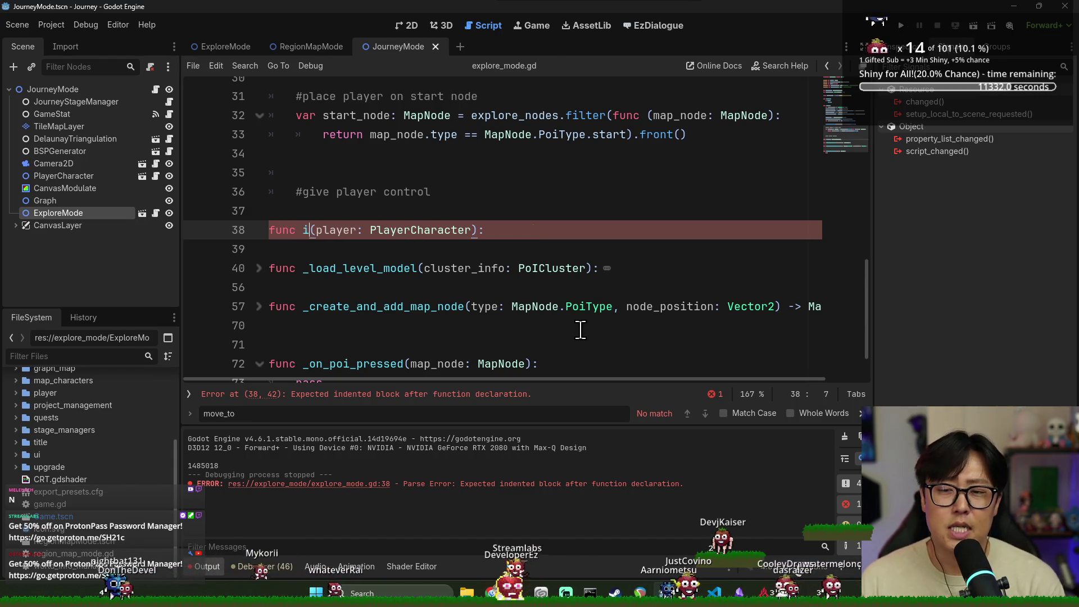
text(itialize_player)
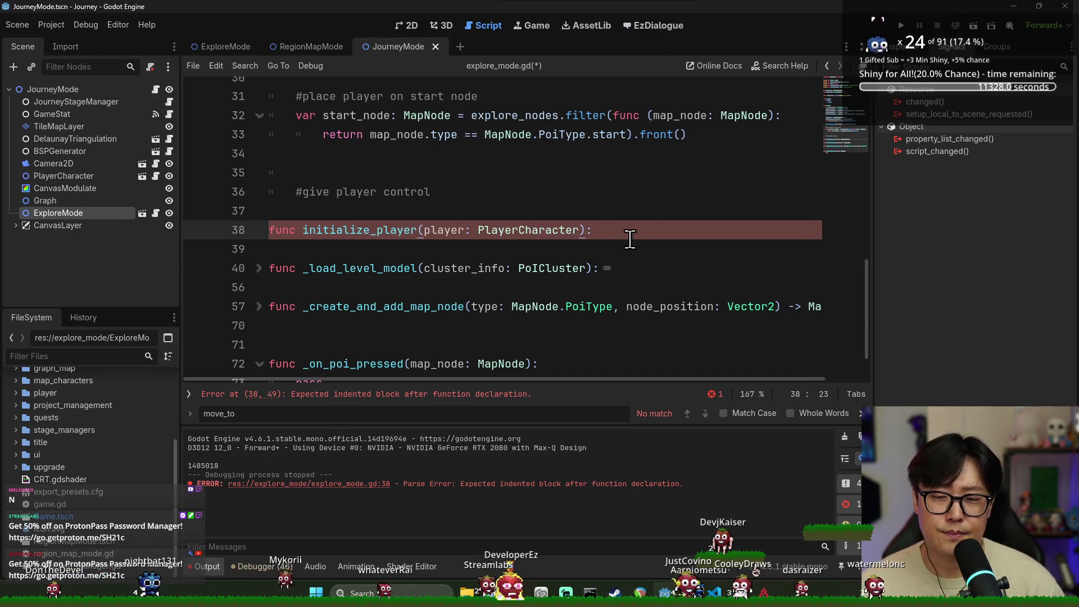
click(627, 234)
key(Return)
scroll(368, 259, up, 1)
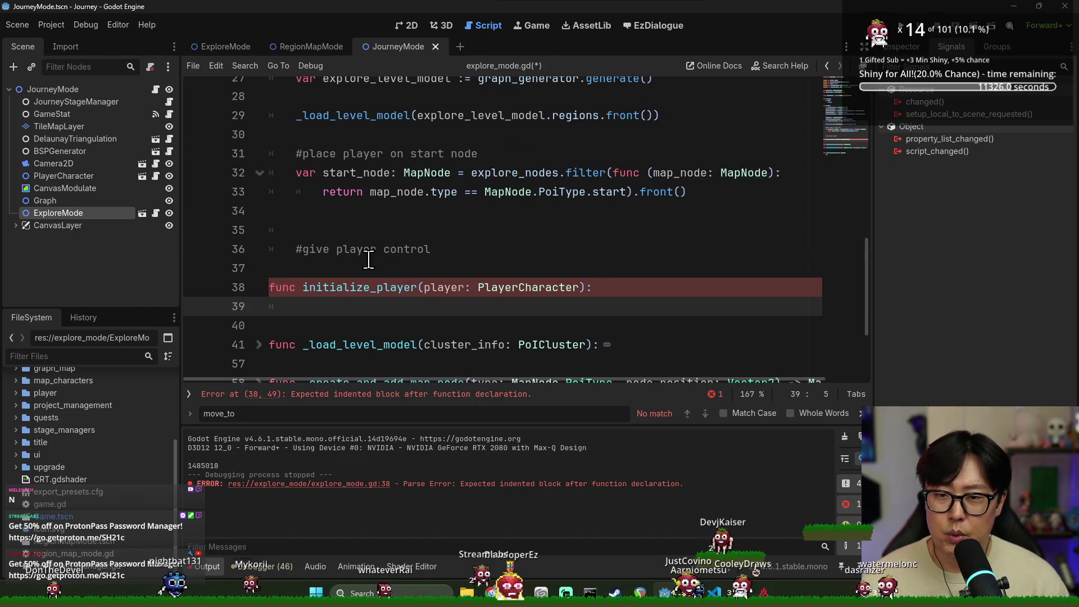
click(365, 252)
key(ctrl+shift+k)
key(BackSpace)
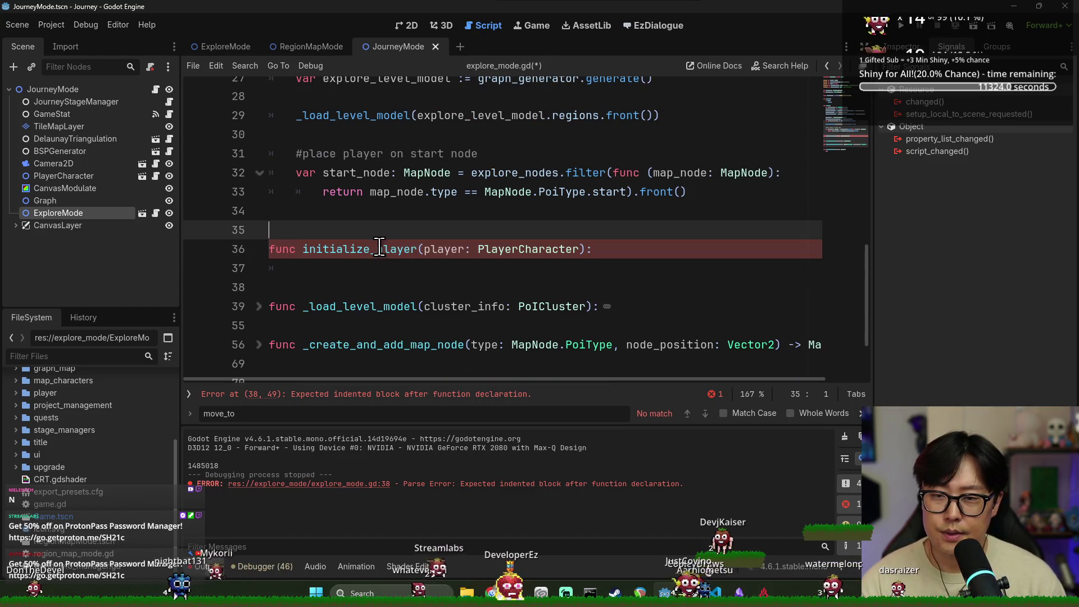
- Write 'player.position = start_node' as the body of initialize_player
click(477, 268)
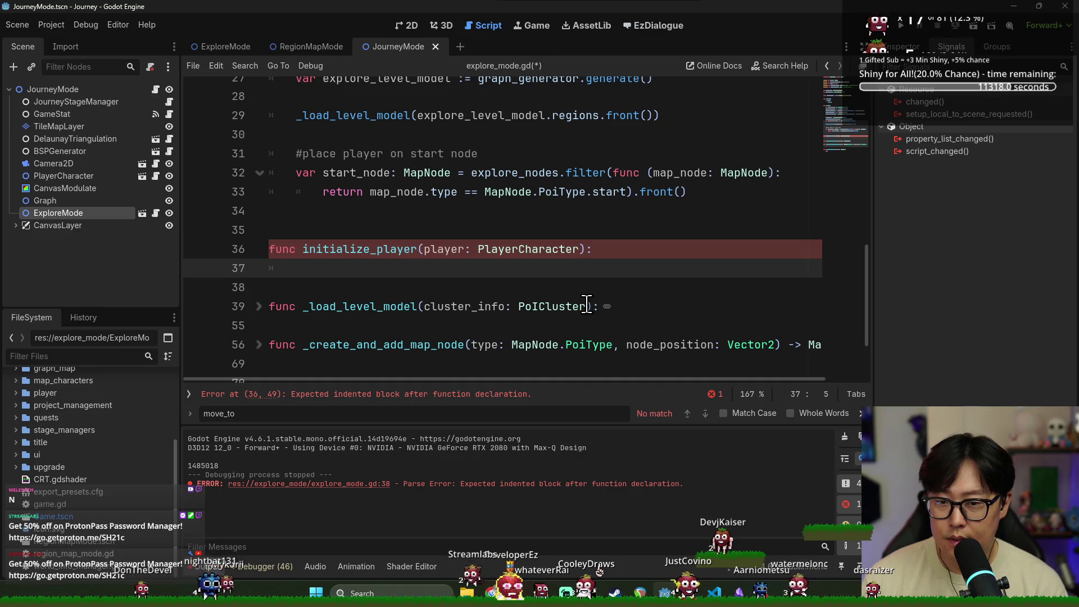
text(amer)
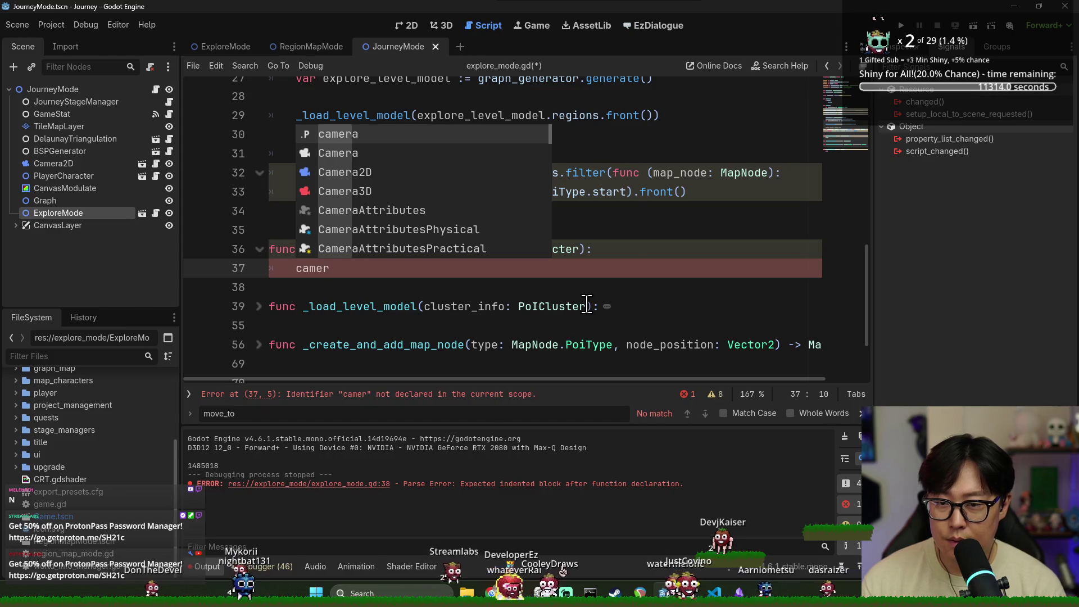
key(BackSpace)
key(BackSpace)
key(BackSpace)
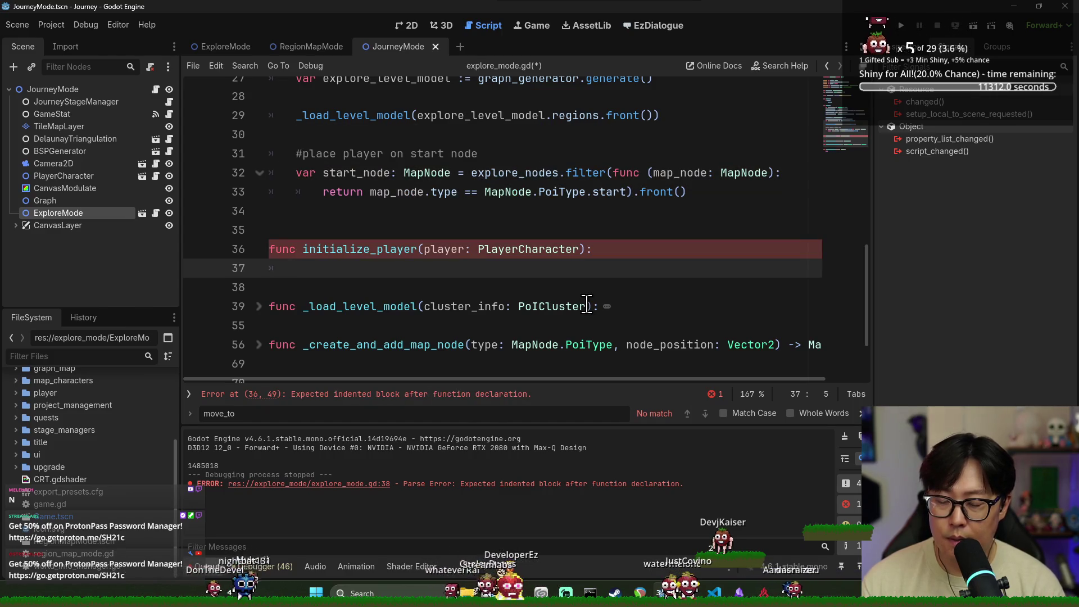
key(BackSpace)
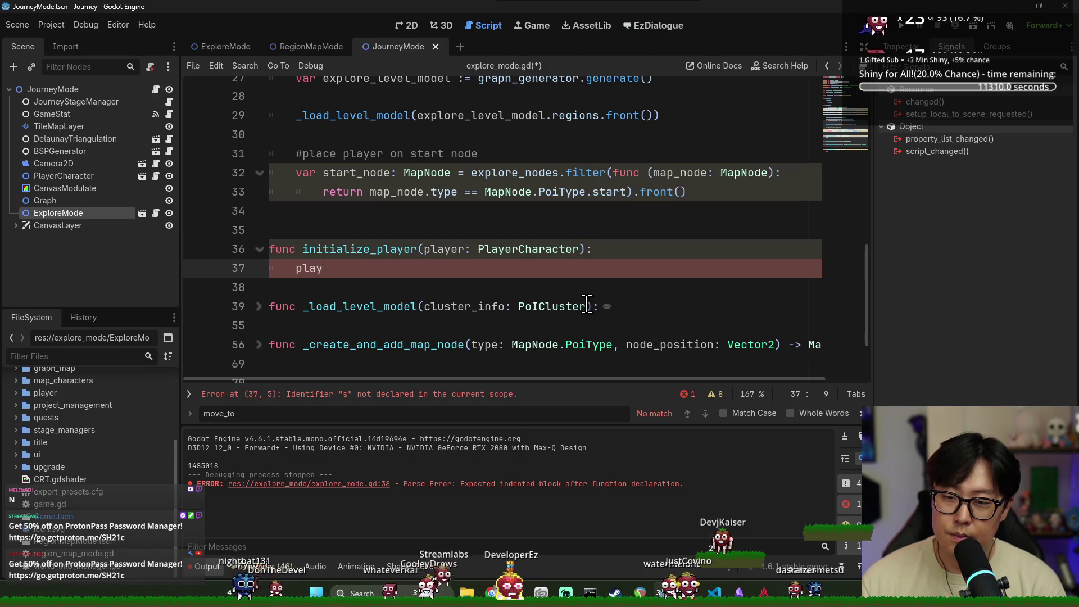
text(position = )
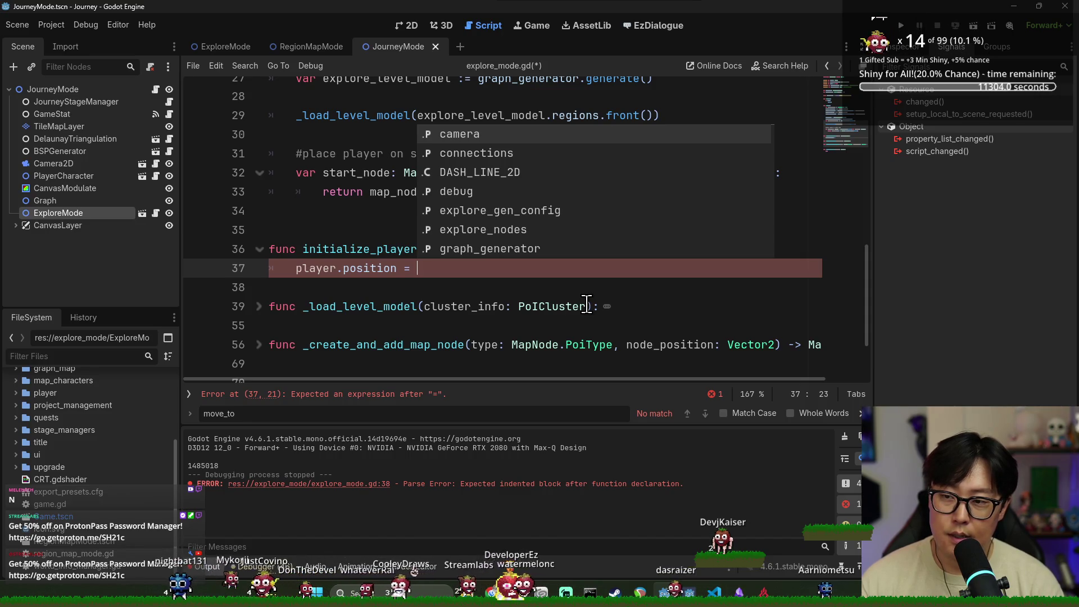
text(start)
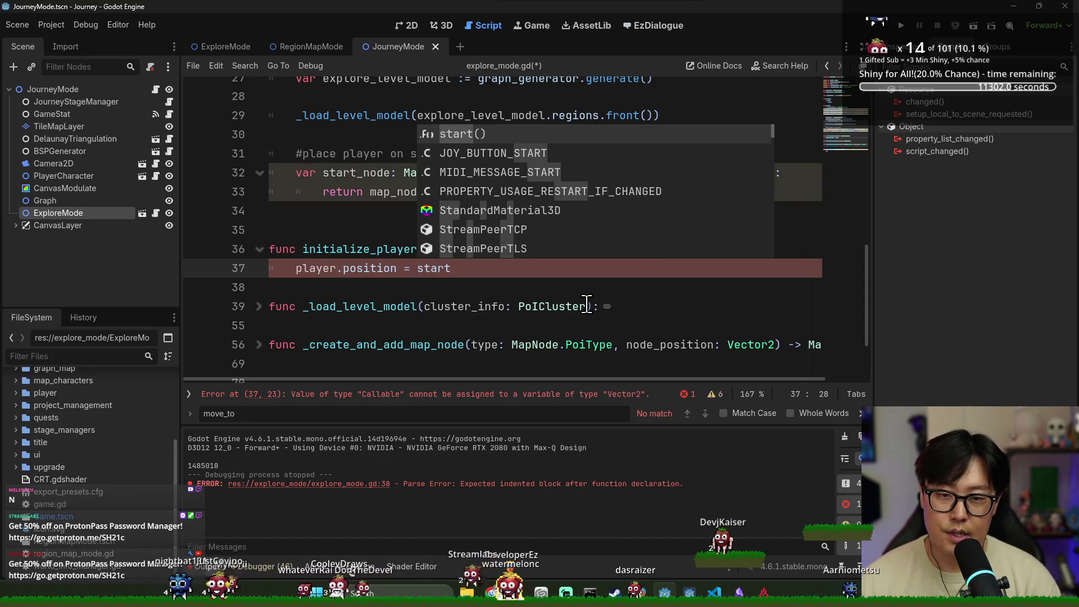
text(_node)
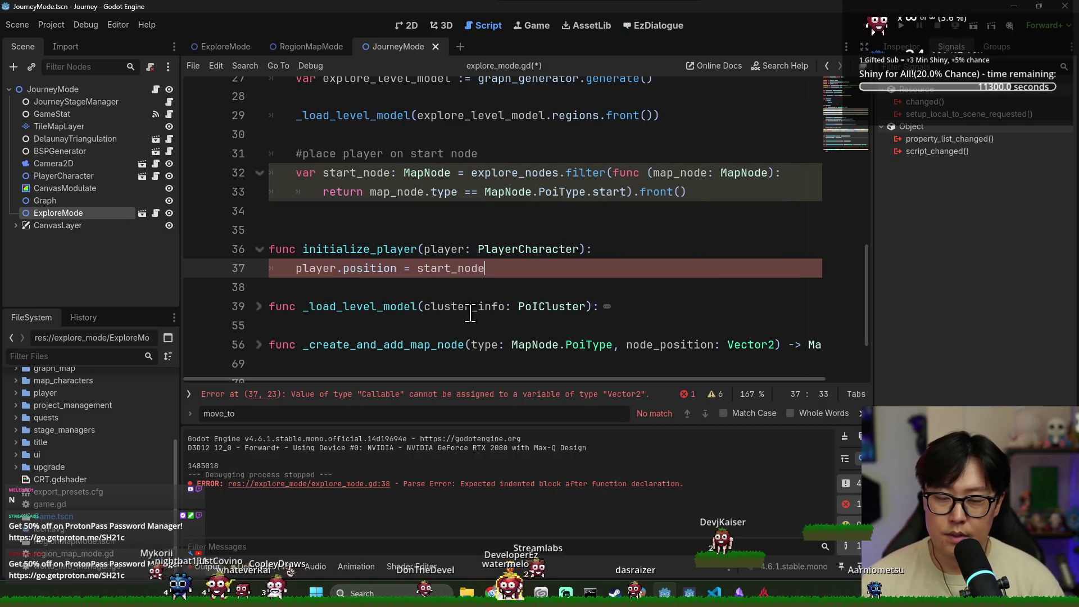
click(470, 191)
double_click(341, 181)
scroll(348, 191, up, 7)
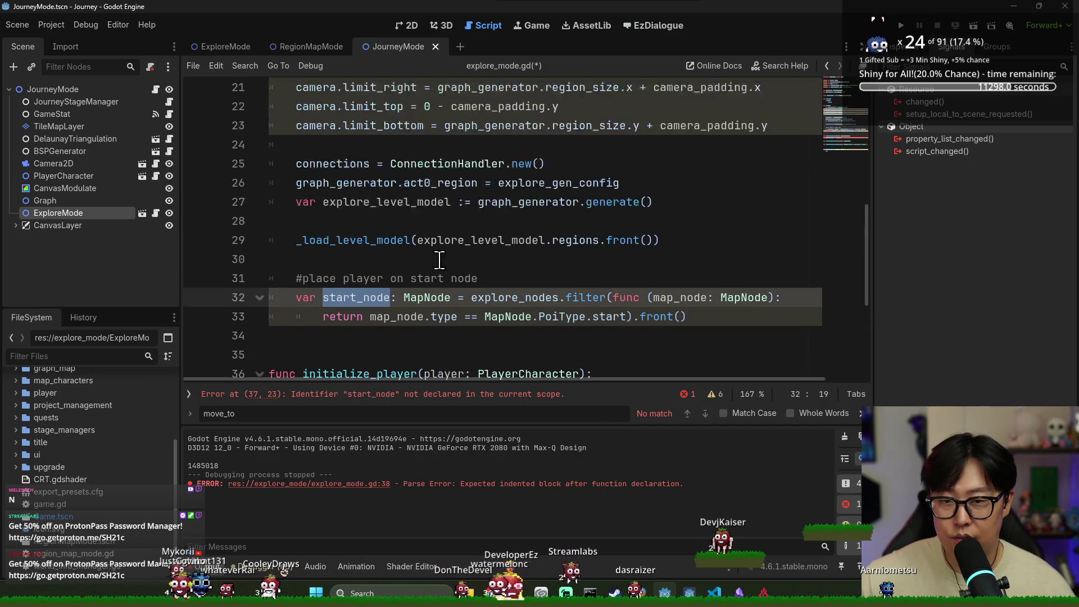
- Add 'var start_node: MapNode' and 'var exit_node: MapNode' member variables below explore_nodes
click(599, 154)
key(Return)
key(Return)
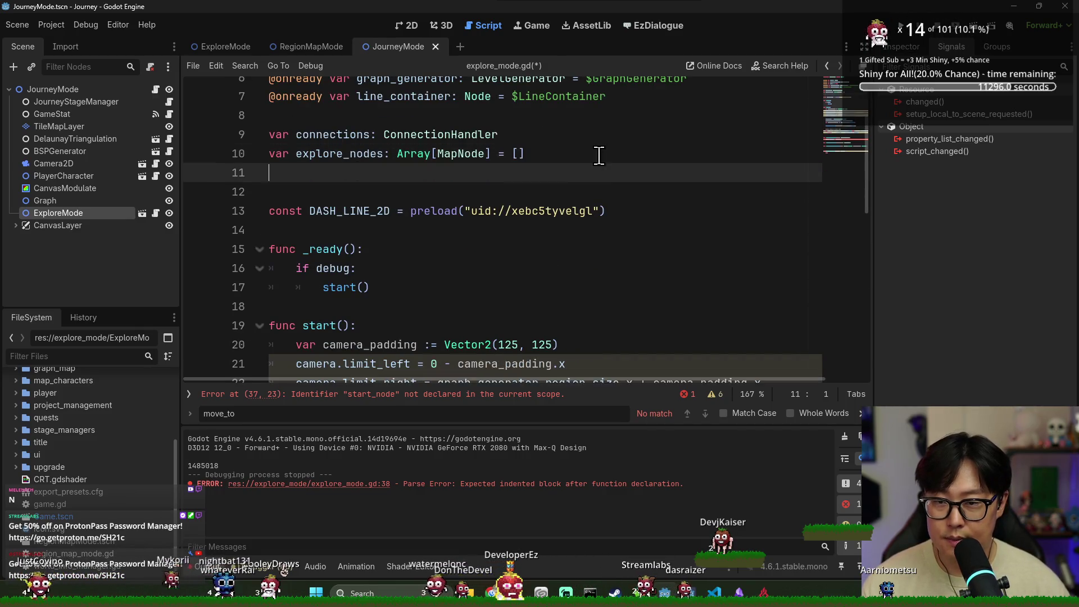
text(var start_node: MapNod)
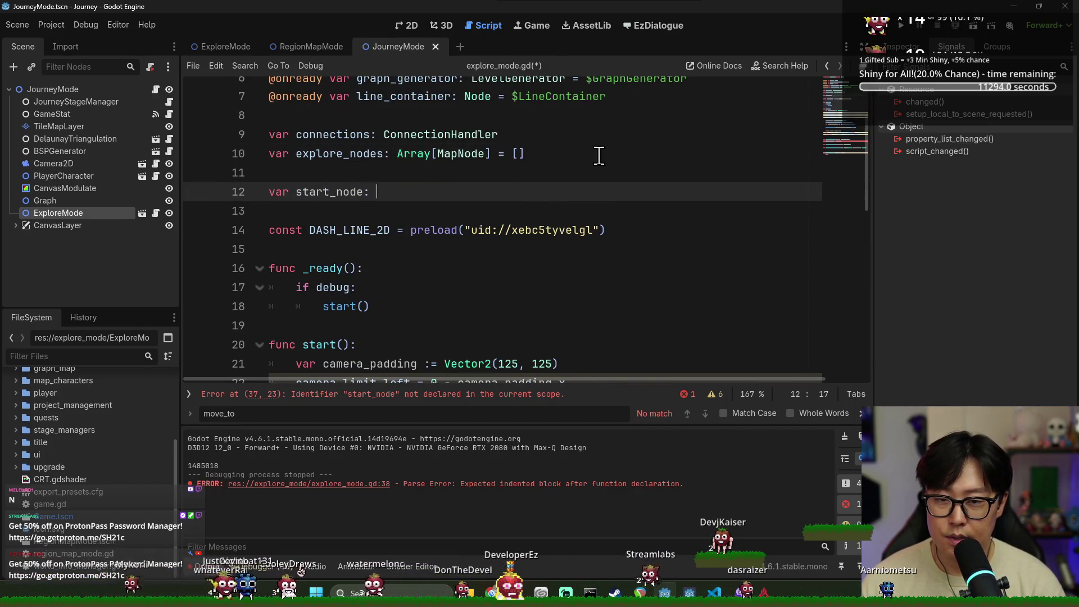
key(Return)
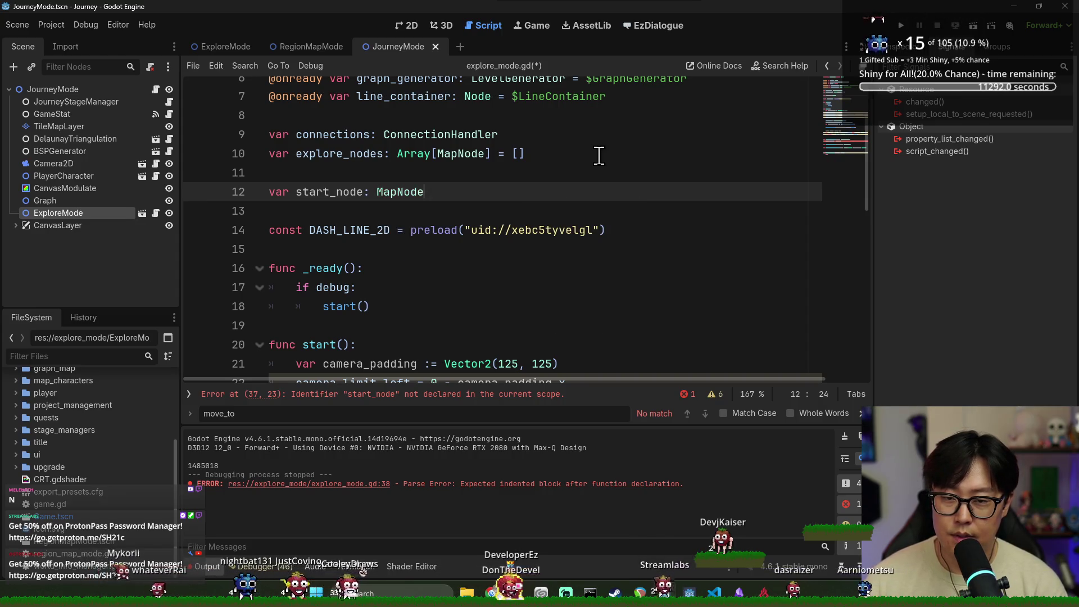
key(Return)
text(var ex: Map)
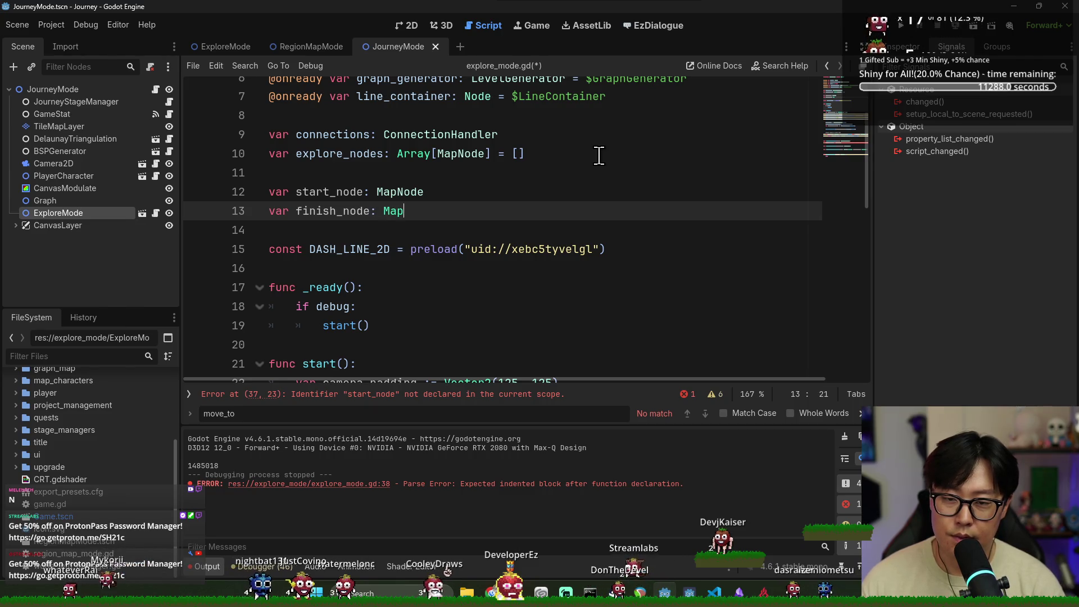
text(Node)
double_click(320, 211)
text(ex)
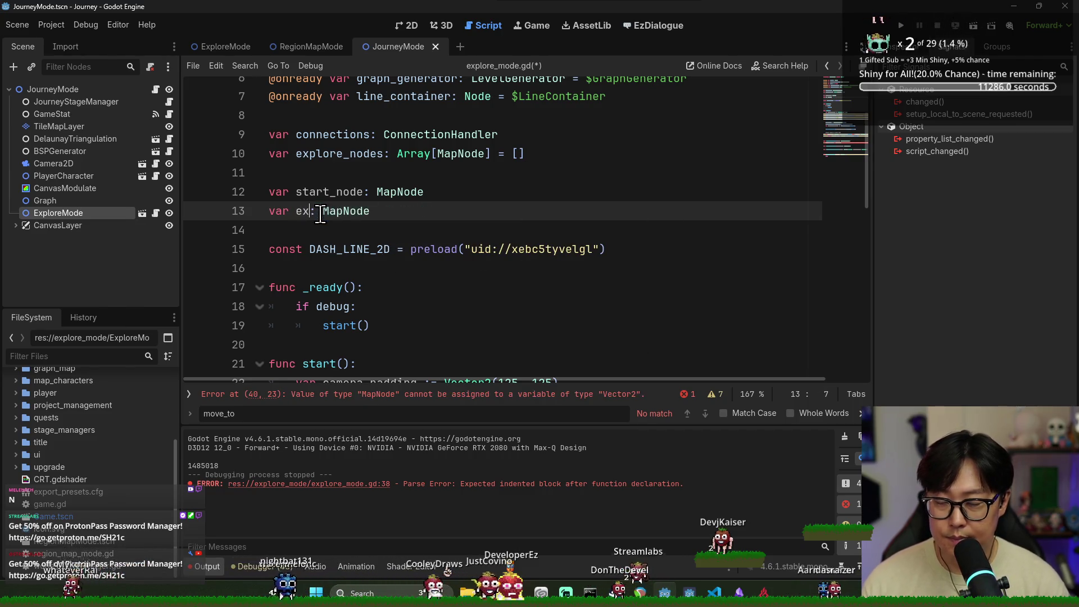
text(it_node)
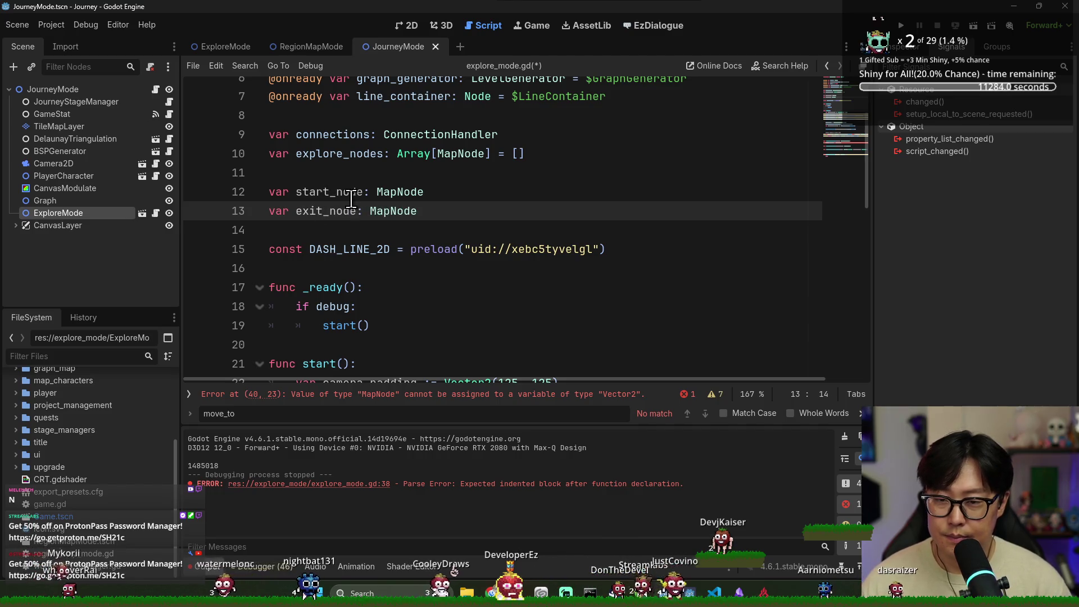
double_click(351, 198)
scroll(424, 281, down, 8)
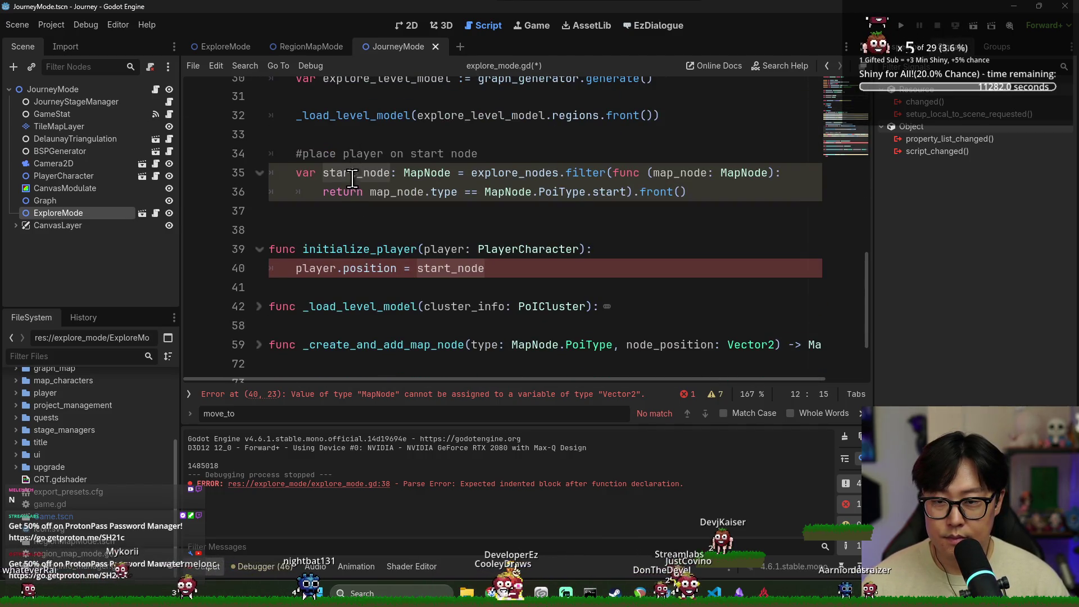
- Strip 'var' and ': MapNode' from line 35 so start() assigns the start_node member, then save
double_click(311, 173)
key(BackSpace)
key(Delete)
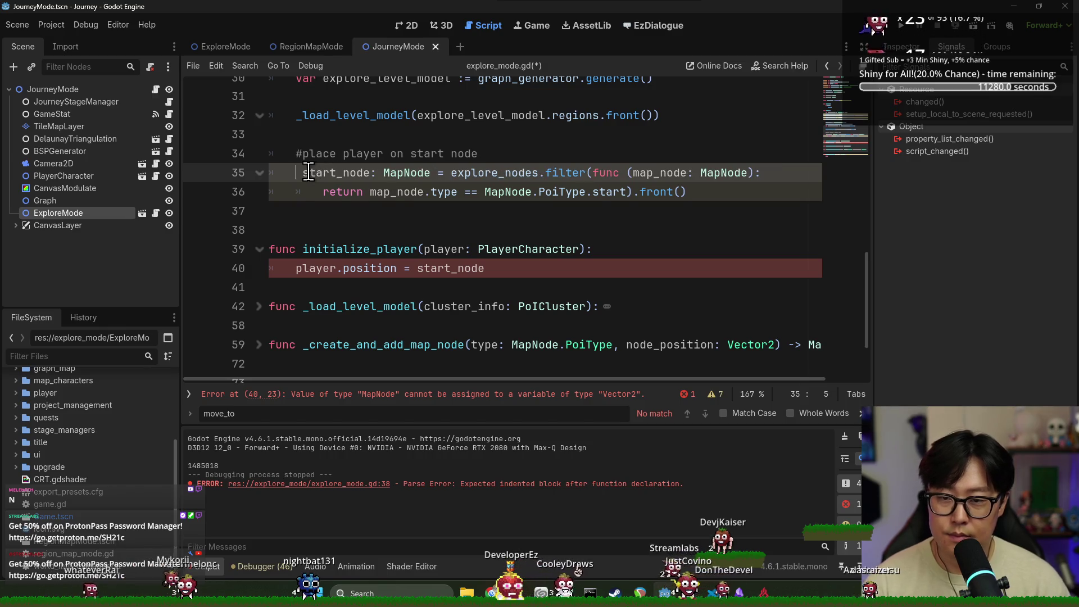
double_click(413, 173)
key(BackSpace)
key(BackSpace)
key(BackSpace)
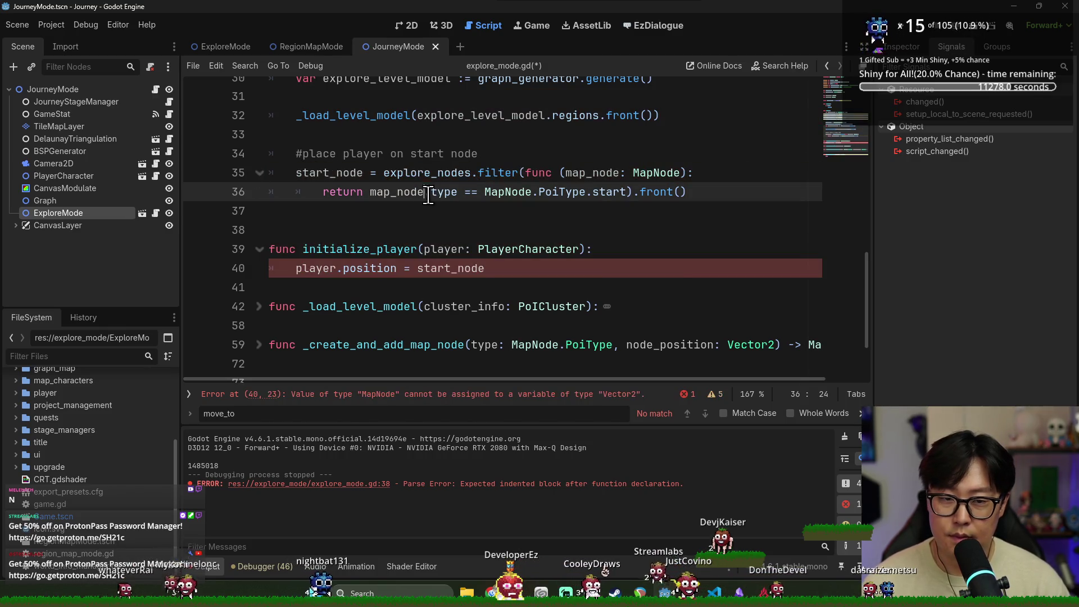
key(ctrl+s)
- Change line 40 to 'player.position = start_node.position'
double_click(322, 174)
click(451, 268)
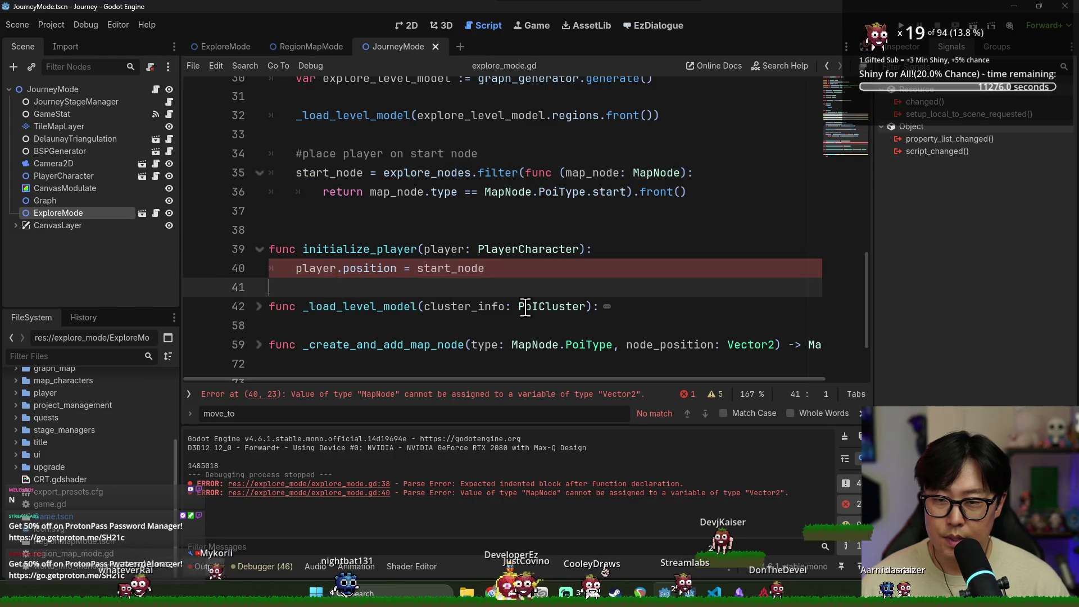
click(302, 287)
click(493, 270)
text(.position)
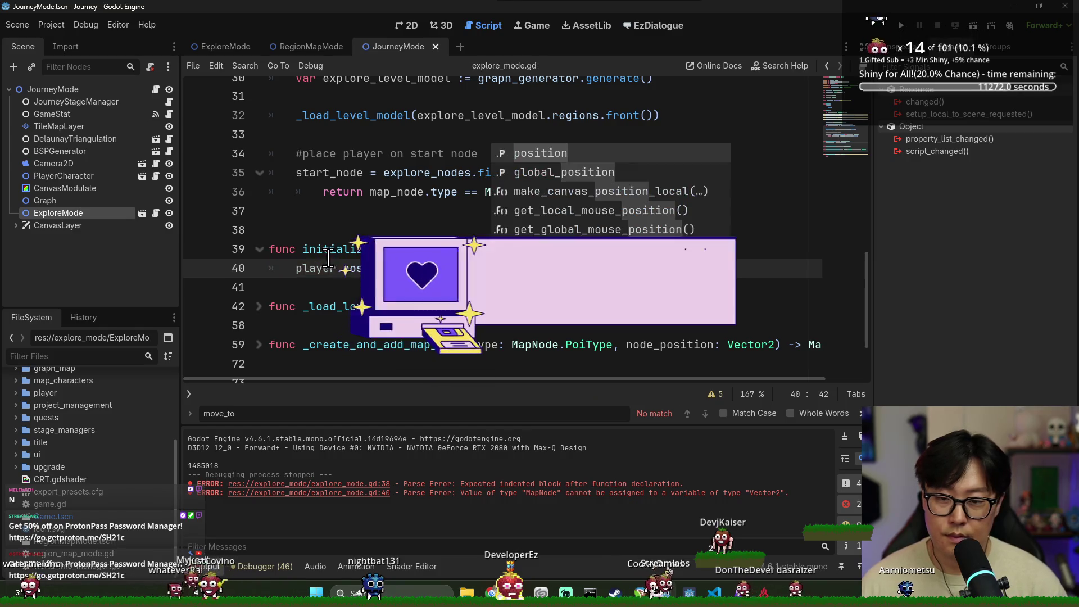
key(Return)
double_click(316, 268)
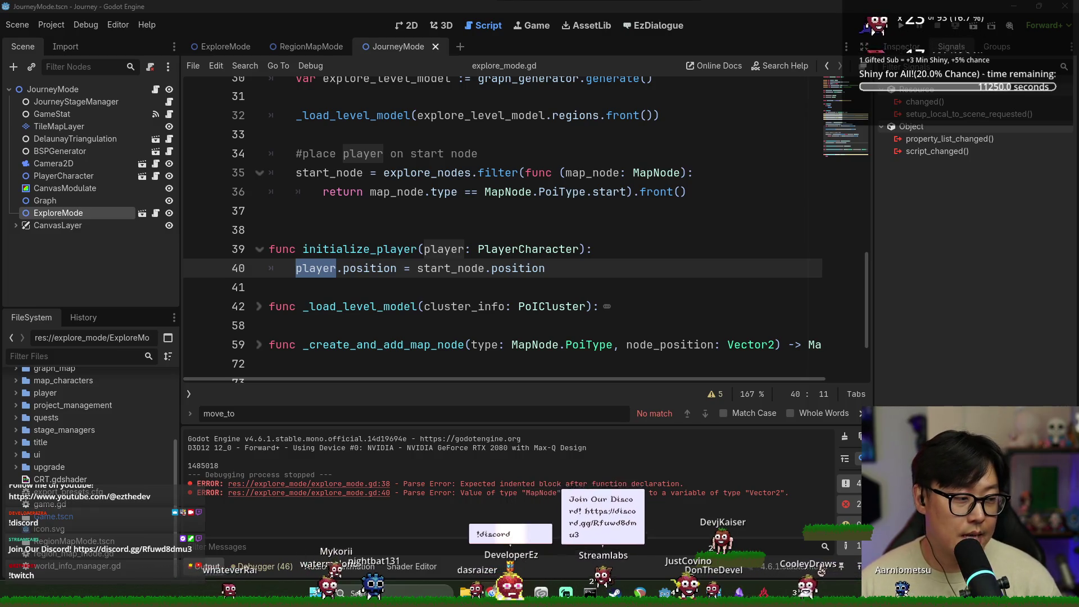
click(560, 268)
key(alt+Tab)
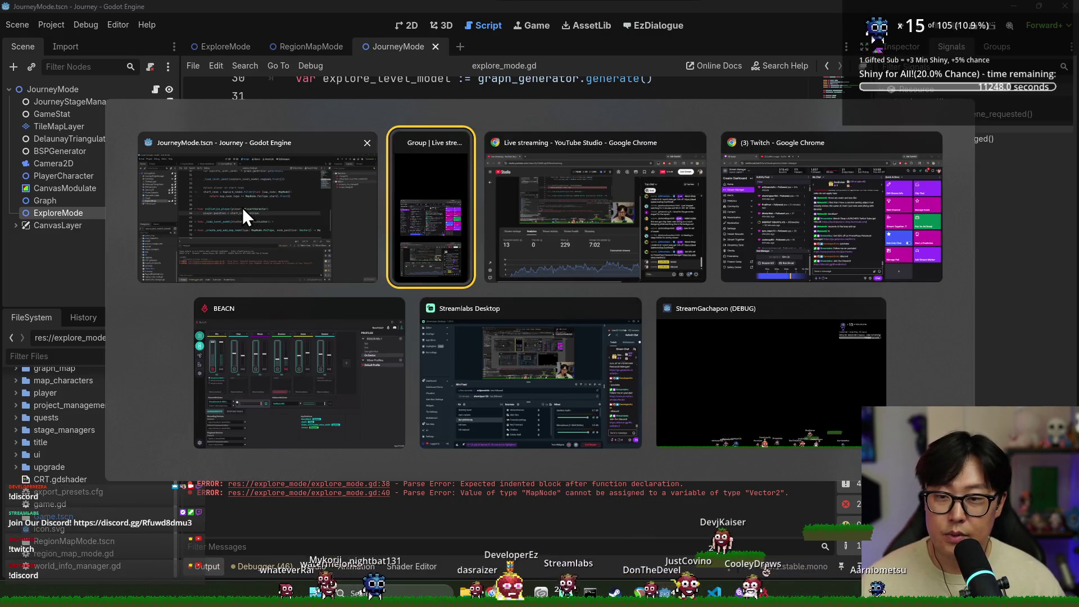
- Switch to Discord and open the #my-game-progress channel in the Game Dev section
click(242, 207)
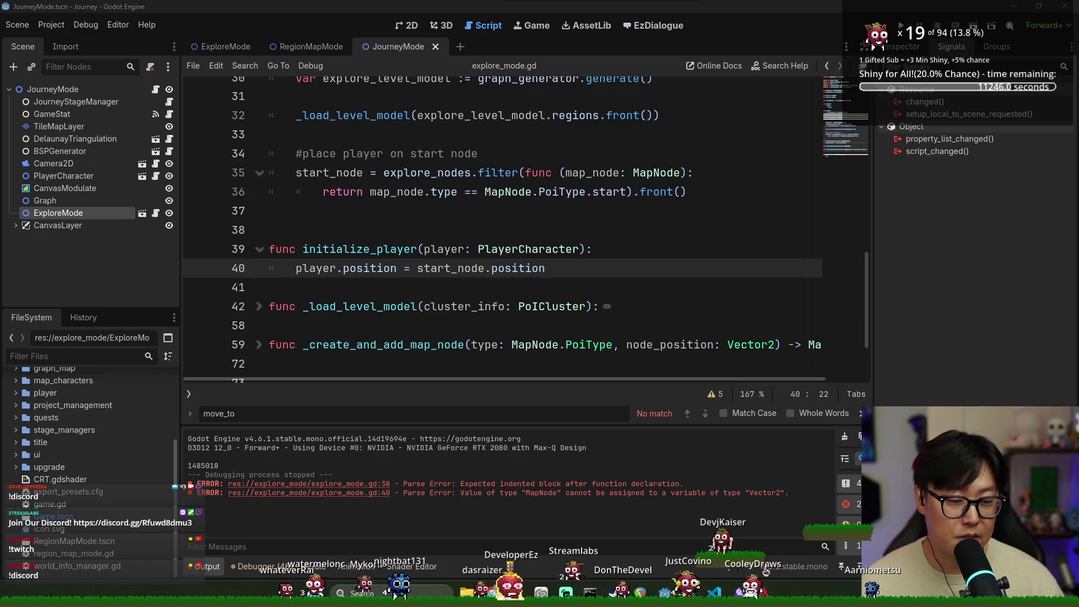
key(alt+Tab)
scroll(125, 318, down, 5)
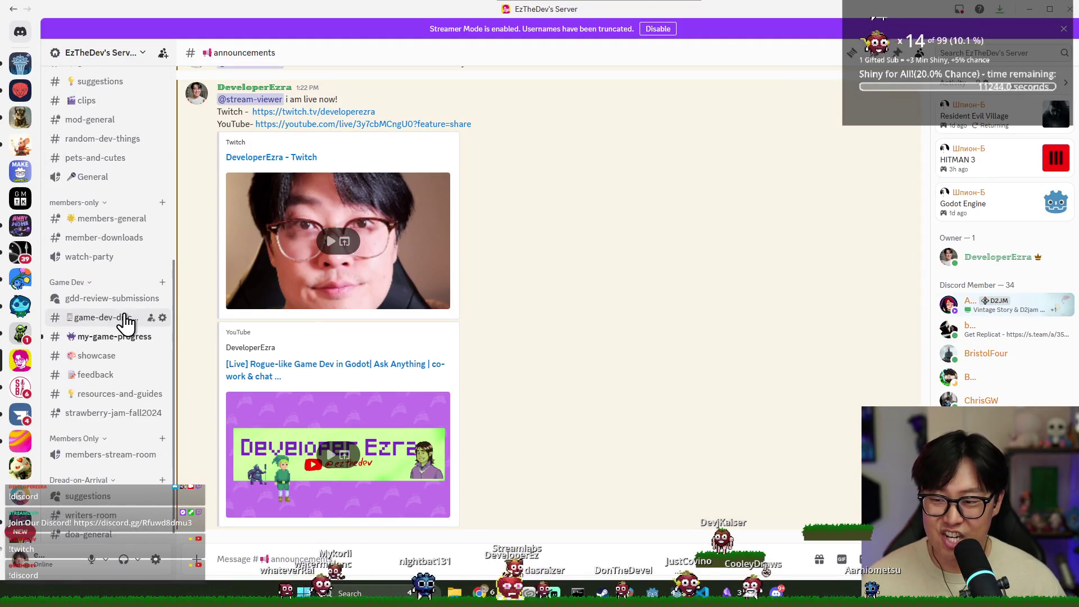
click(106, 329)
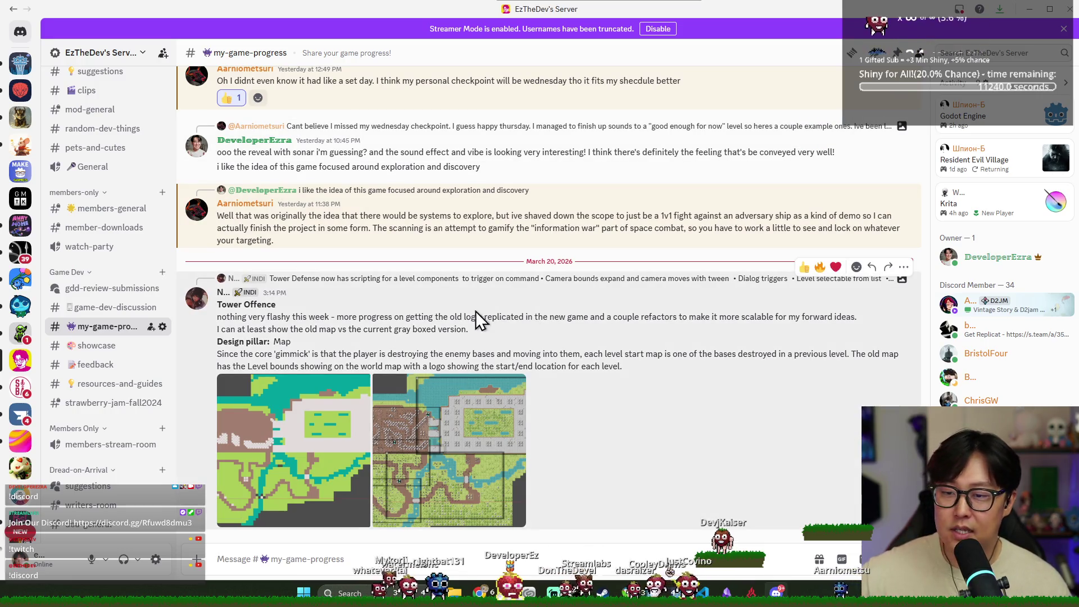
- Scroll through members' recent progress posts, then close Discord to return to Godot
scroll(476, 319, up, 15)
scroll(305, 306, up, 20)
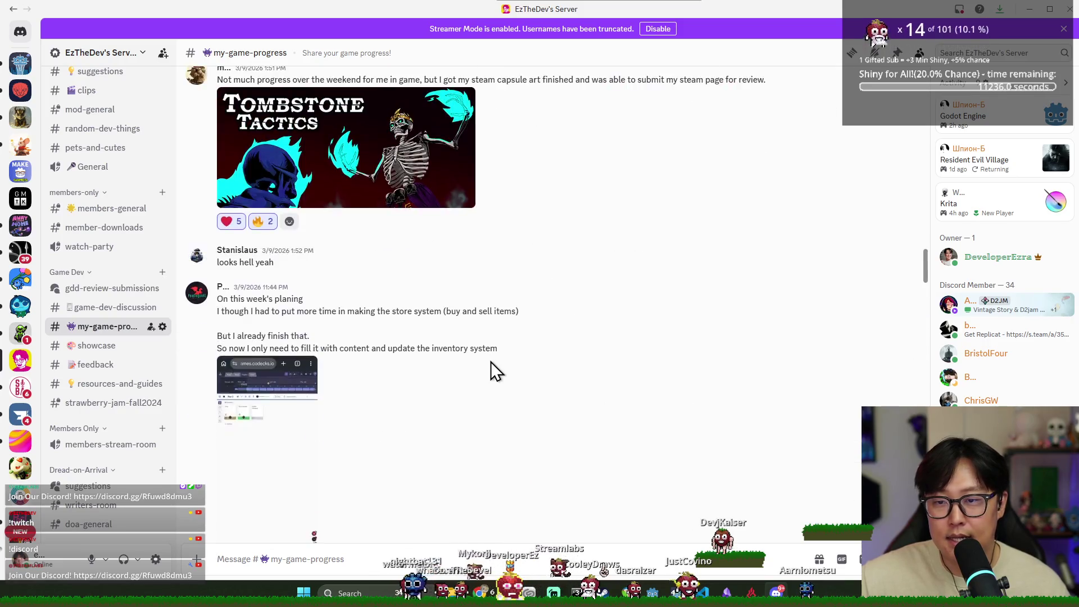
scroll(494, 370, up, 5)
scroll(496, 337, down, 9)
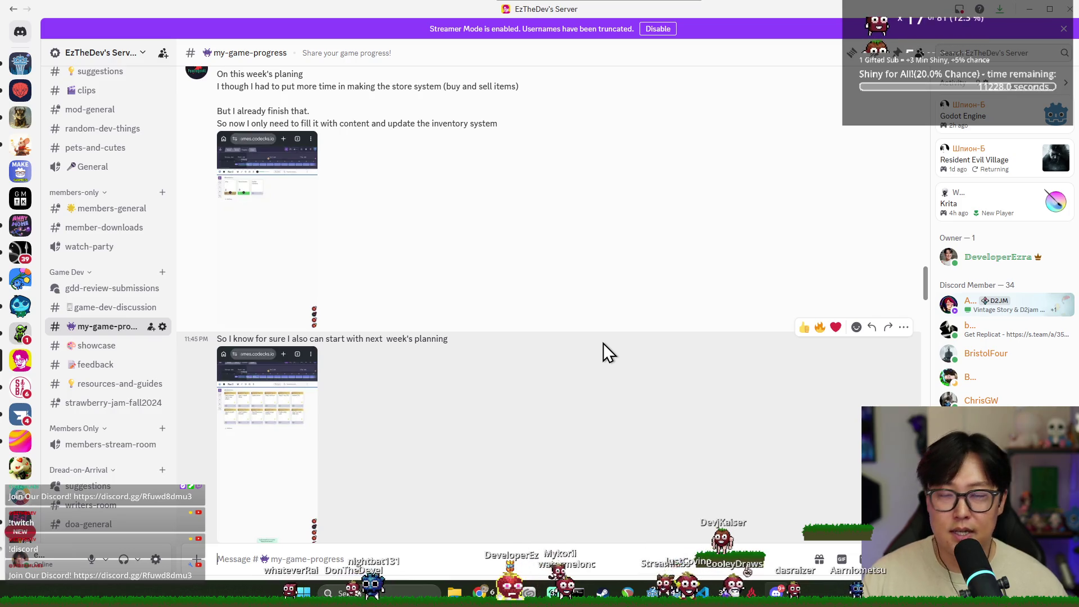
scroll(602, 343, down, 15)
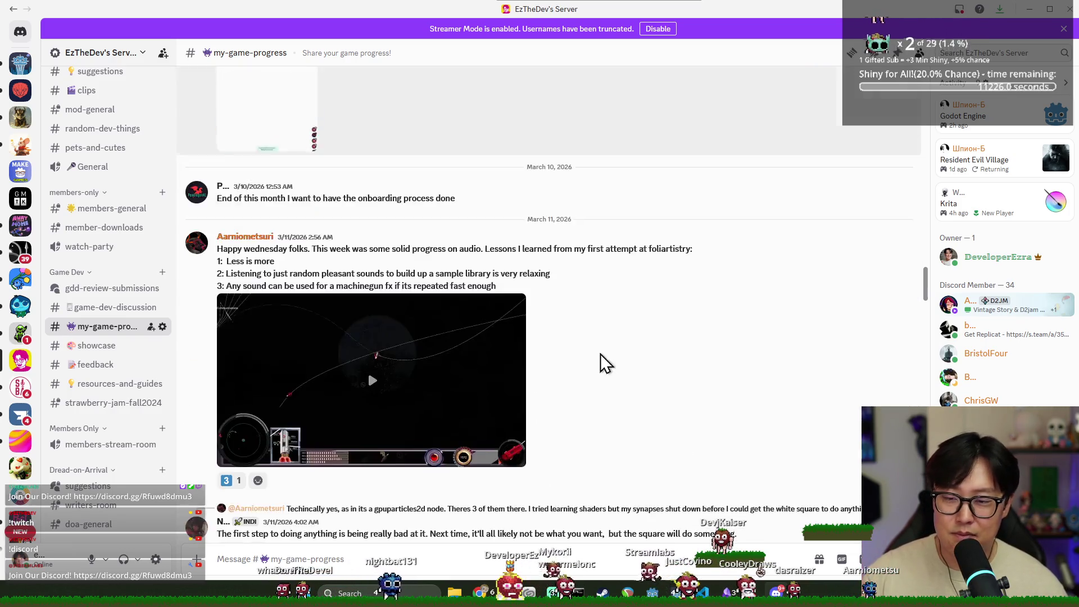
scroll(592, 383, down, 15)
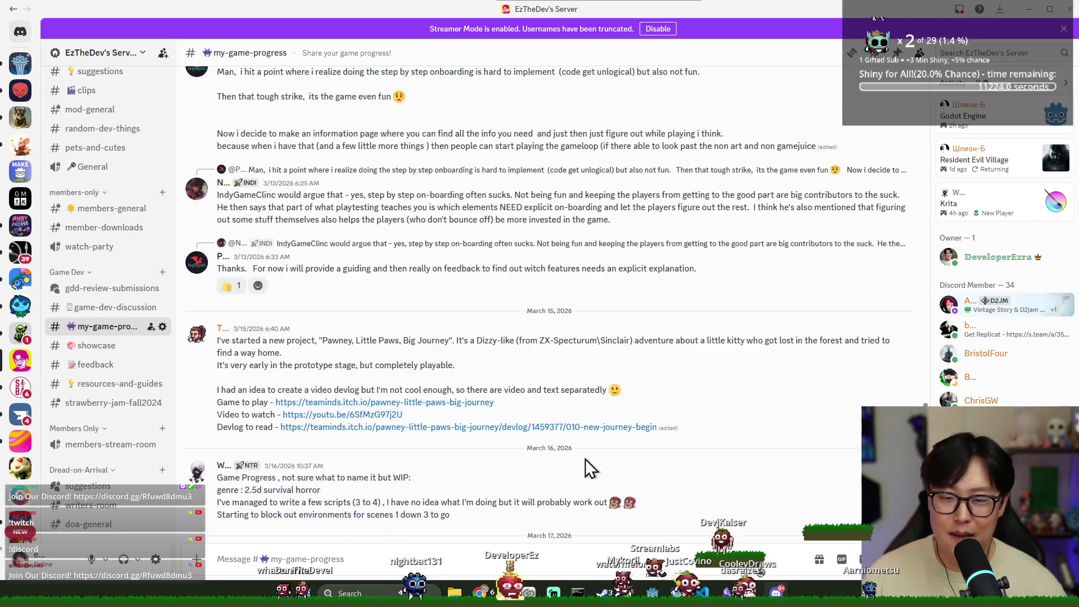
scroll(507, 440, down, 1)
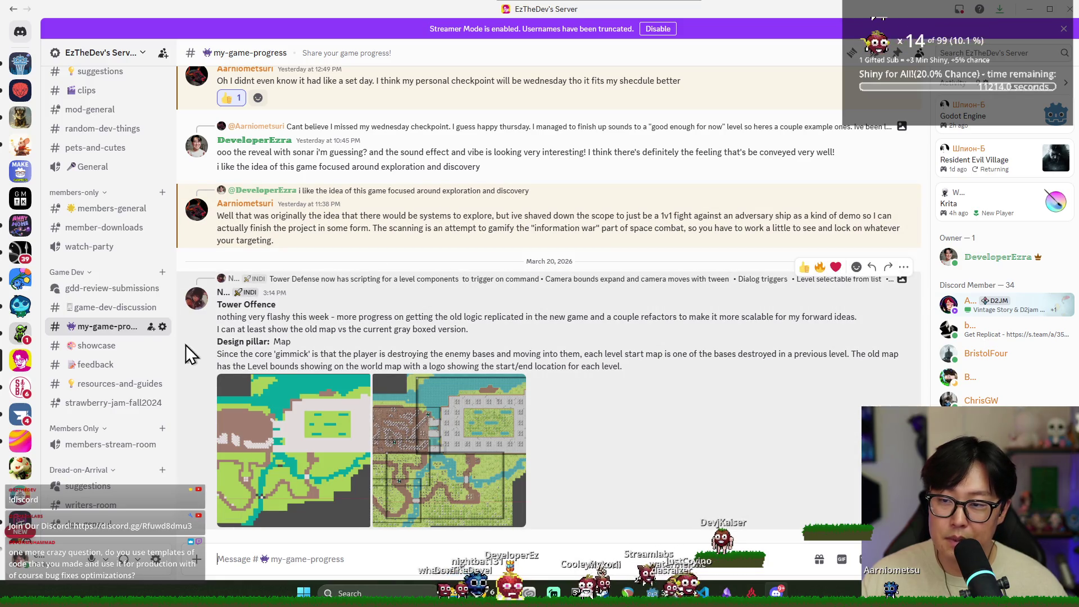
mouse_move(90, 345)
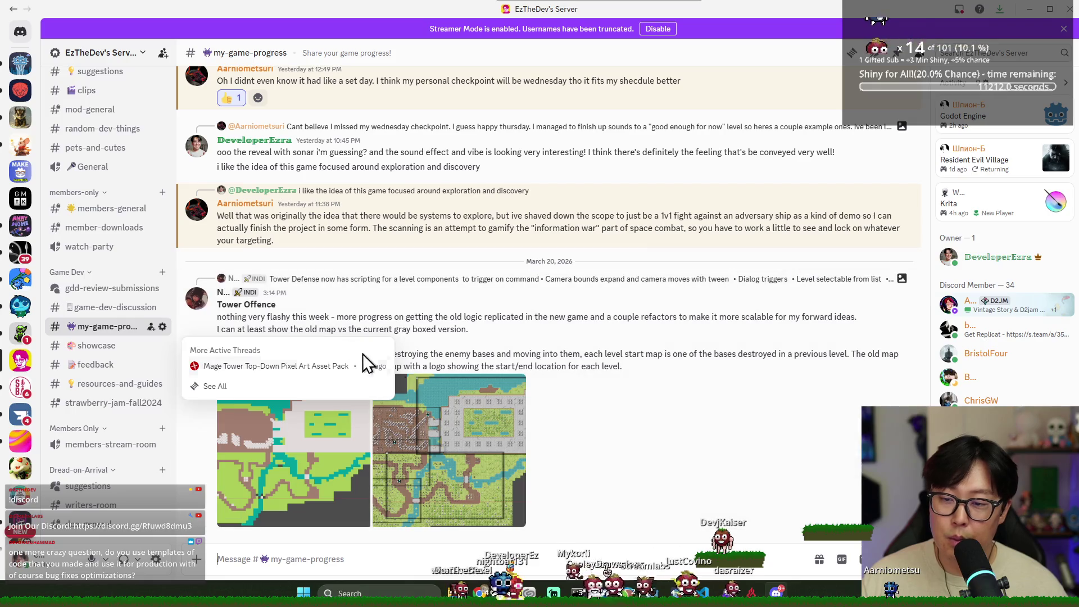
scroll(415, 382, up, 10)
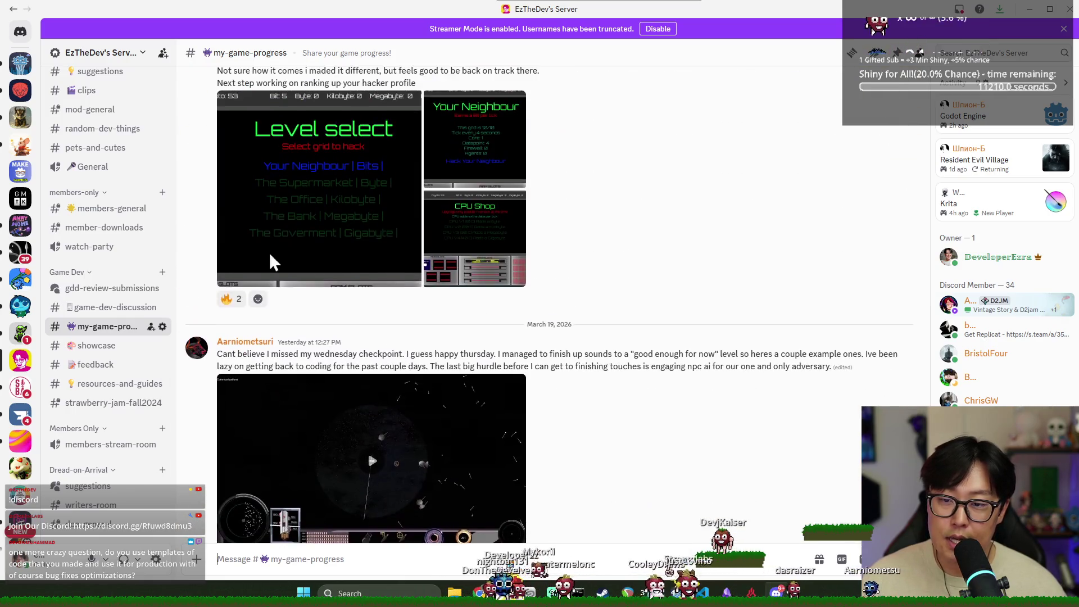
scroll(272, 261, up, 6)
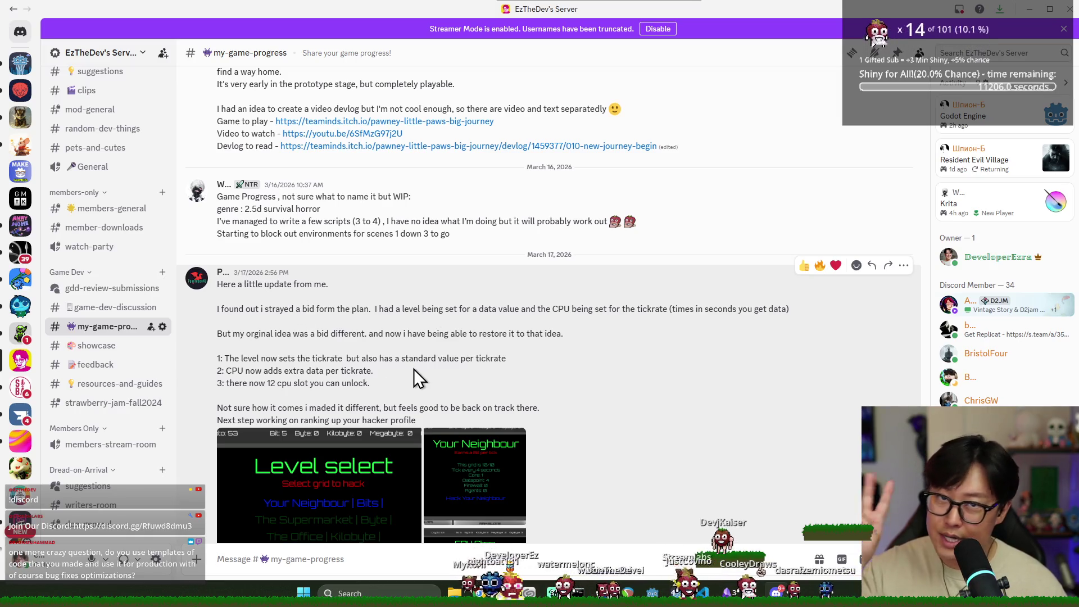
scroll(414, 368, down, 7)
scroll(524, 345, down, 3)
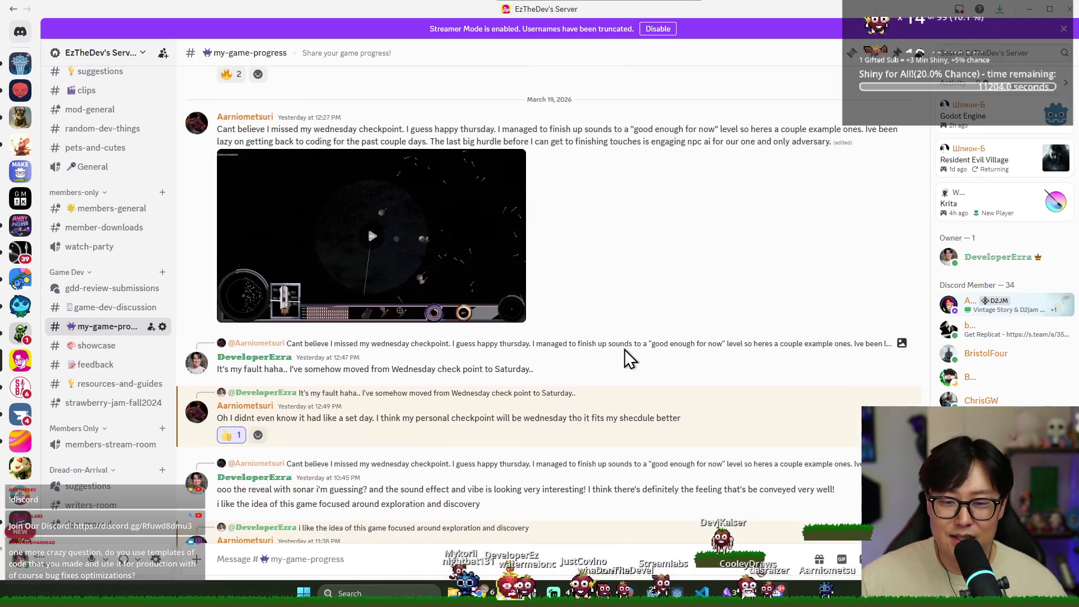
scroll(542, 204, down, 6)
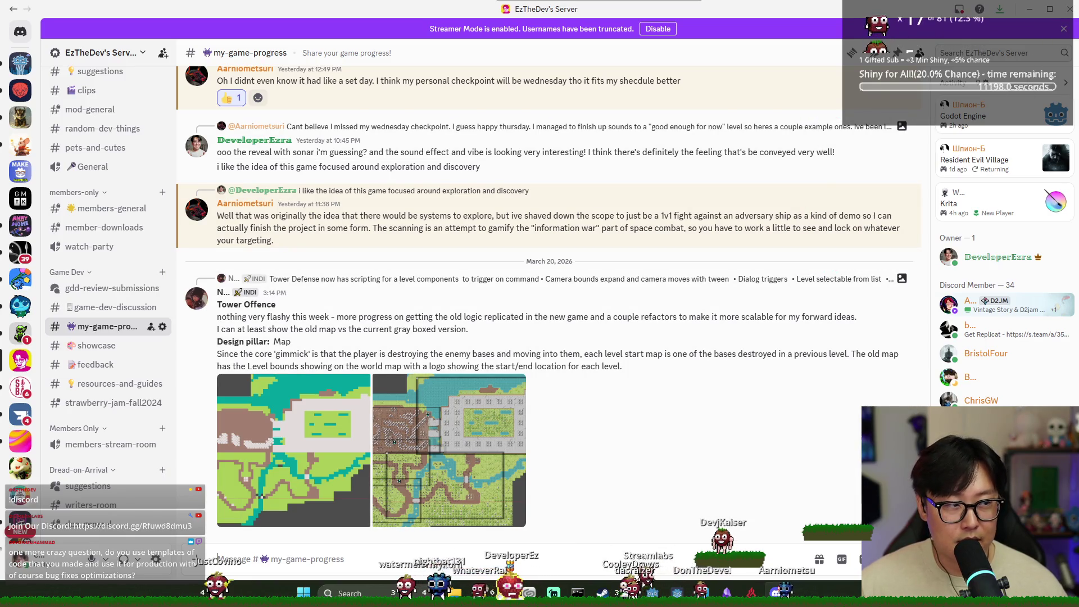
click(1069, 10)
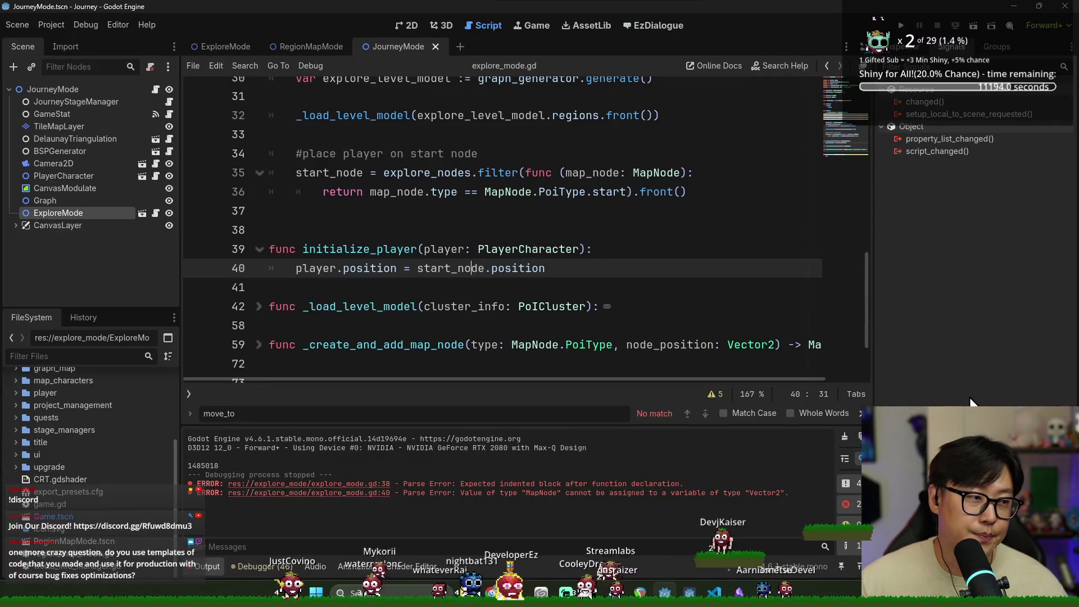
- Delete the extra blank line 38 before initialize_player
click(354, 230)
key(BackSpace)
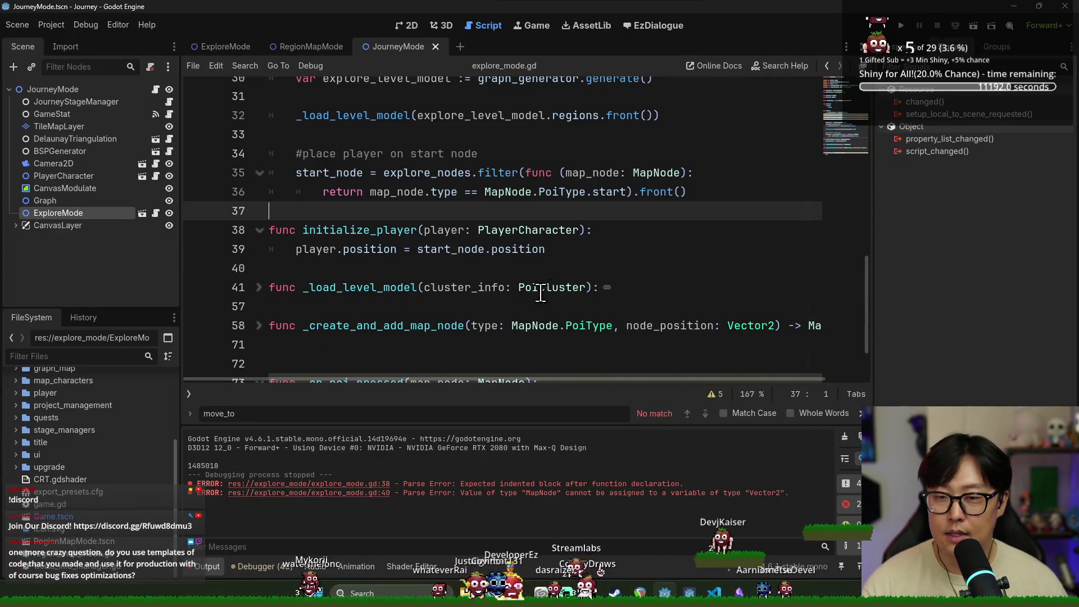
scroll(358, 271, up, 3)
scroll(357, 271, up, 5)
scroll(357, 272, down, 5)
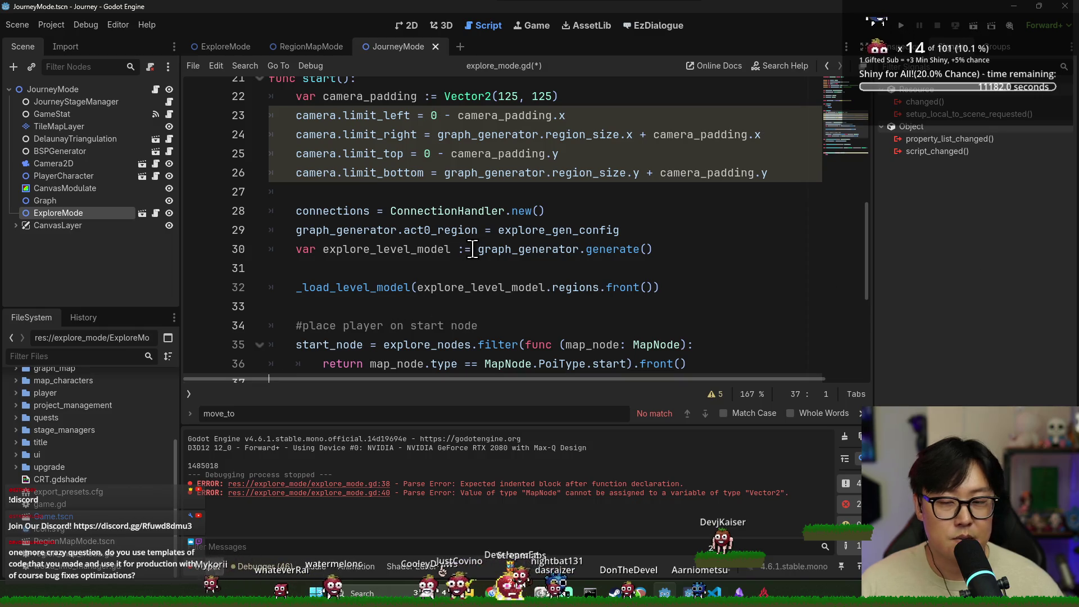
click(471, 173)
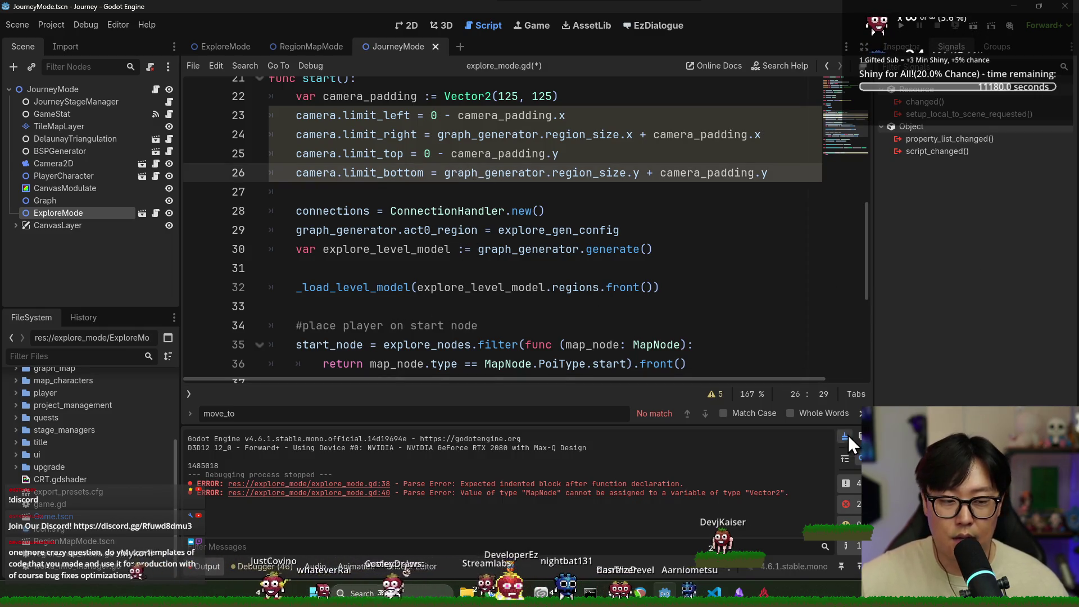
- Clear the output log, close the find bar, expand addons, and open the EzDialogue editor
click(845, 436)
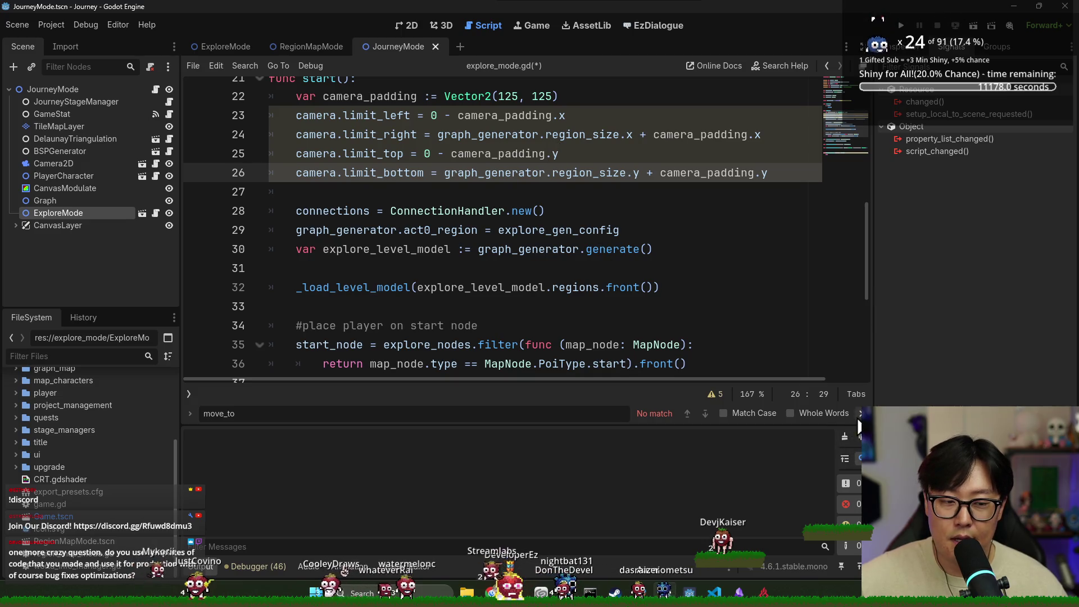
click(859, 415)
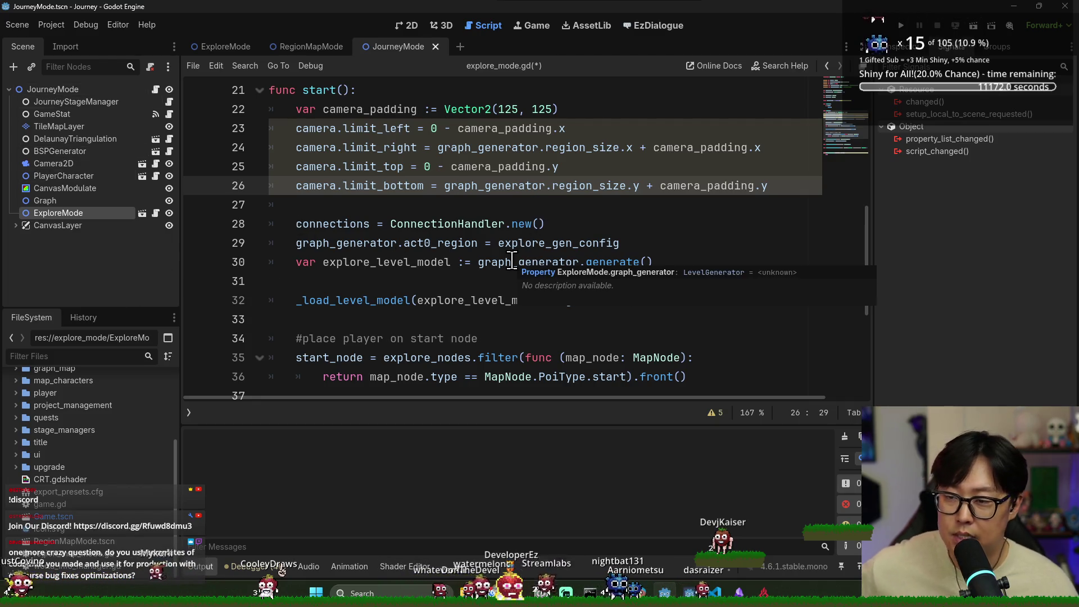
scroll(105, 406, up, 5)
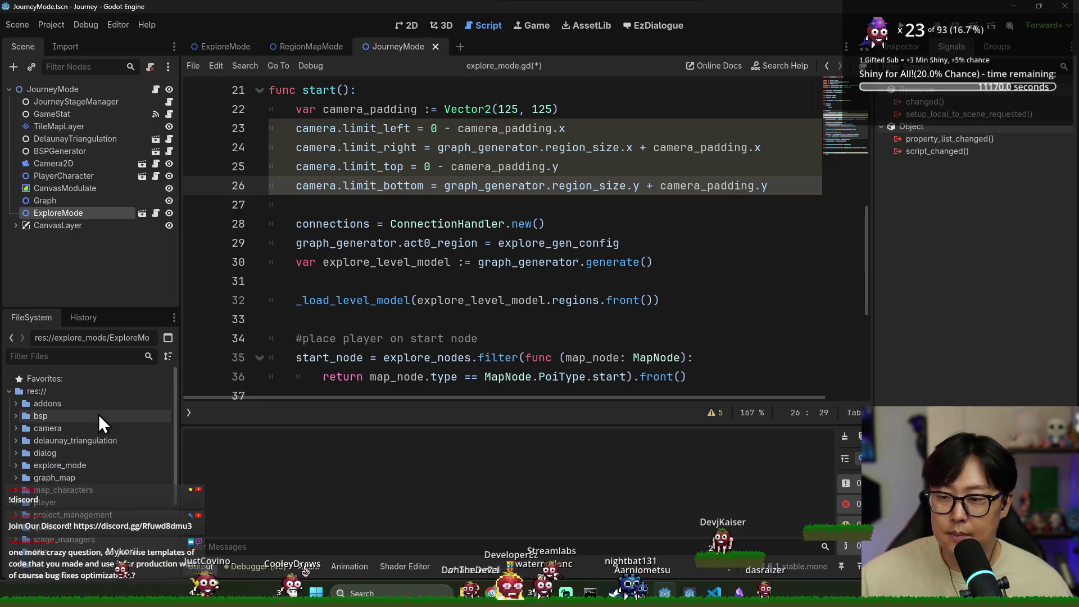
click(83, 399)
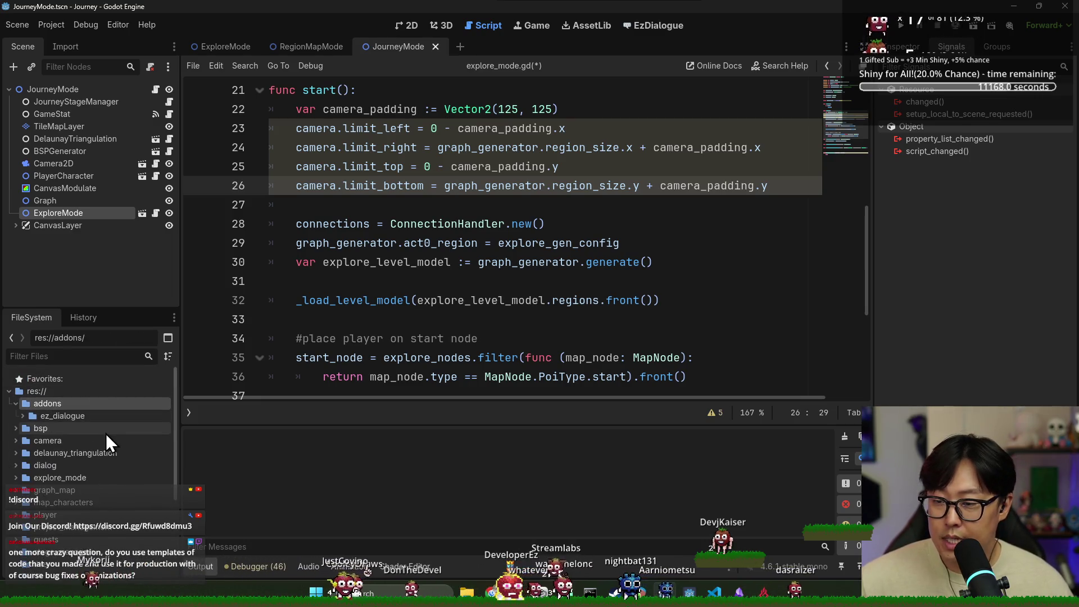
click(648, 28)
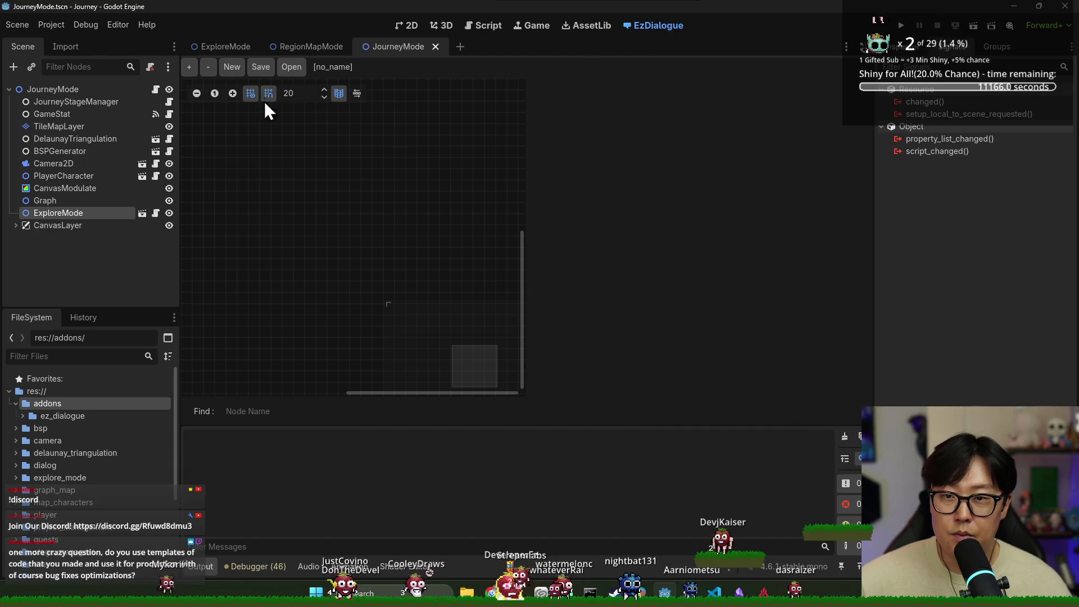
- Browse the dialog folder in Open a File, cancel it, and return to JourneyMode's 2D view
click(291, 67)
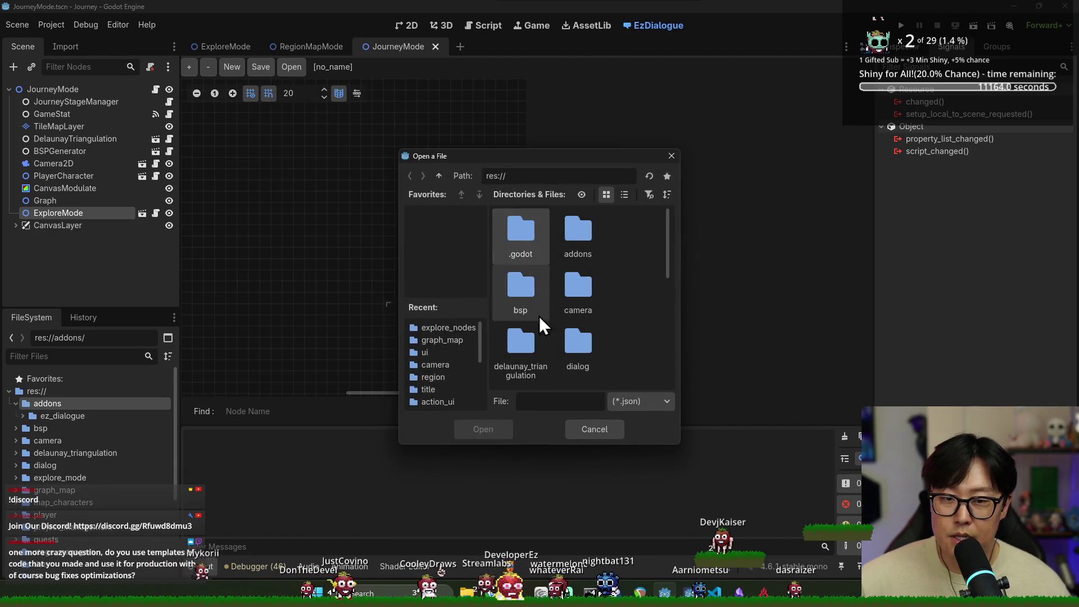
double_click(578, 344)
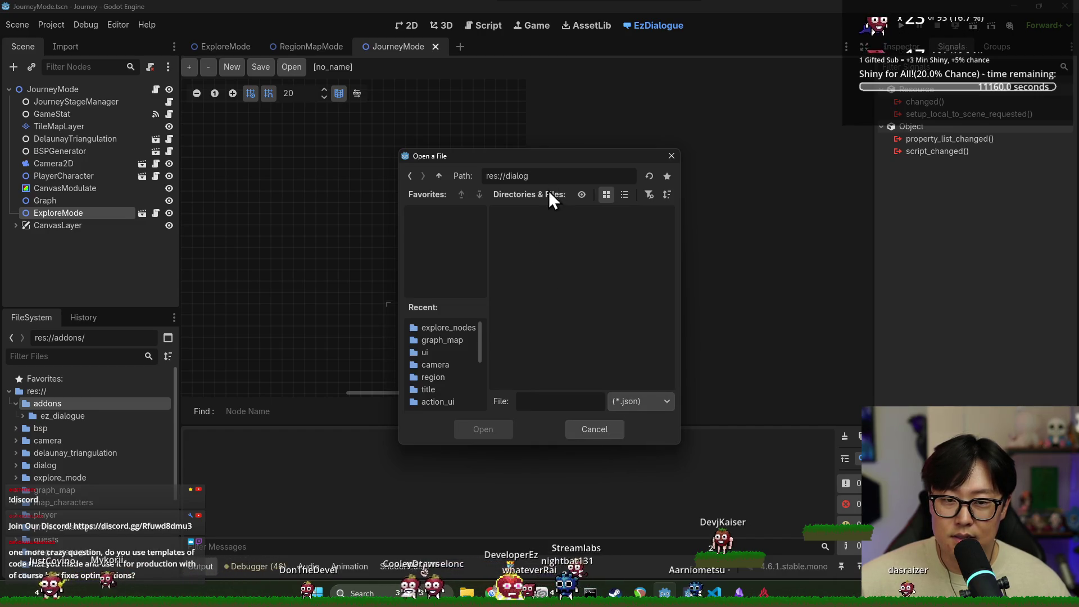
click(410, 177)
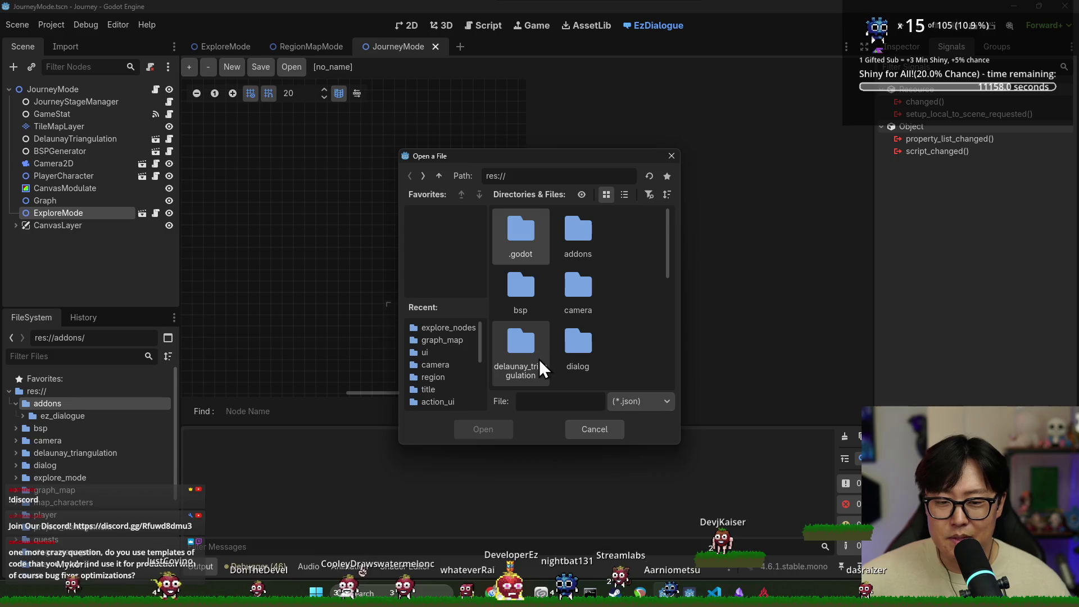
scroll(567, 264, down, 3)
scroll(588, 342, down, 5)
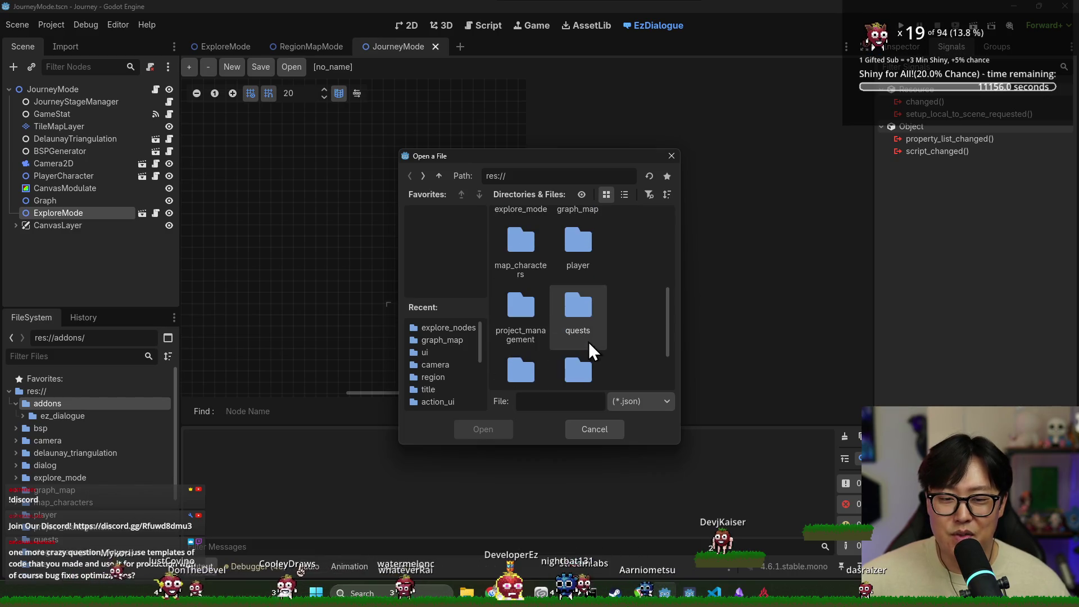
scroll(585, 359, up, 2)
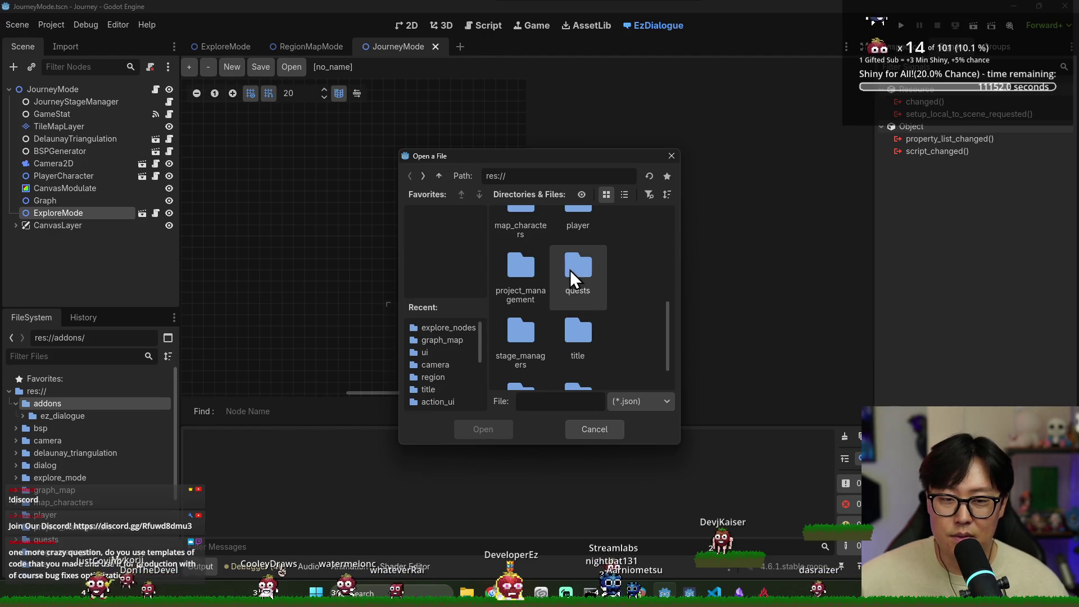
click(595, 432)
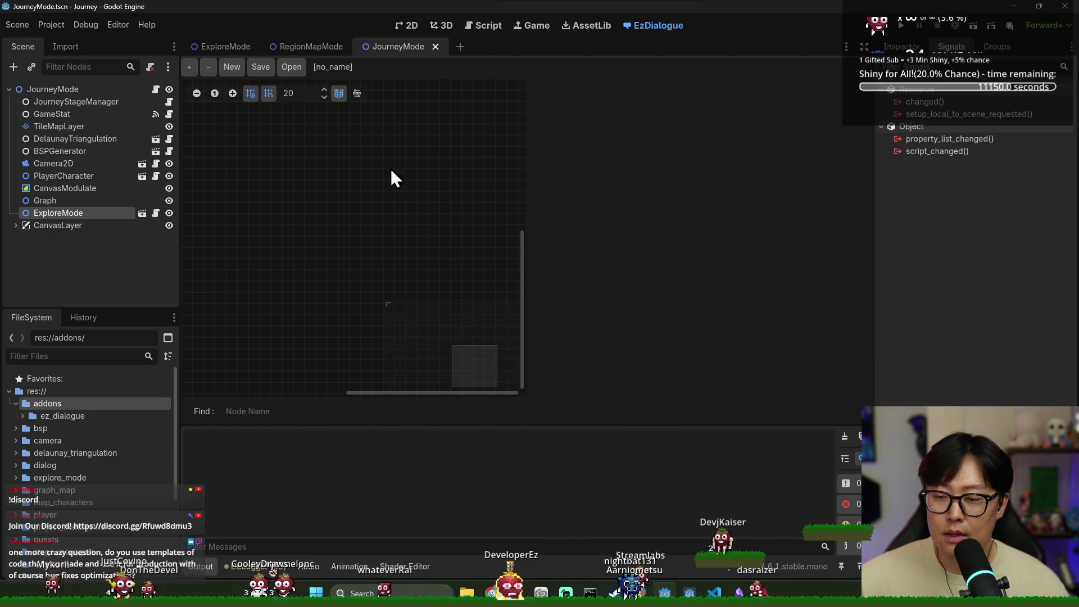
click(407, 27)
drag(534, 374, 289, 218)
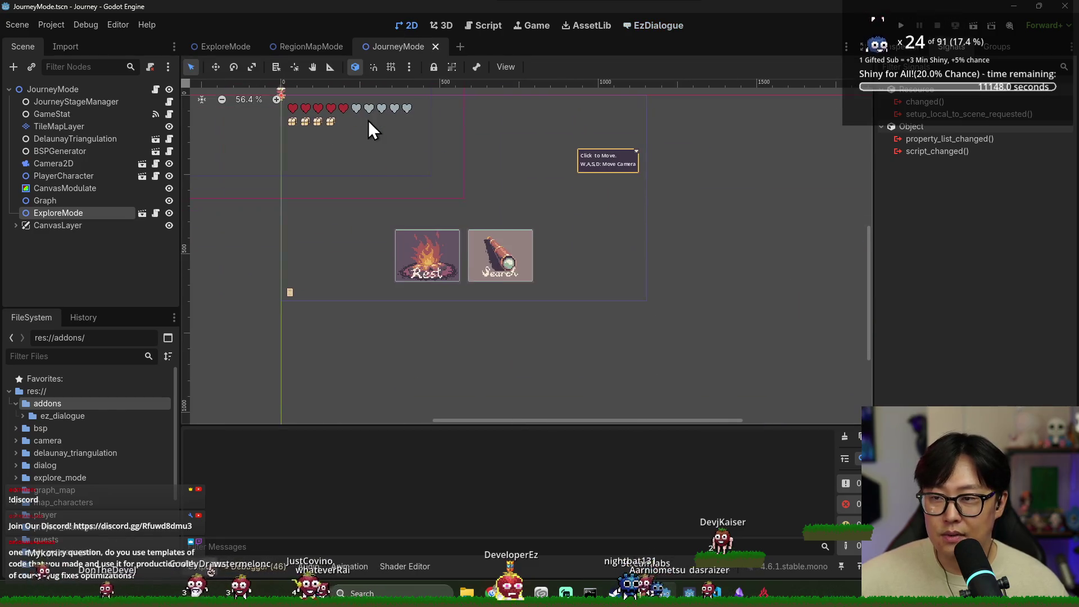
- Go back to the JourneyMode scene and open its journey_mode.gd script
click(218, 48)
click(393, 45)
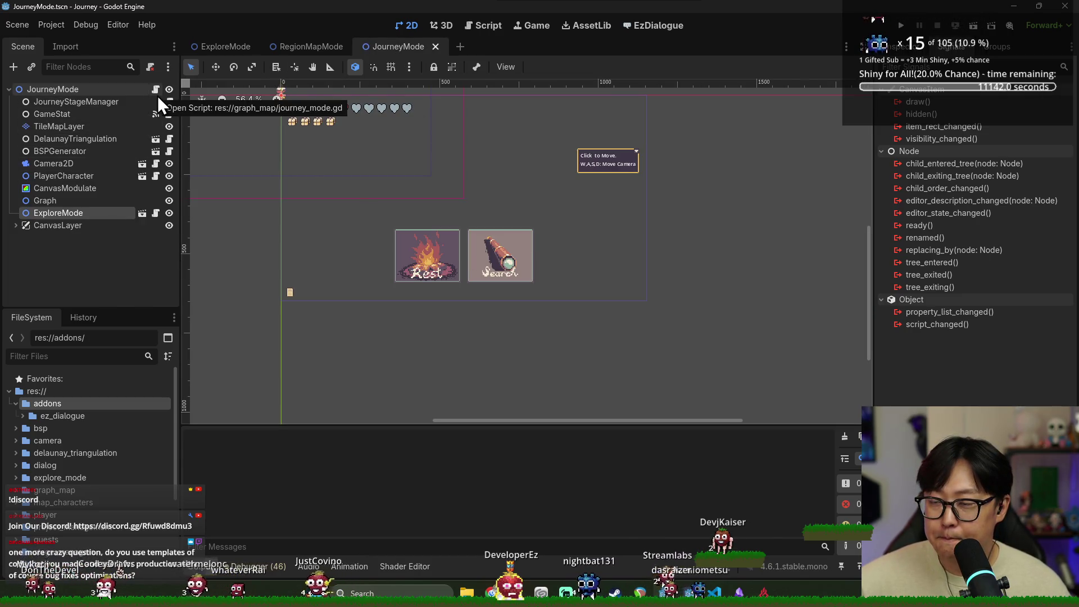
drag(180, 177, 157, 179)
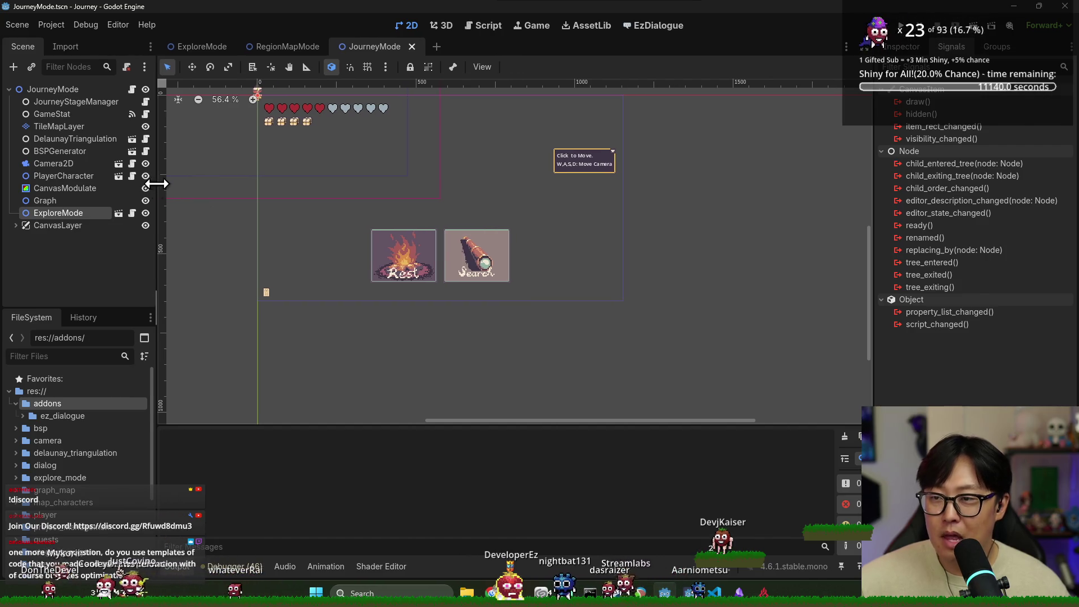
click(132, 90)
- Collapse the bottom panel and scroll through journey_mode.gd's point-of-interest visit code
scroll(436, 337, down, 15)
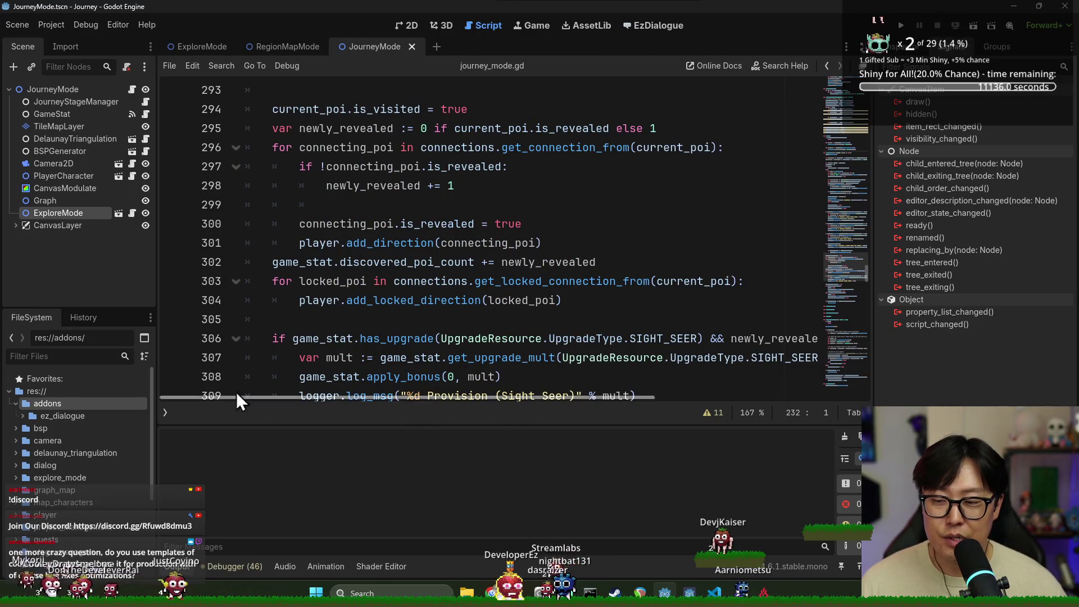
click(179, 566)
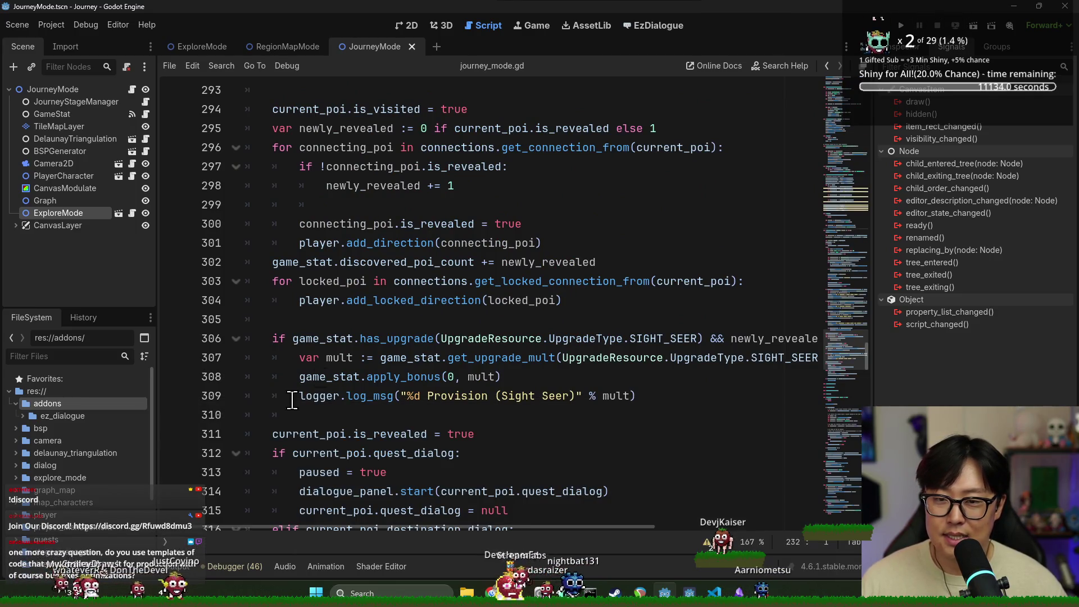
scroll(397, 295, down, 4)
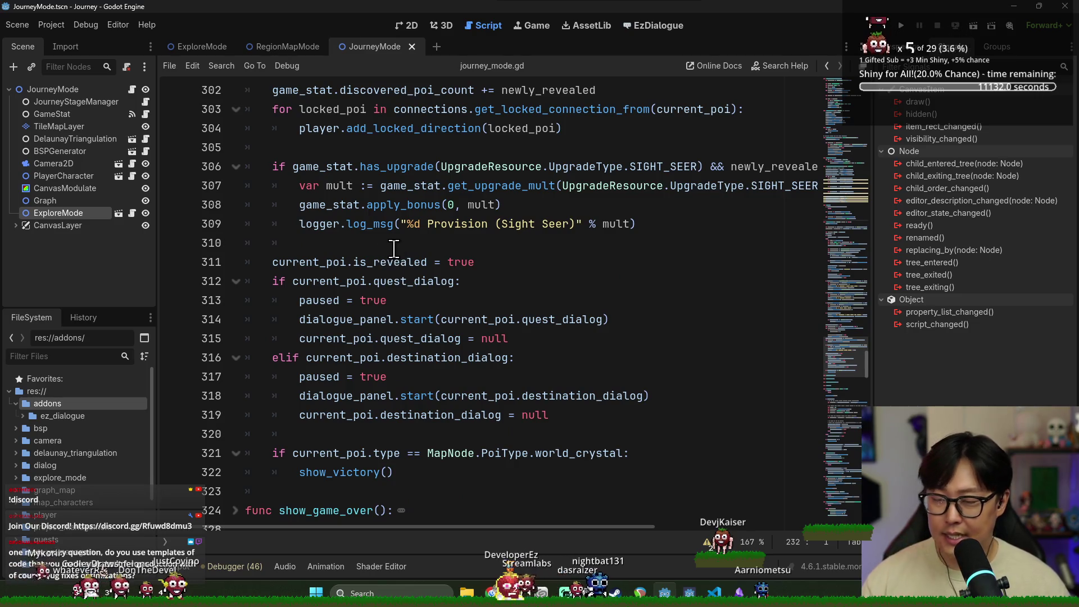
scroll(354, 404, down, 8)
scroll(362, 341, up, 4)
scroll(363, 342, up, 15)
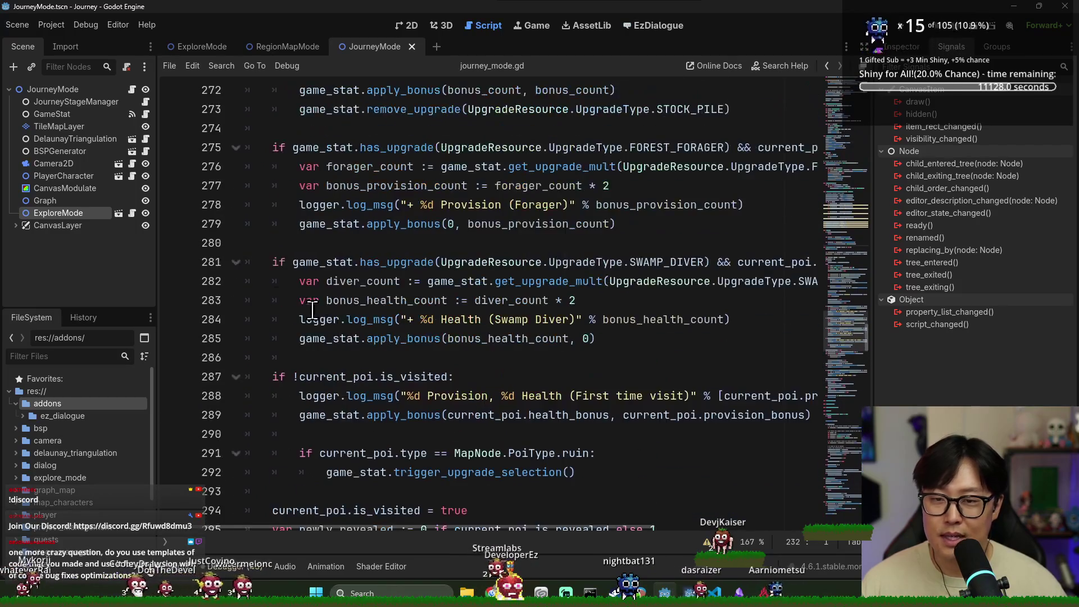
click(133, 213)
- Add 'player.reparent(self)' as the first line of initialize_player
scroll(302, 251, up, 2)
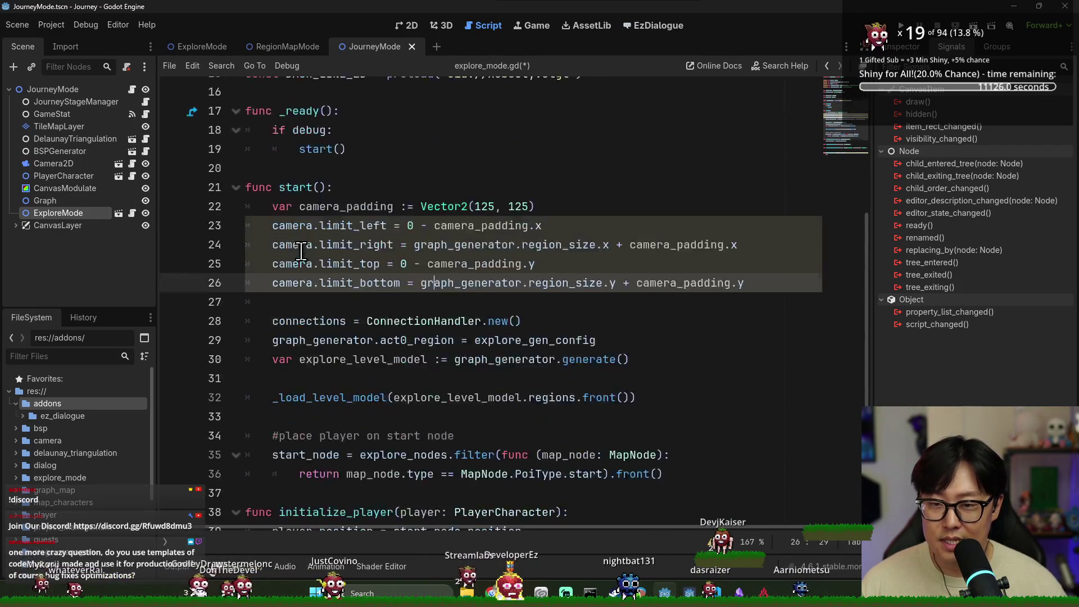
scroll(302, 251, down, 4)
click(299, 435)
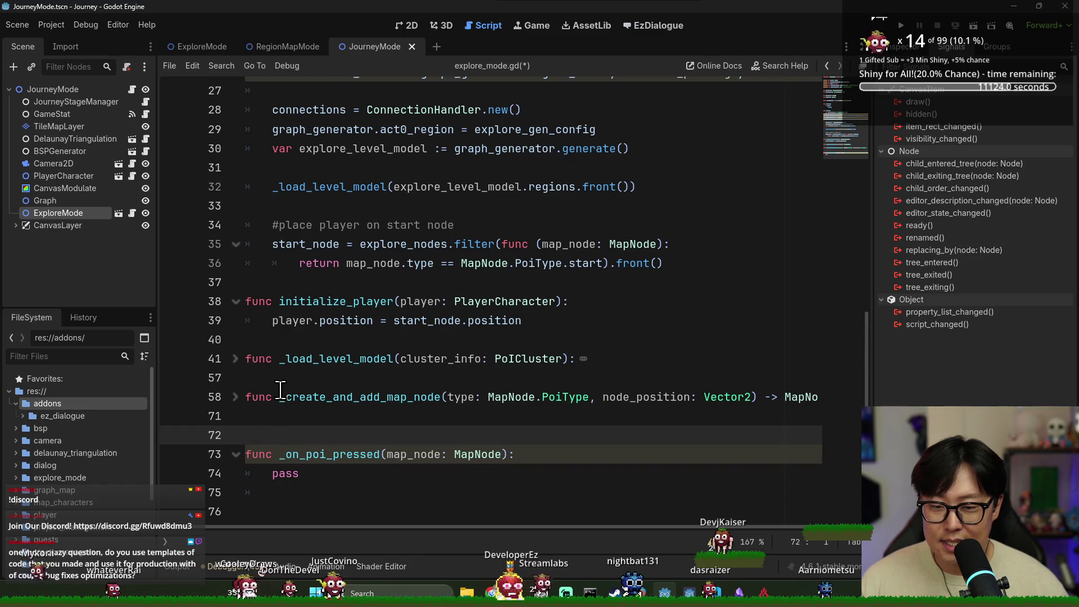
scroll(279, 389, up, 5)
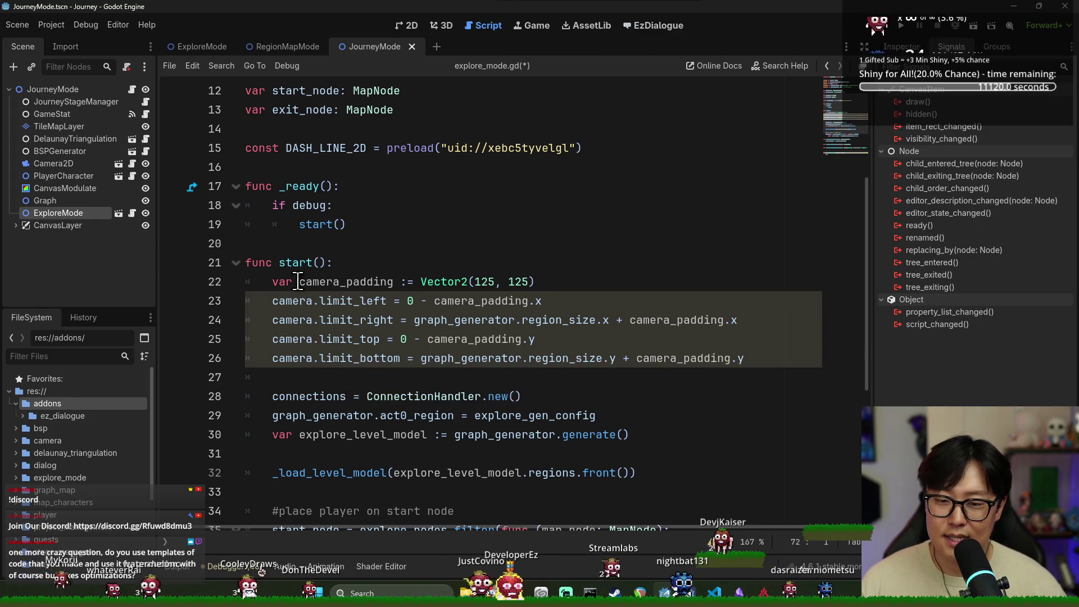
scroll(298, 281, down, 4)
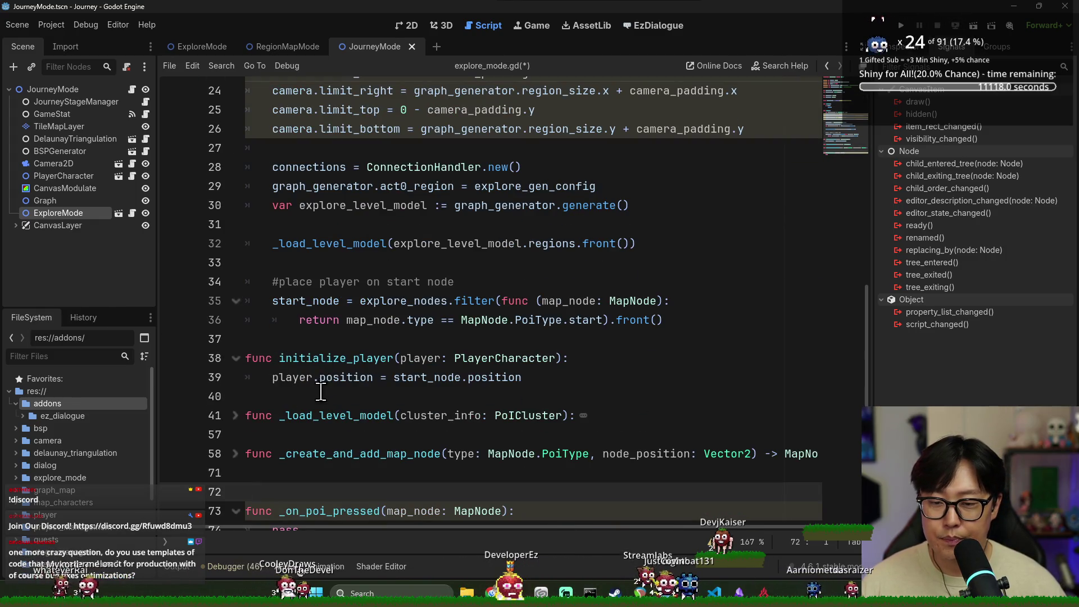
click(569, 358)
key(Return)
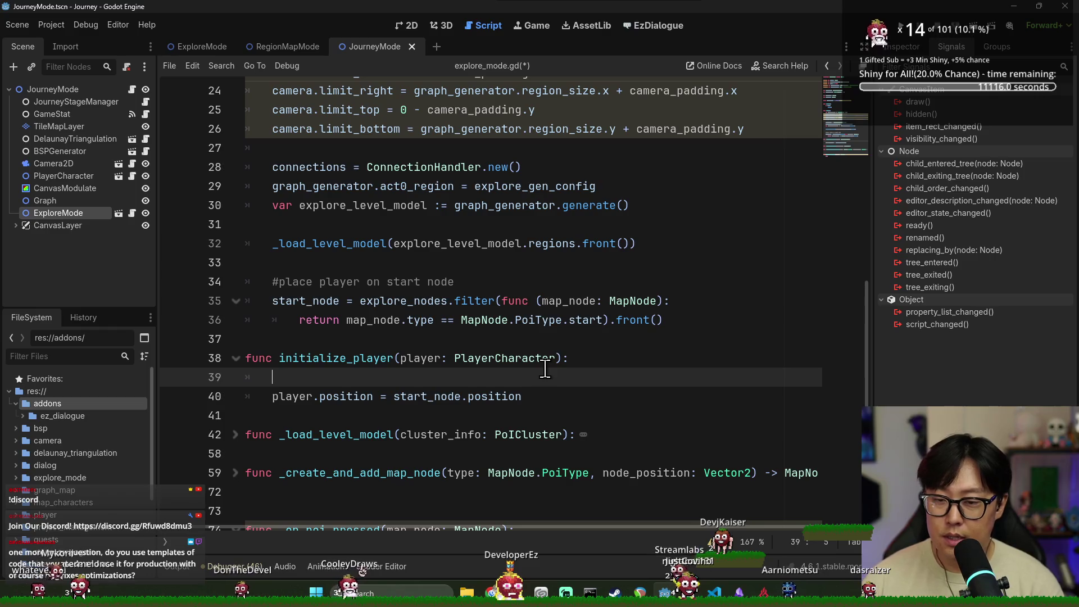
text(ve)
key(BackSpace)
key(BackSpace)
key(BackSpace)
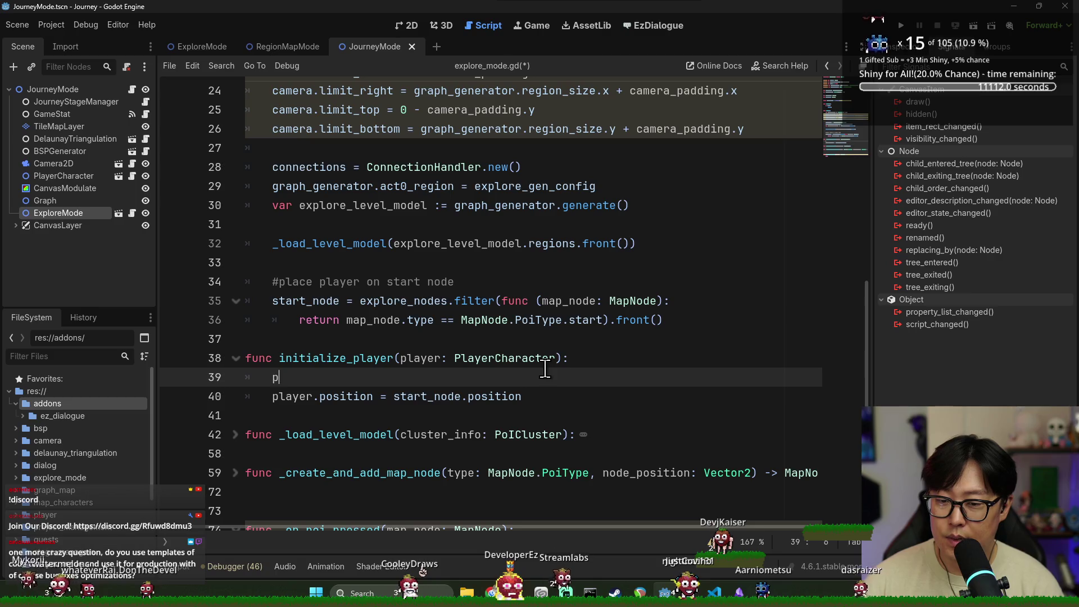
text(re)
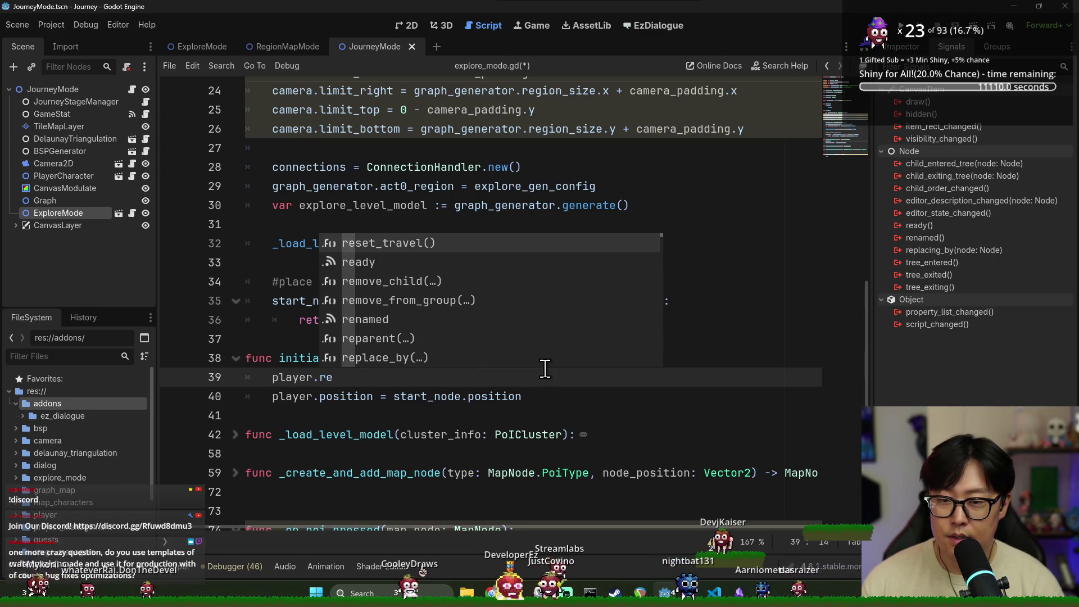
key(BackSpace)
text(d)
- Find _move_to_poi in journey_mode.gd, copy the whole function, and return to explore_mode.gd line 72
key(alt+Left)
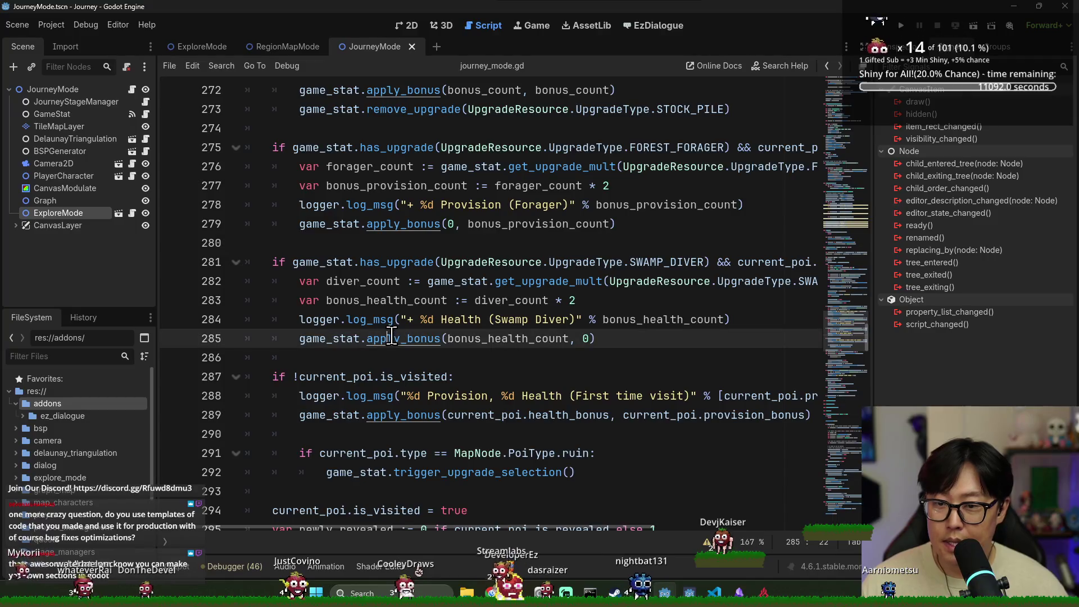
key(ctrl+f)
text(_move)
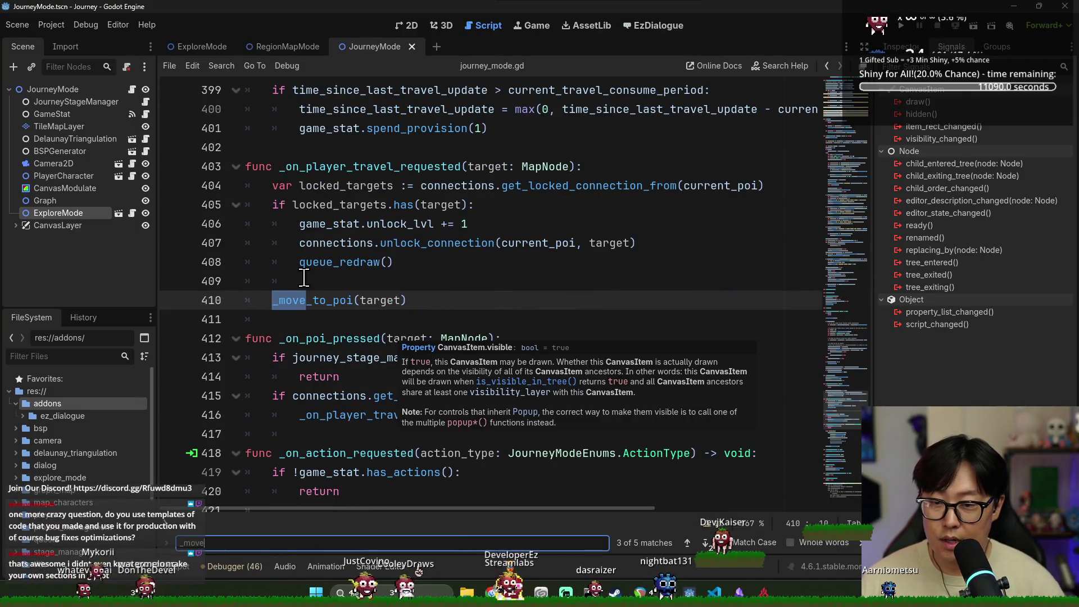
ctrl+click(320, 307)
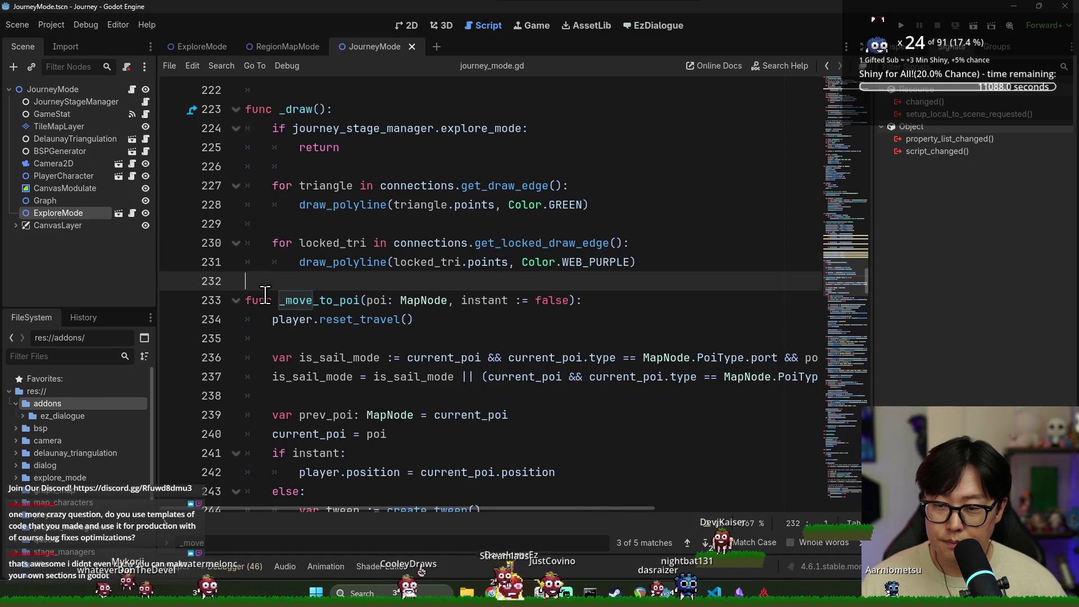
scroll(283, 332, down, 5)
scroll(282, 332, down, 15)
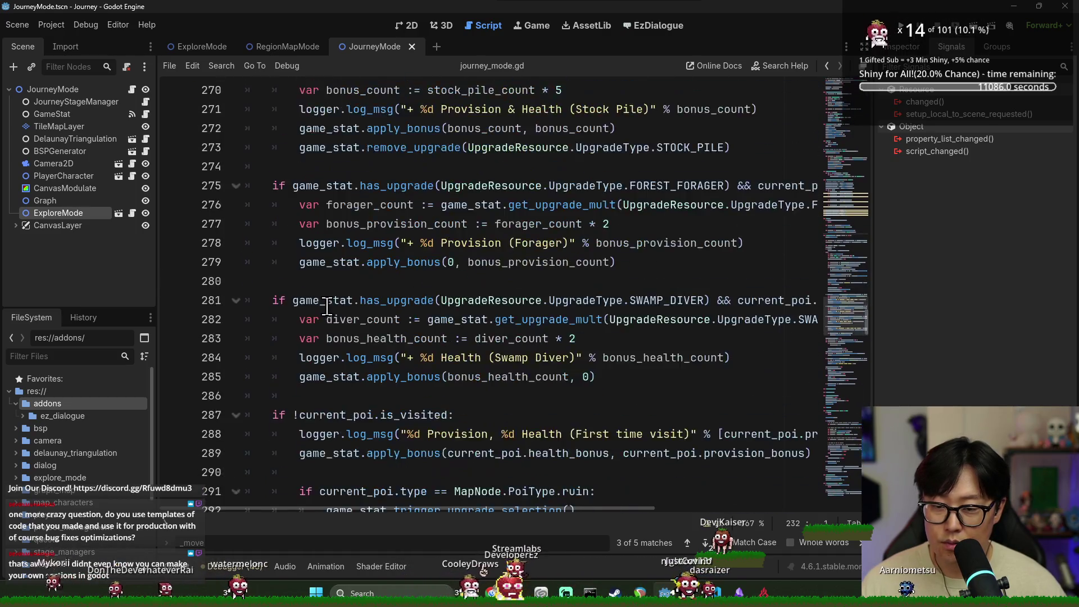
scroll(319, 309, down, 9)
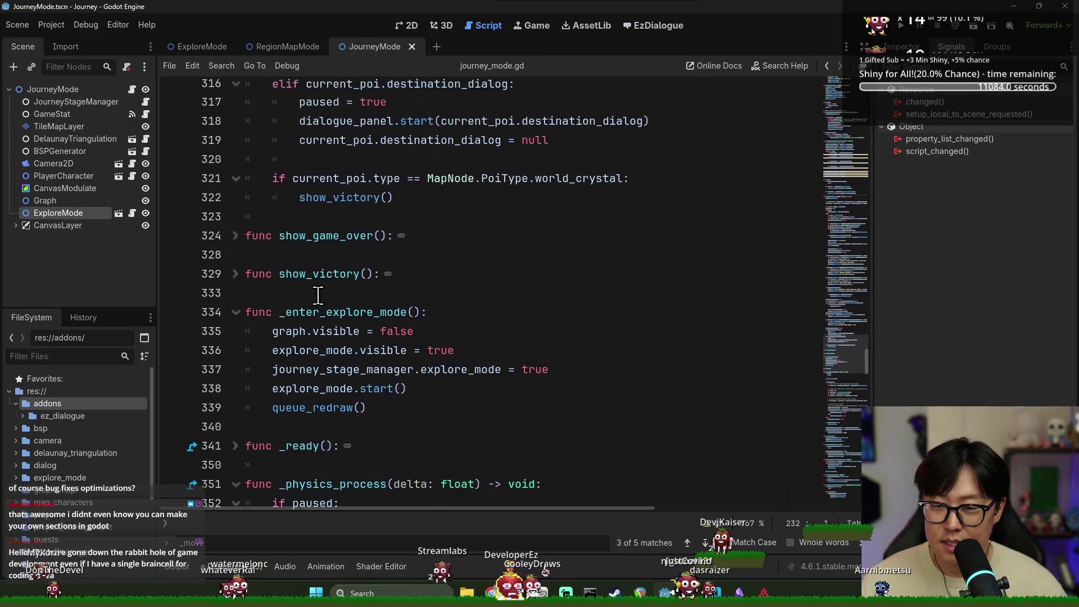
shift+click(279, 244)
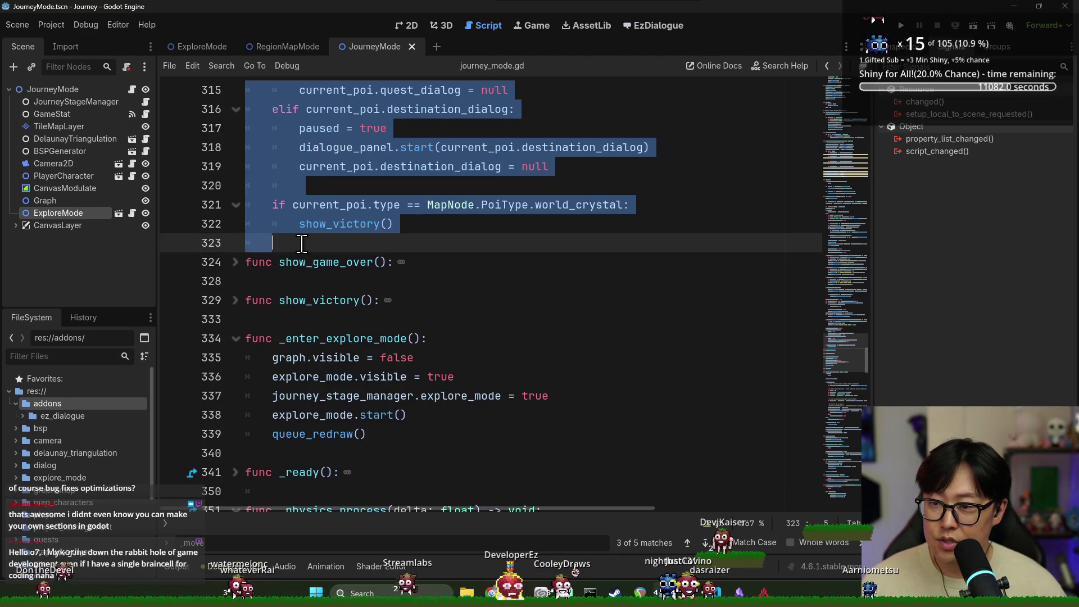
click(133, 213)
scroll(324, 427, down, 2)
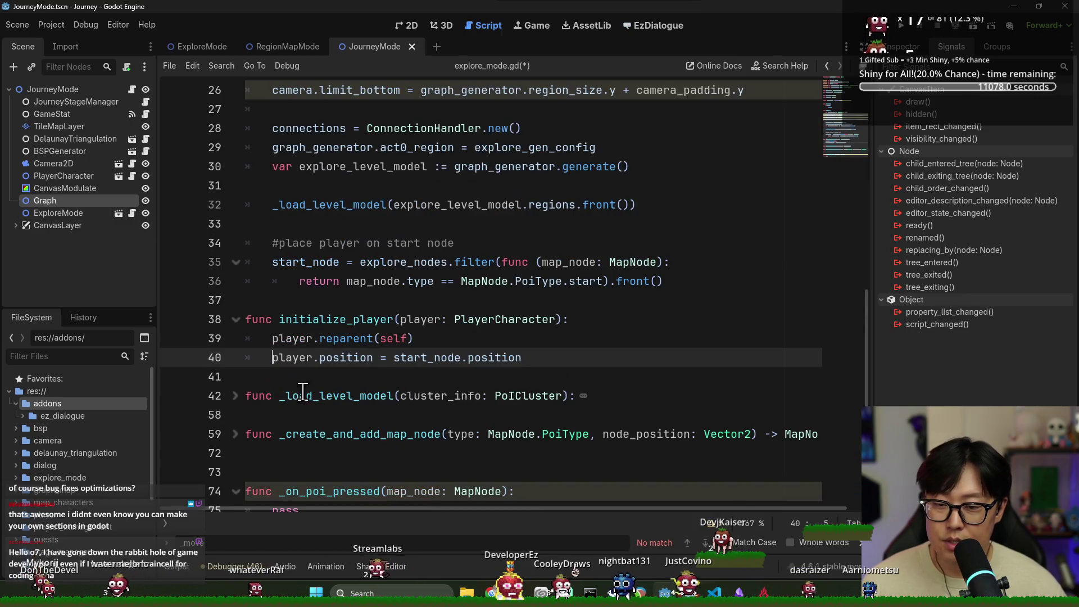
click(243, 404)
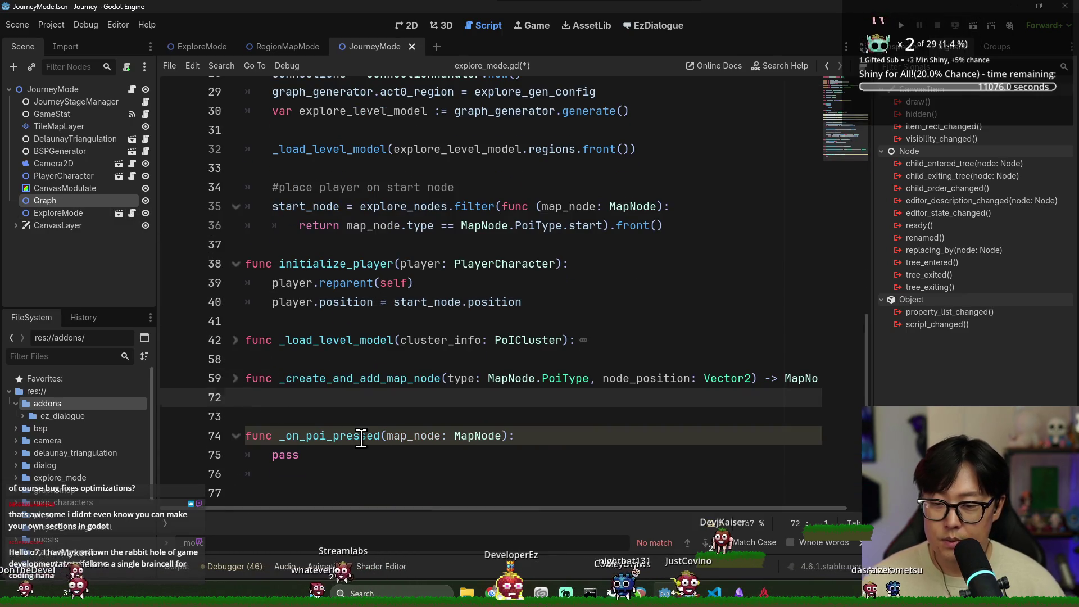
- Add a '#### SIGNAL / UI Interaction Lines ####' header above _on_poi_pressed and paste _move_to_poi above it
key(BackSpace)
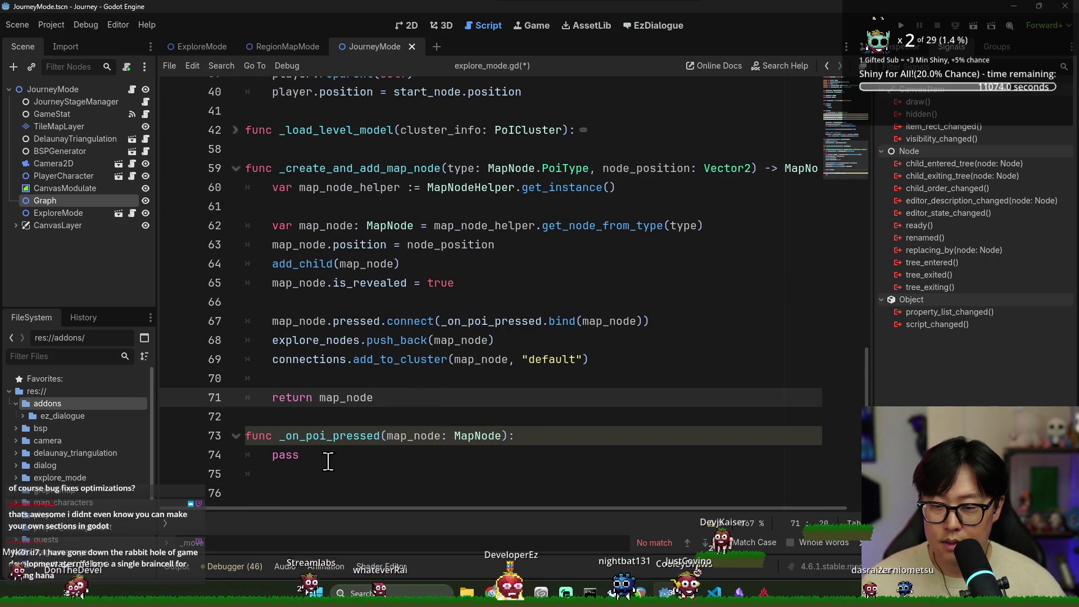
click(328, 461)
key(Up)
key(Up)
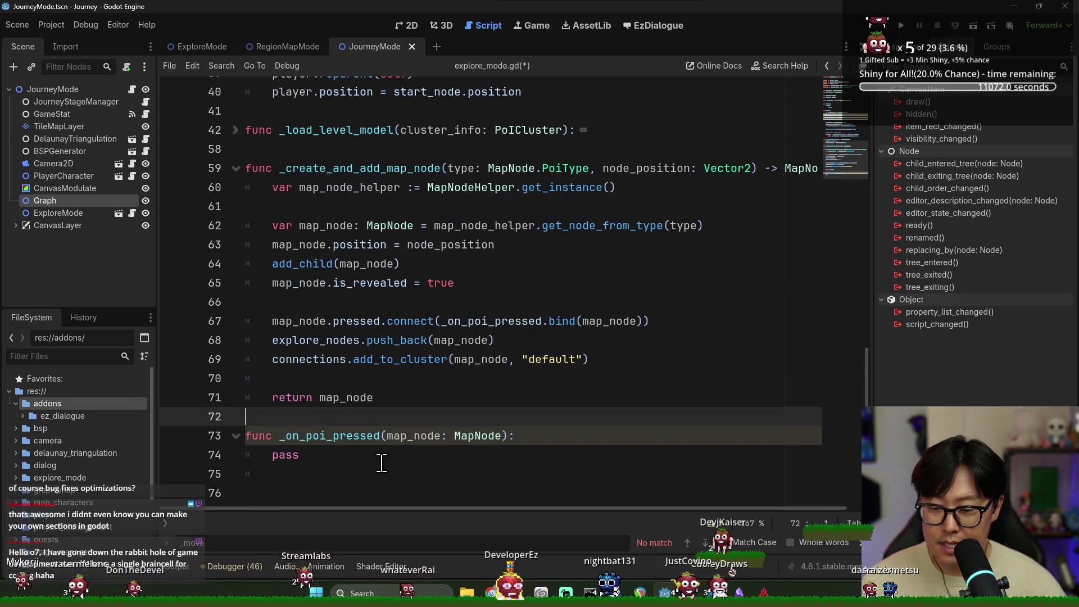
key(Return)
key(Return)
text(# SI)
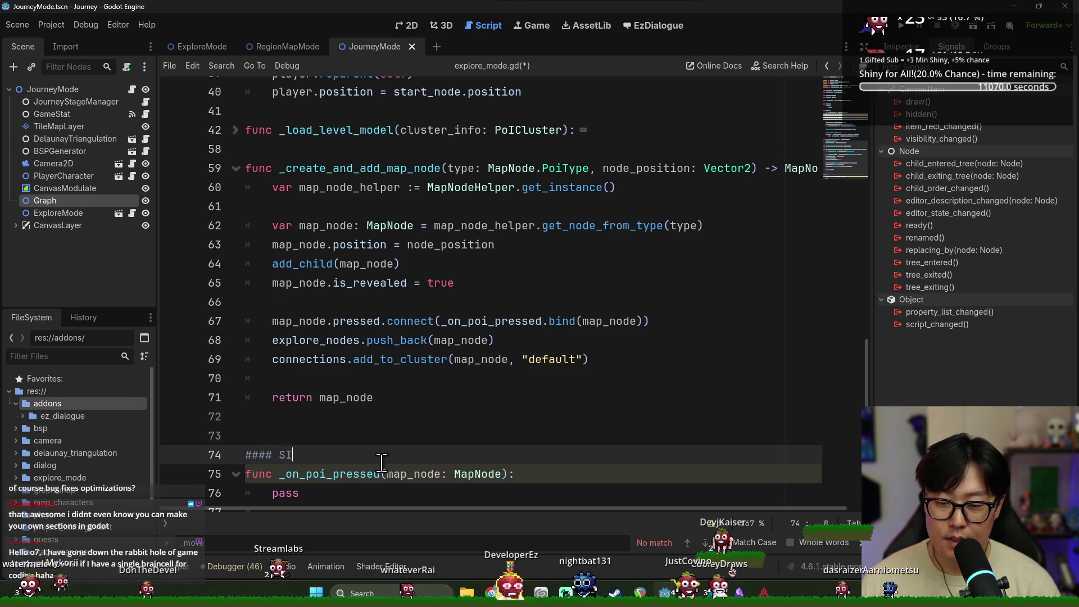
text(GNAL / U)
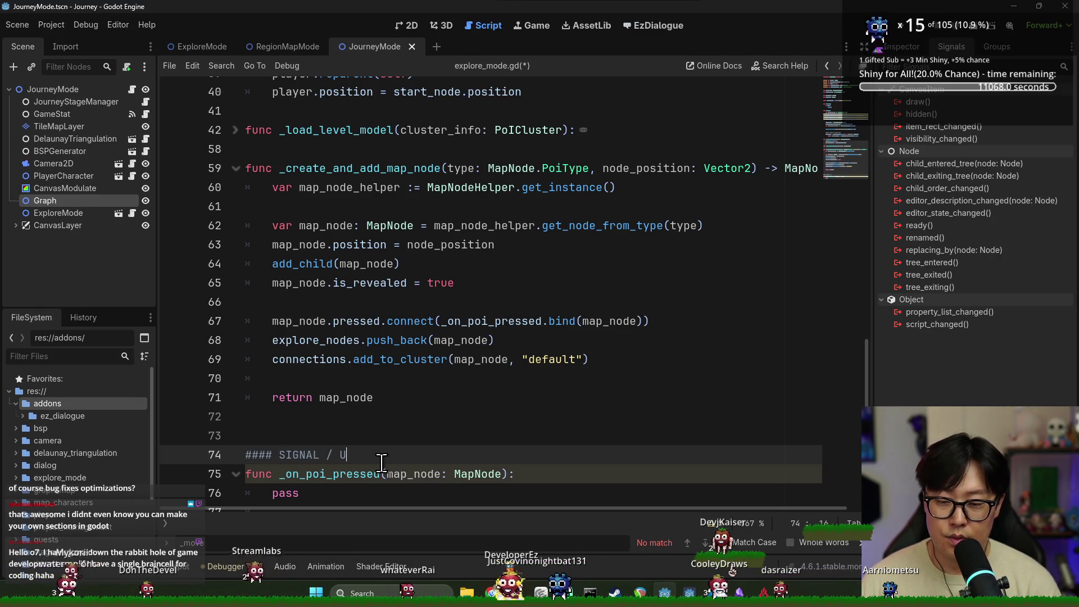
text(I Interaction Lines ####)
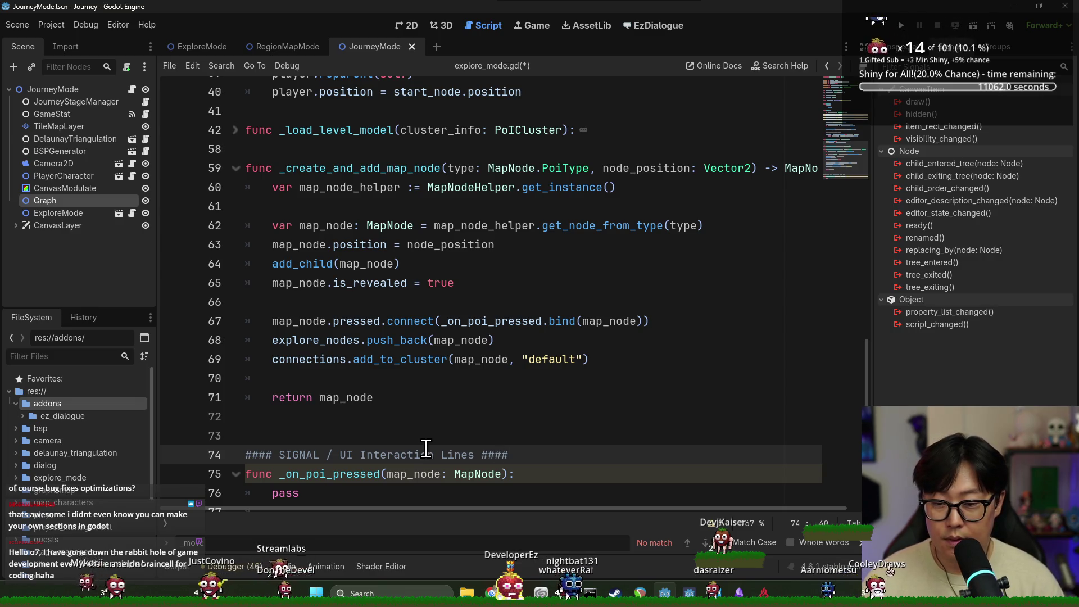
click(311, 432)
key(ctrl+v)
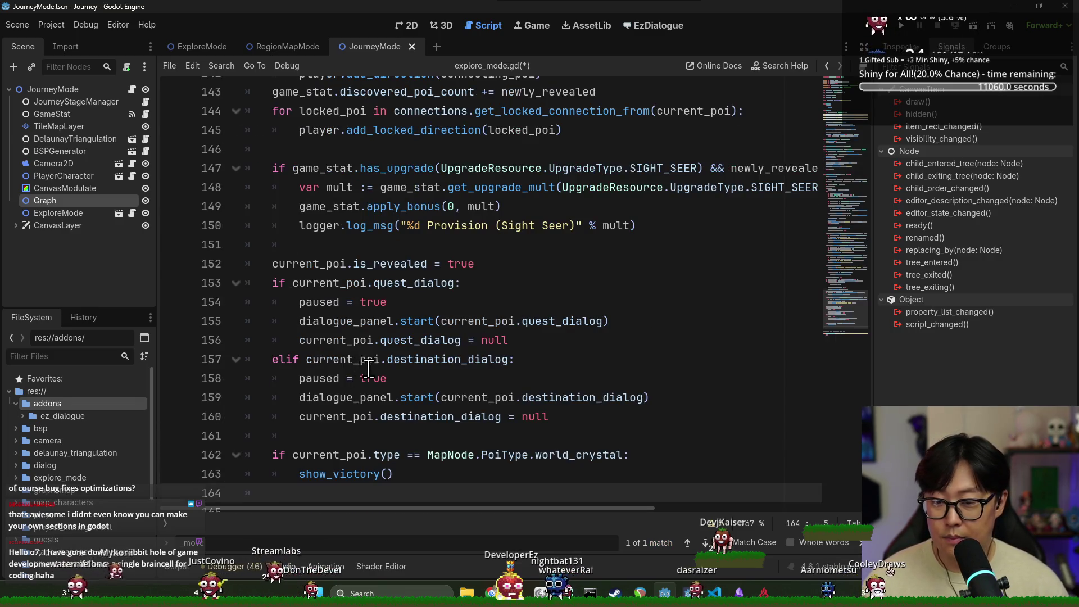
- Remove the blank line above the pasted _move_to_poi, inspect its player references, and save
scroll(368, 368, up, 20)
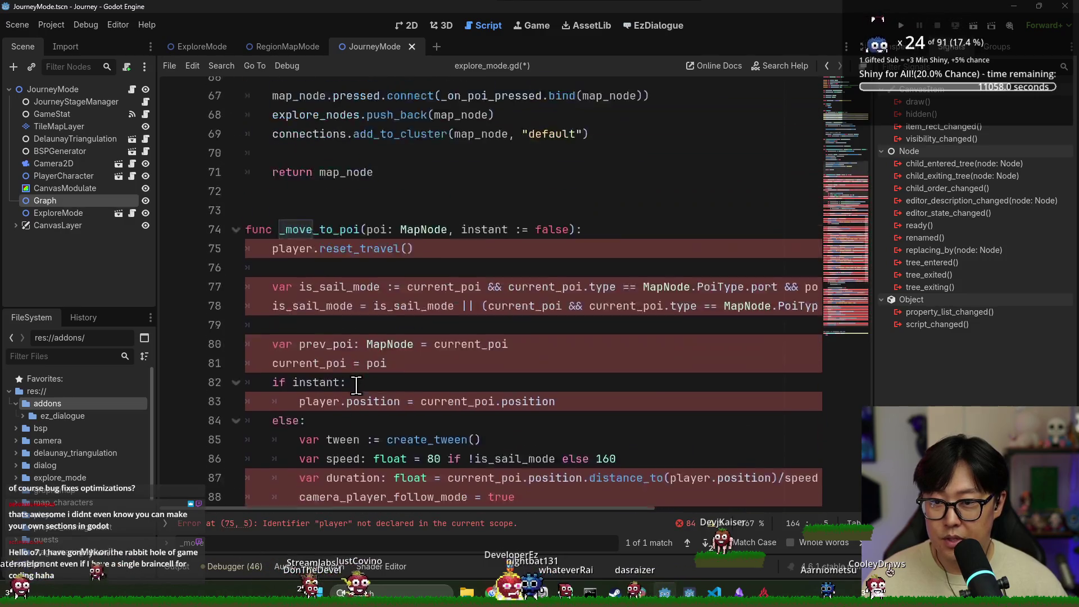
scroll(356, 385, up, 3)
click(370, 358)
key(BackSpace)
double_click(373, 359)
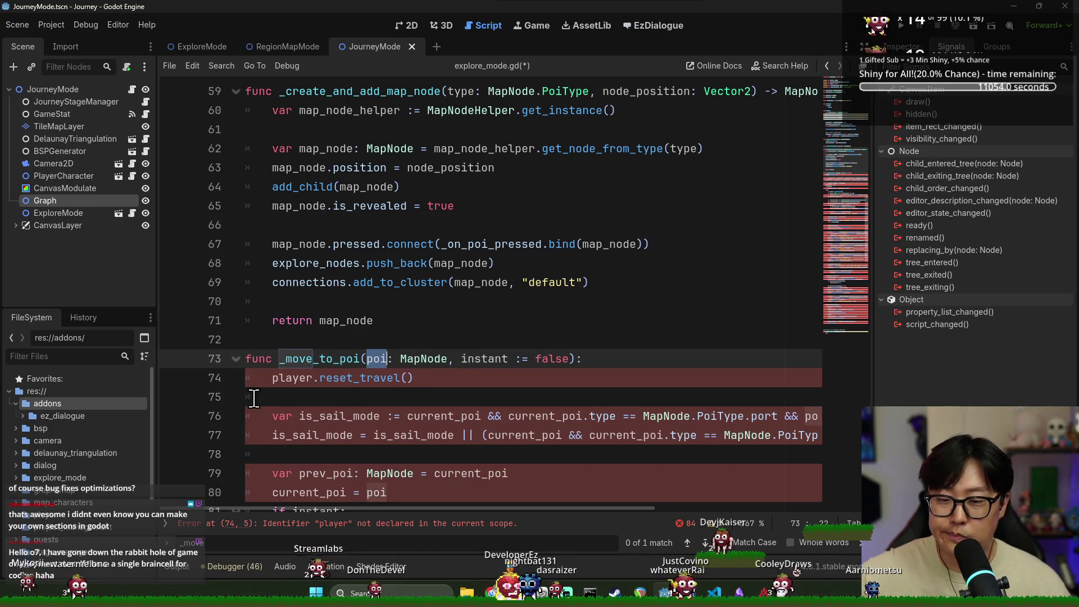
double_click(291, 378)
scroll(292, 377, down, 2)
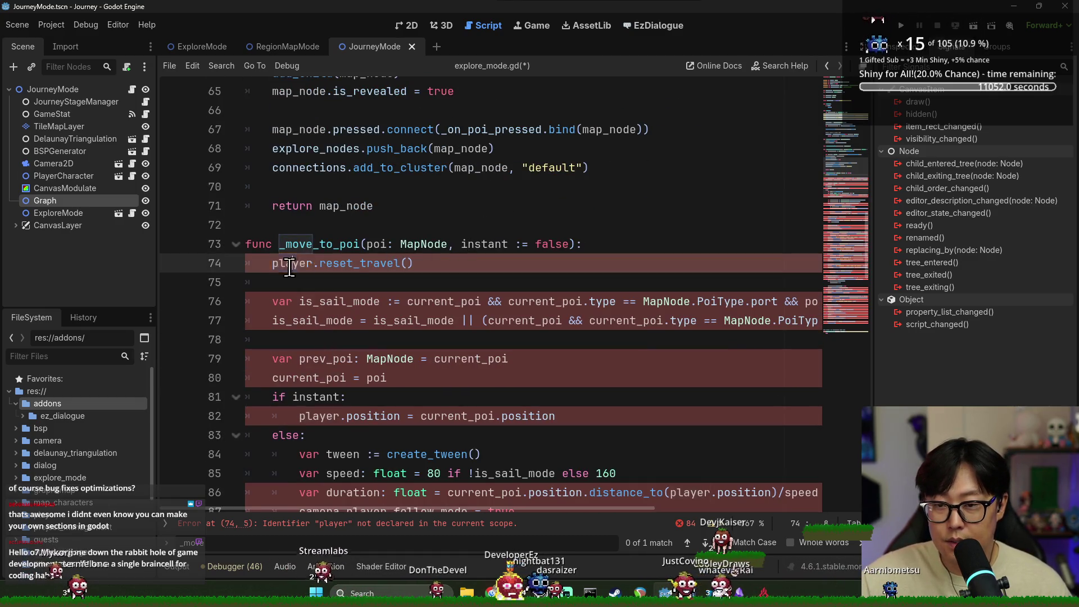
double_click(357, 264)
double_click(301, 262)
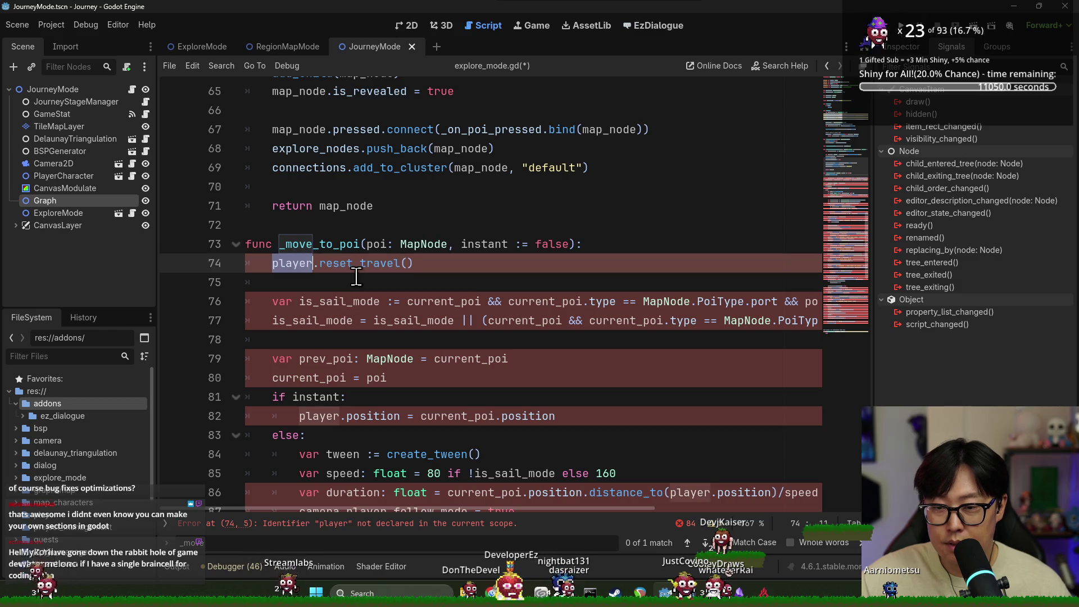
key(ctrl+s)
- In journey_mode.gd, search for 'reset' and then 'move_to' to locate _move_to_poi
click(132, 89)
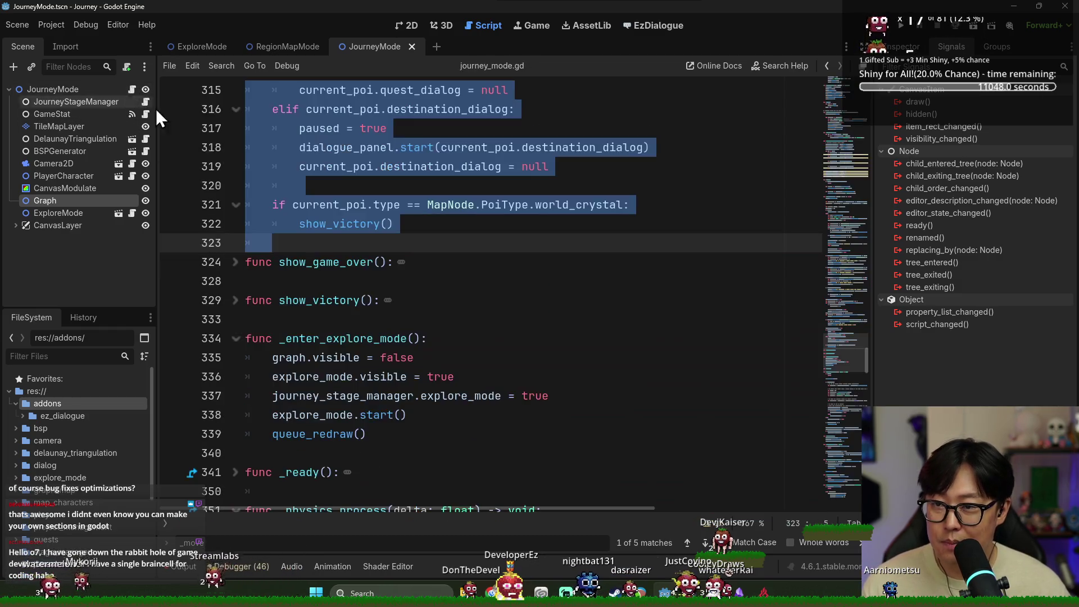
click(358, 281)
key(ctrl+f)
text(reset)
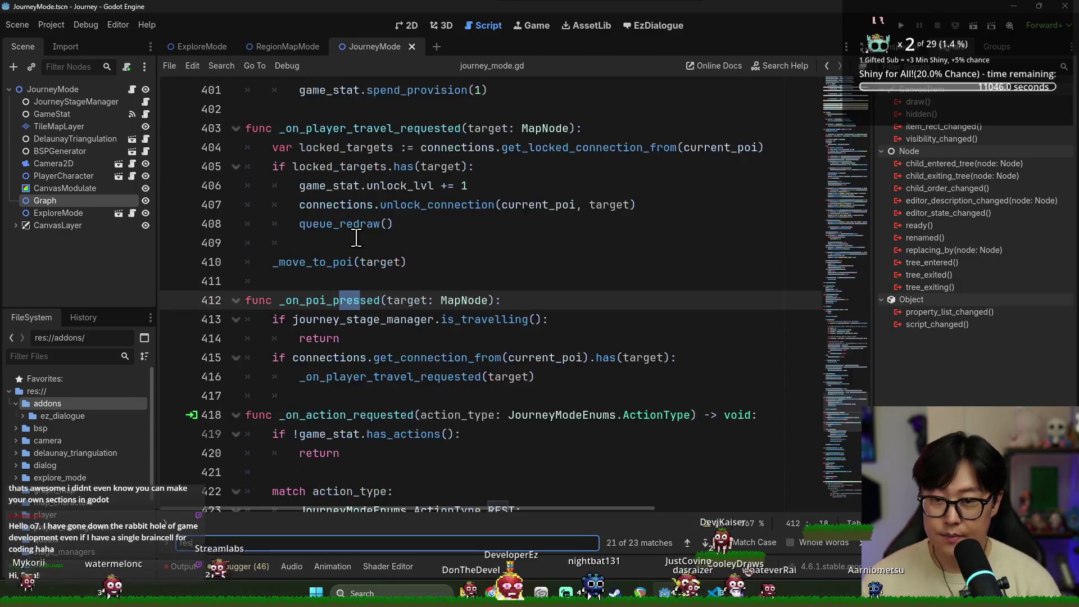
scroll(376, 291, up, 6)
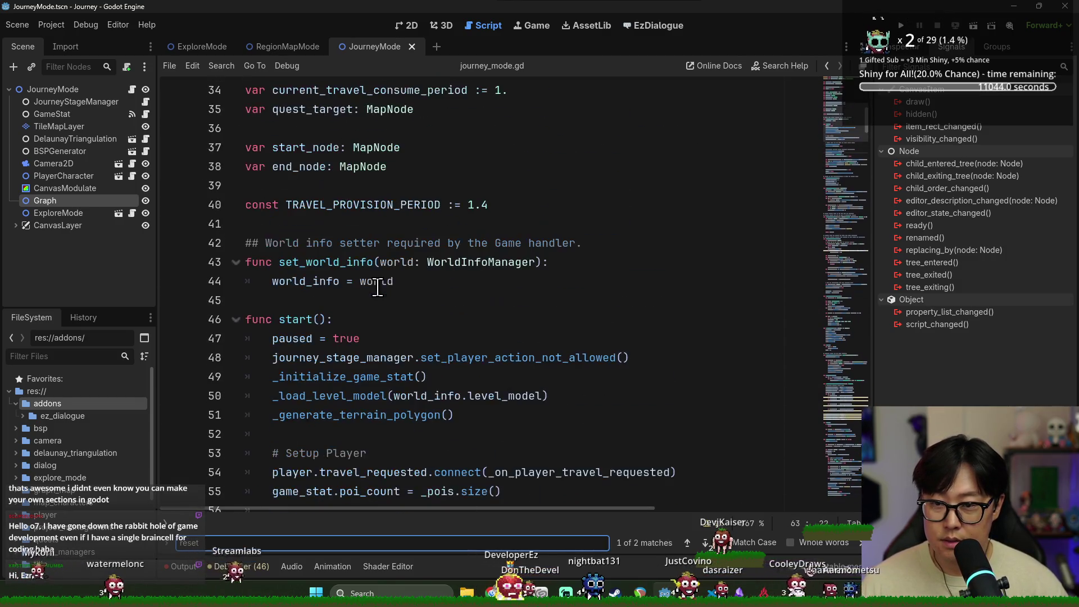
double_click(295, 323)
key(ctrl+f)
text(move_to)
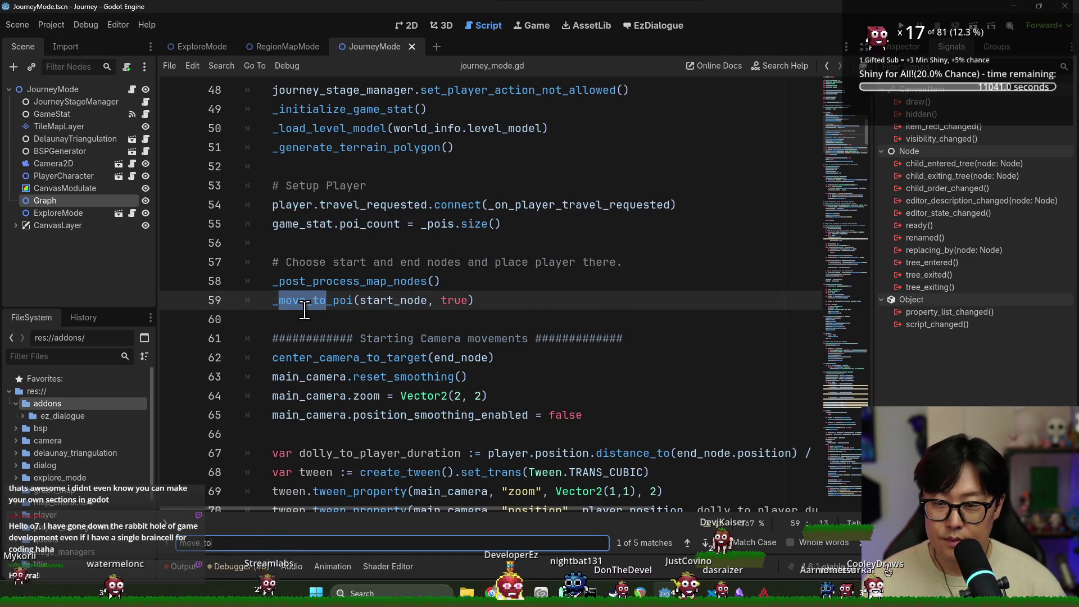
- Follow _move_to_poi and reset_travel to their definitions, then return to explore_mode.gd
ctrl+click(304, 306)
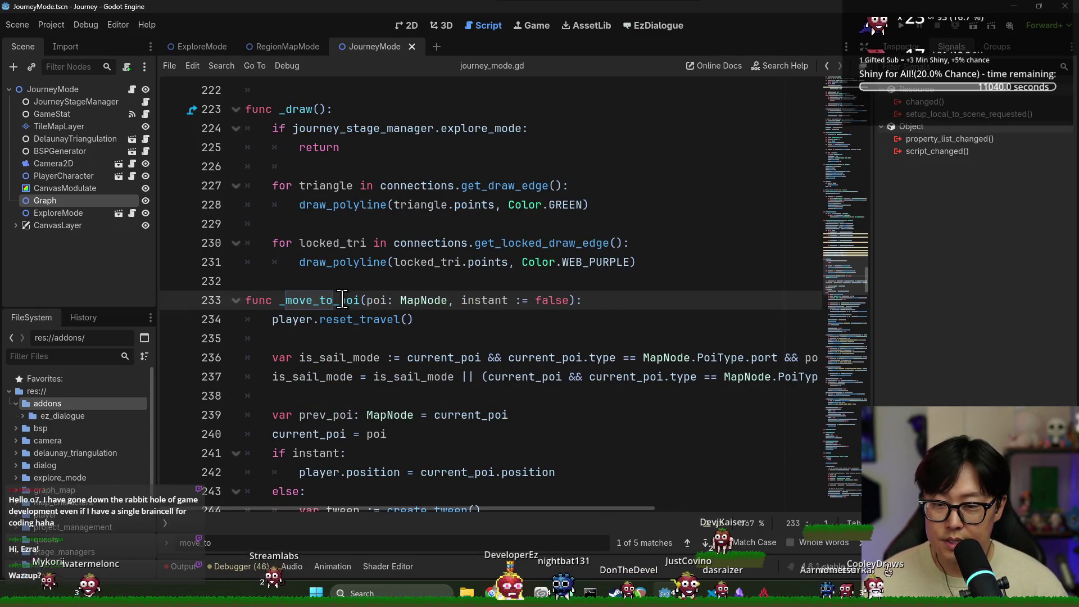
ctrl+click(338, 320)
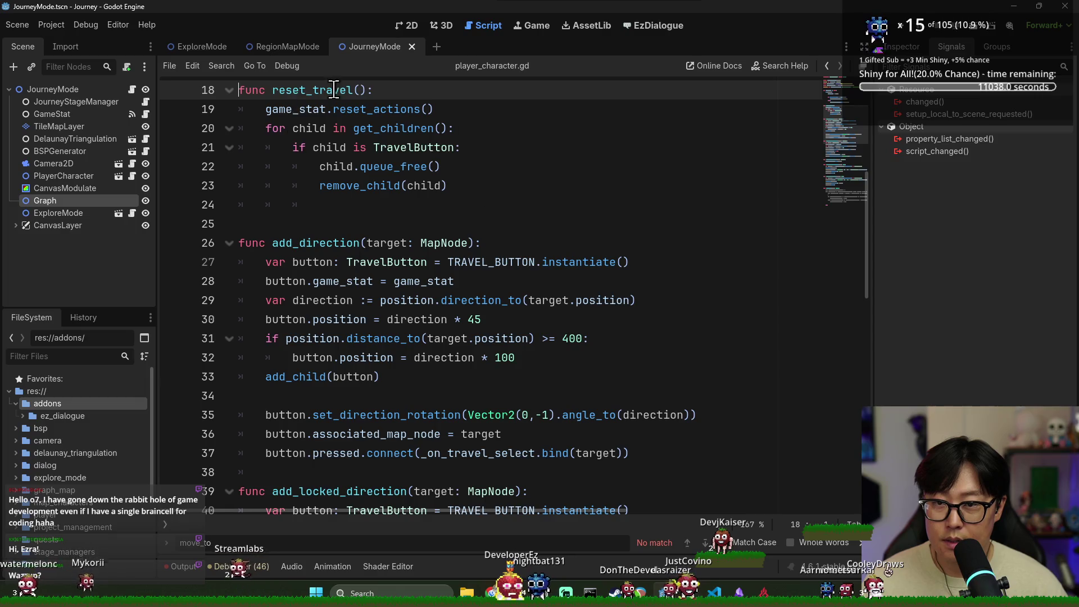
key(alt+Left)
click(441, 358)
key(ctrl+s)
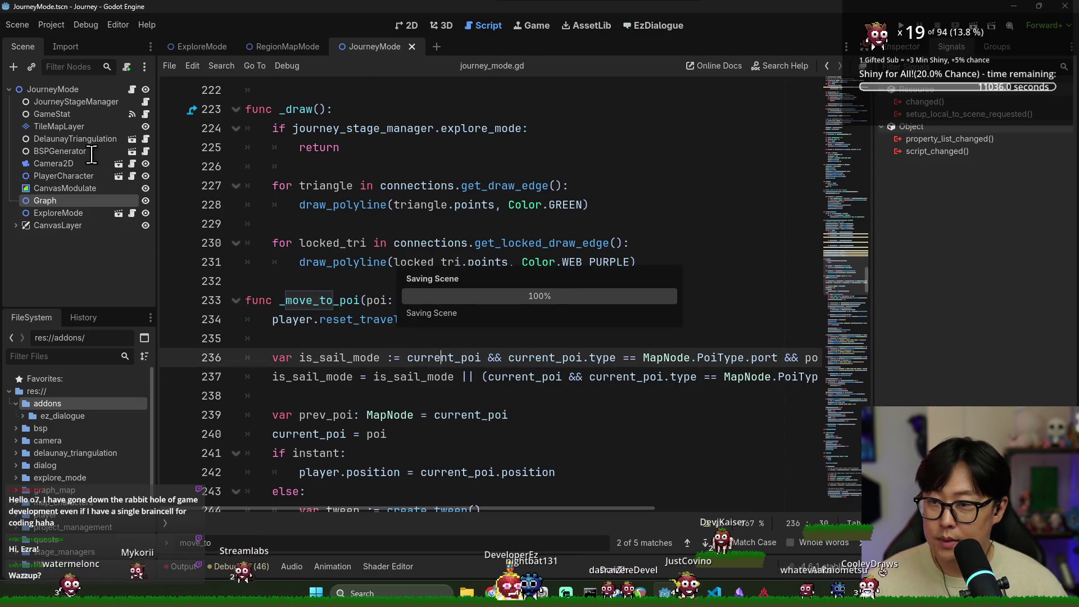
click(131, 213)
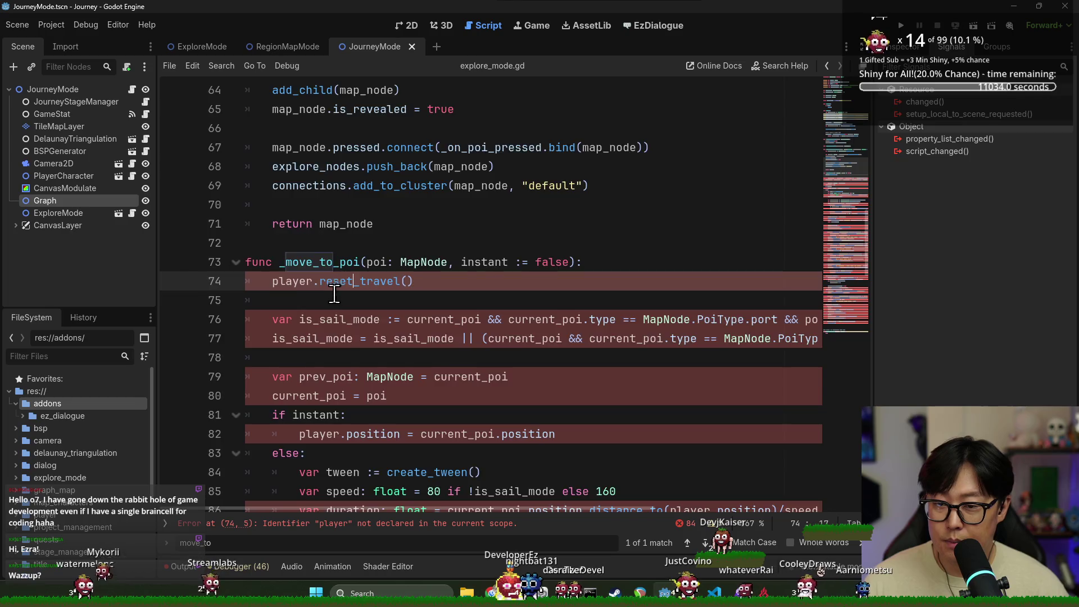
scroll(334, 293, up, 20)
- Declare a new player member of type PlayerCharacter below the exit_node declaration
click(426, 263)
key(Return)
key(Return)
text(var player: P)
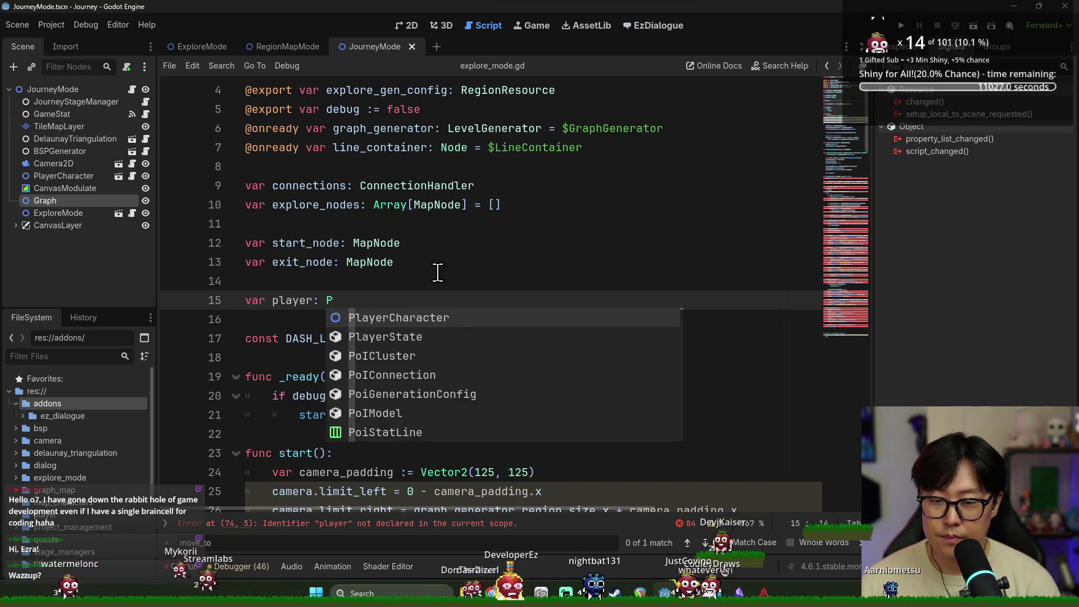
key(BackSpace)
key(BackSpace)
text(lay)
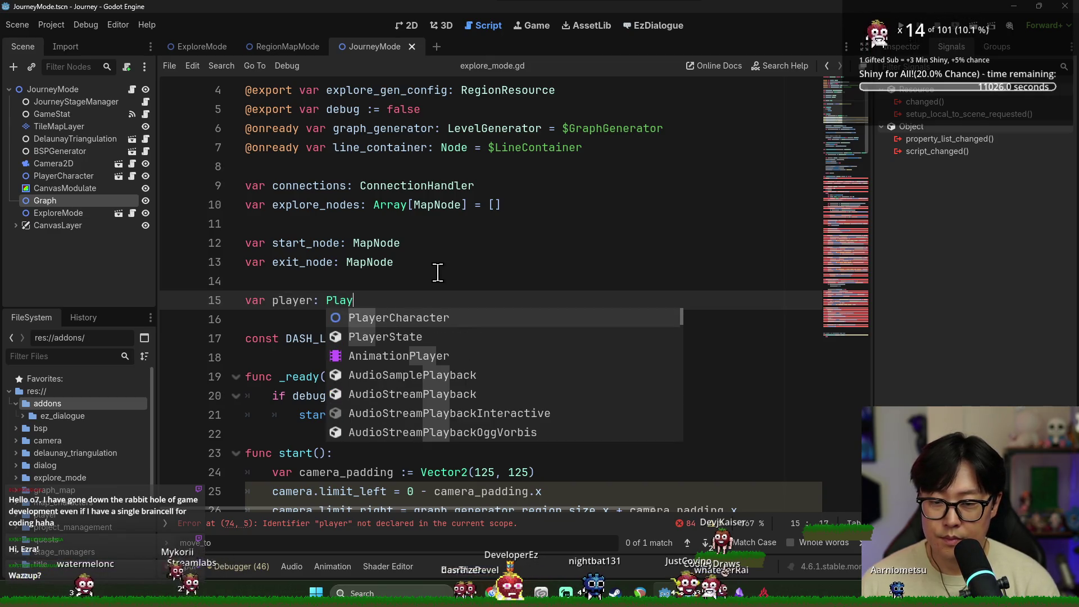
key(Return)
double_click(292, 300)
scroll(346, 309, down, 8)
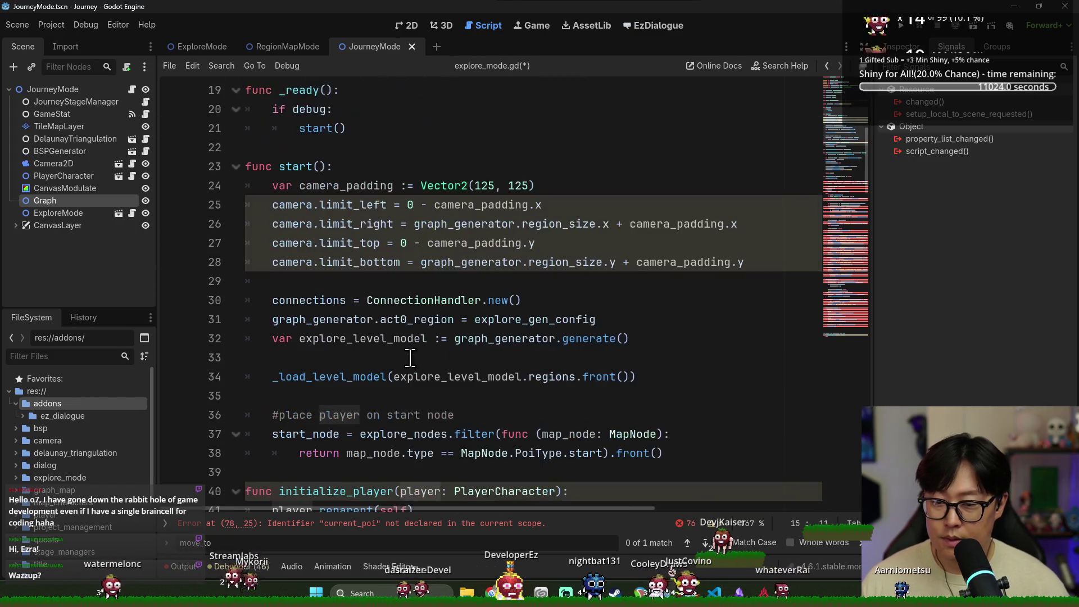
- Add '_player = player' as the first line of initialize_player
click(272, 338)
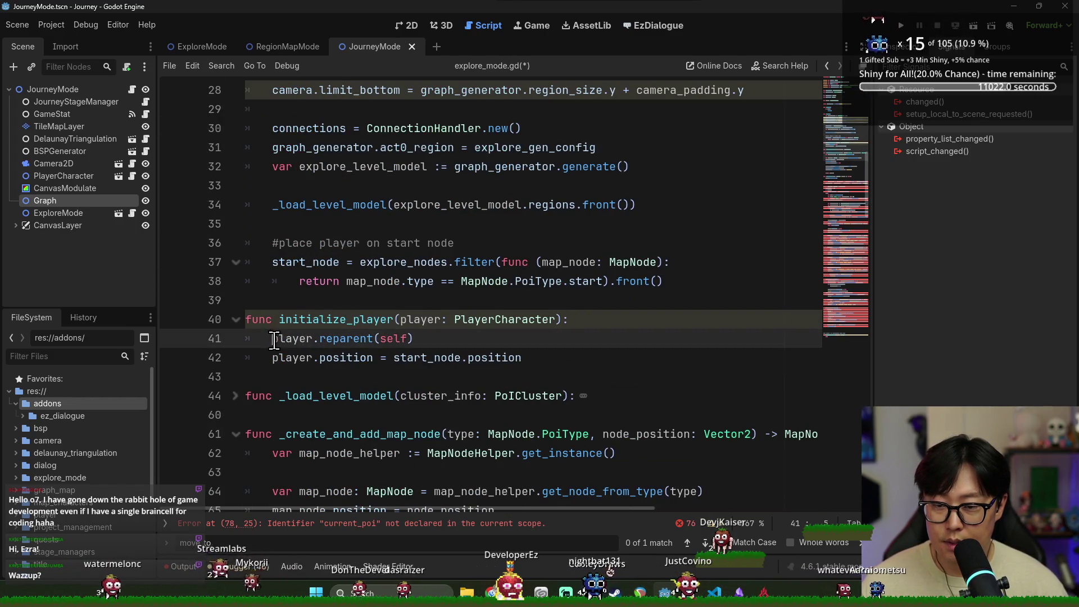
click(578, 318)
key(Return)
text(player =)
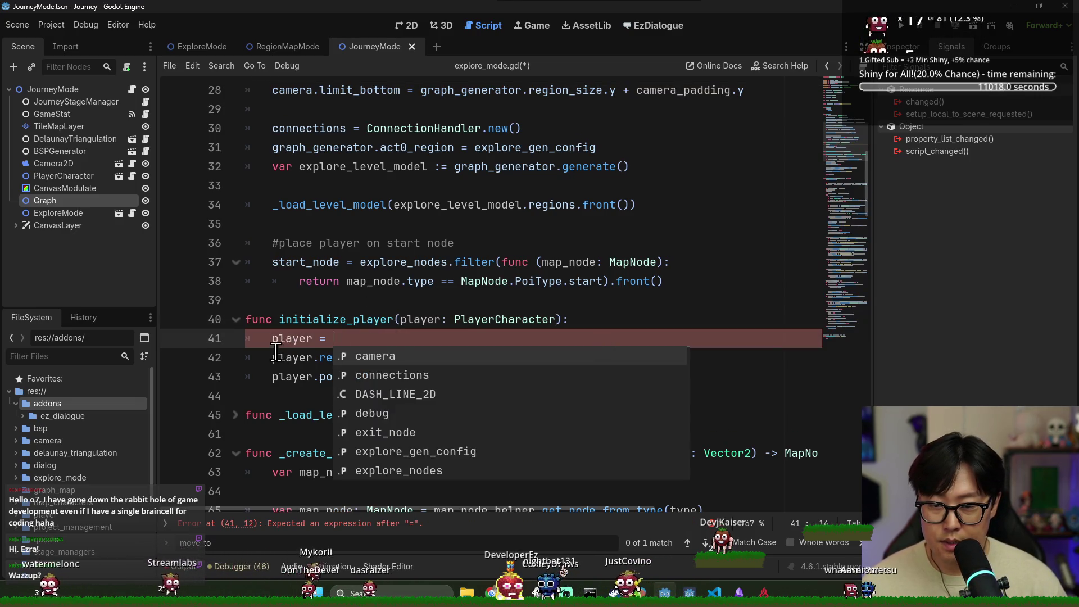
key(Home)
text(_)
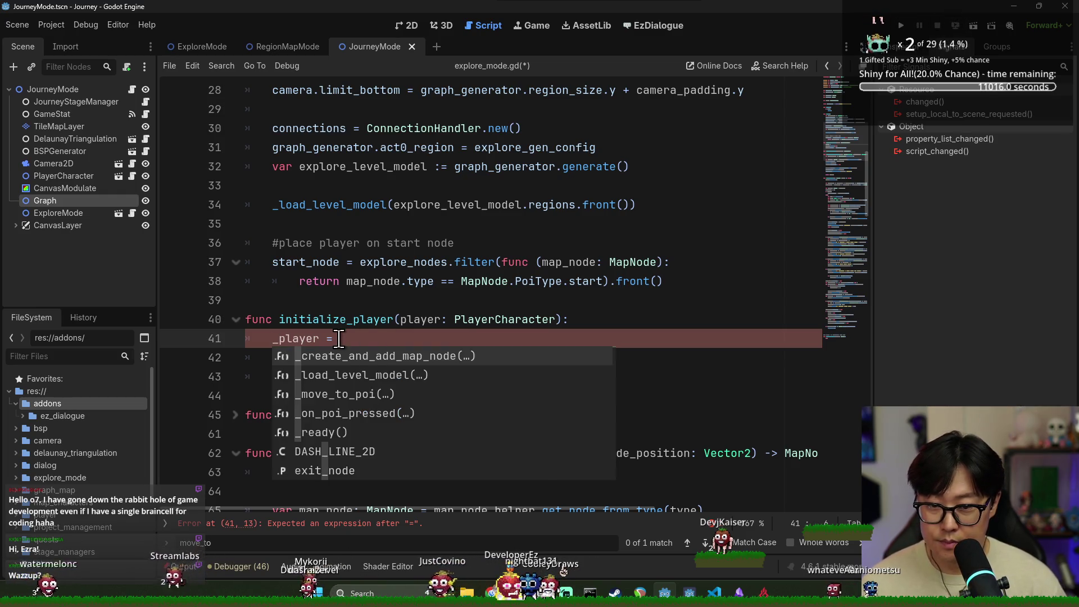
key(Escape)
double_click(421, 319)
key(ctrl+c)
click(374, 339)
key(ctrl+v)
click(350, 338)
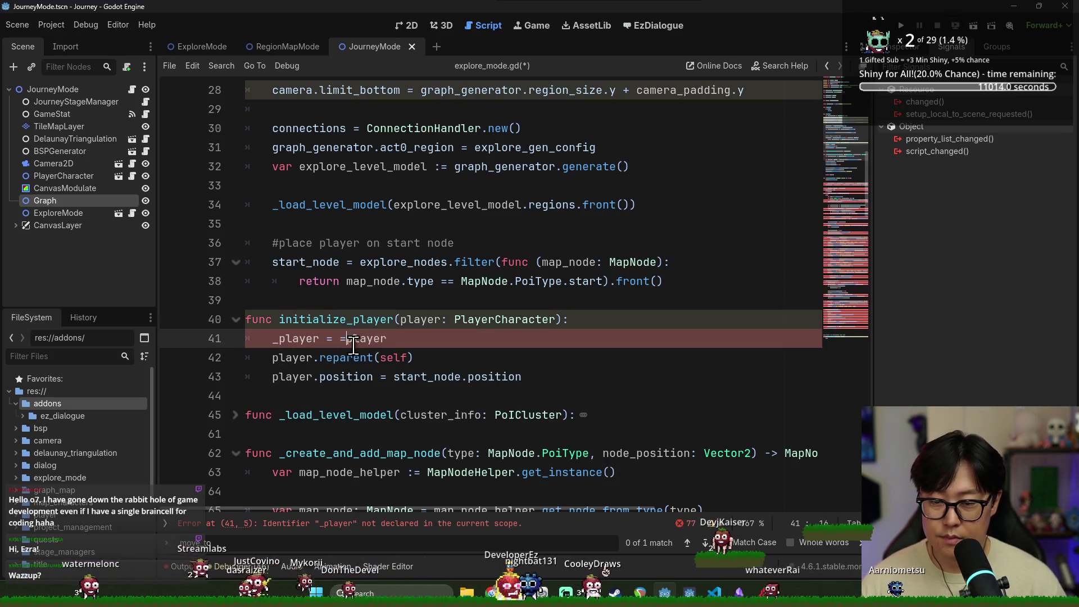
key(ctrl+space)
scroll(768, 320, up, 10)
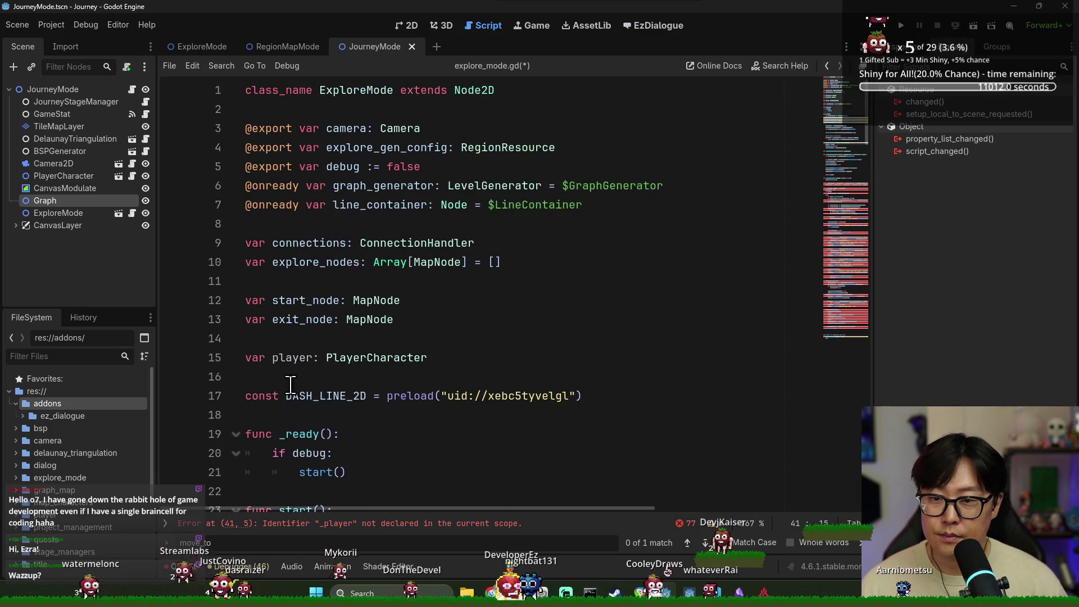
- Rename the new member declaration to _player
click(273, 358)
text(_)
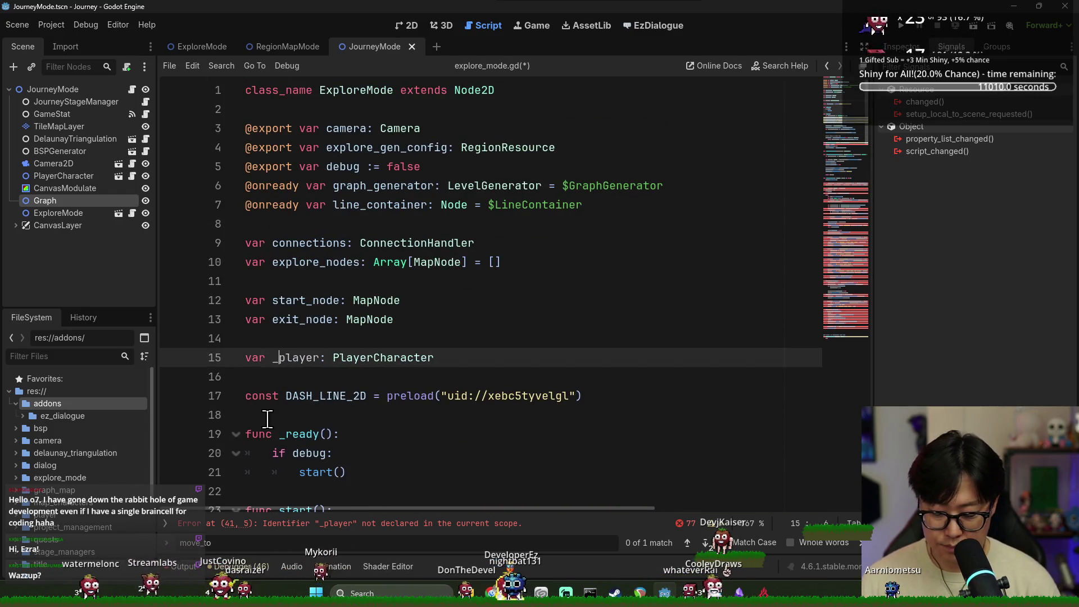
double_click(305, 358)
scroll(306, 357, down, 8)
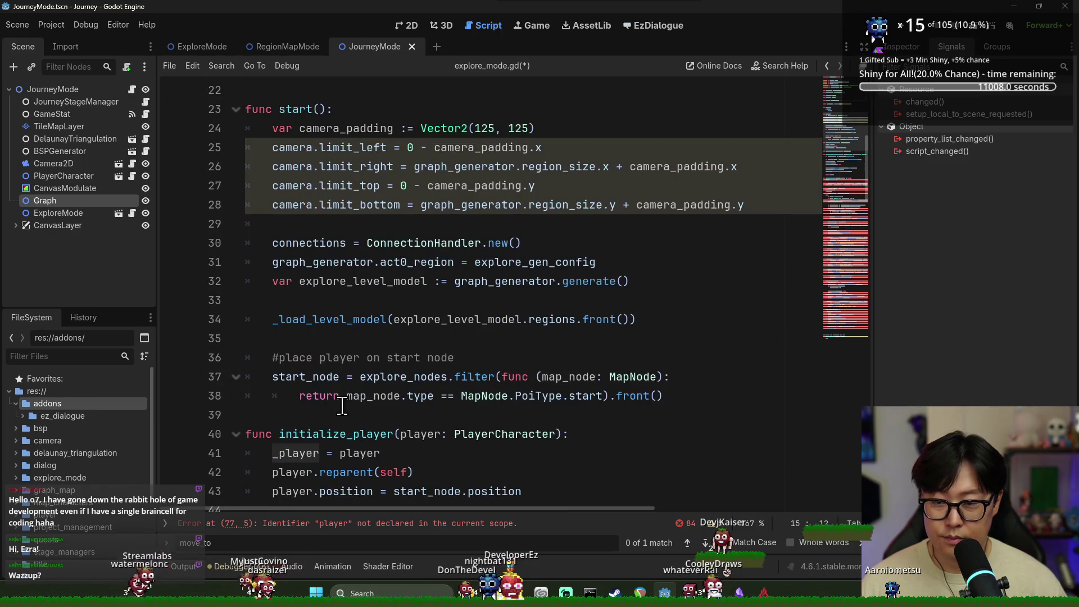
- Replace player with _player on the reparent and position lines, then save
click(295, 415)
double_click(295, 415)
text(_player)
double_click(293, 434)
text(_player)
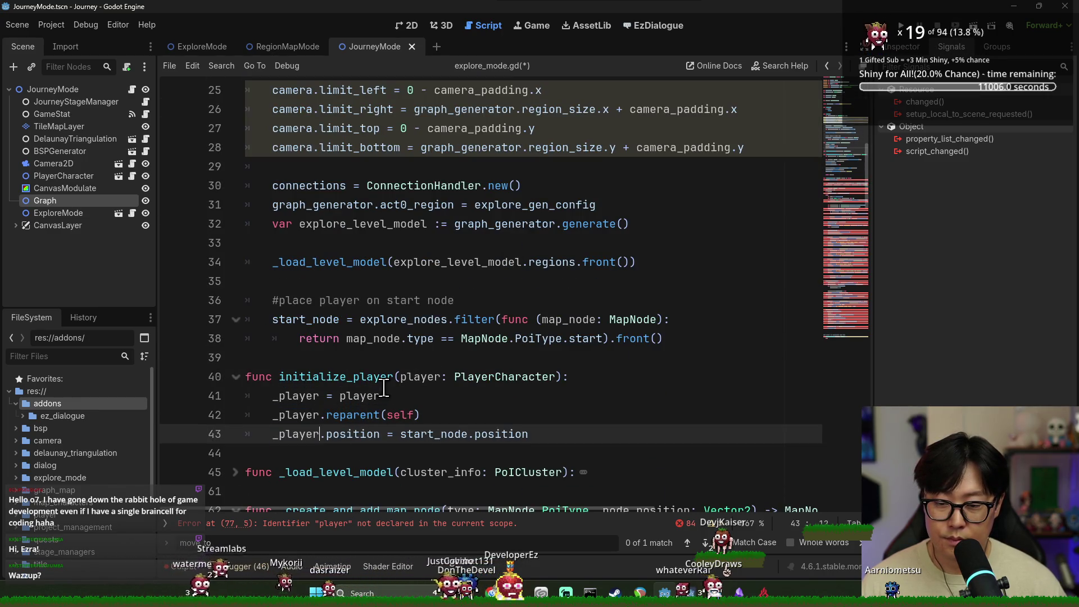
key(ctrl+s)
- Make _move_to_poi's first line call _player.reset_travel() and save
scroll(433, 444, down, 6)
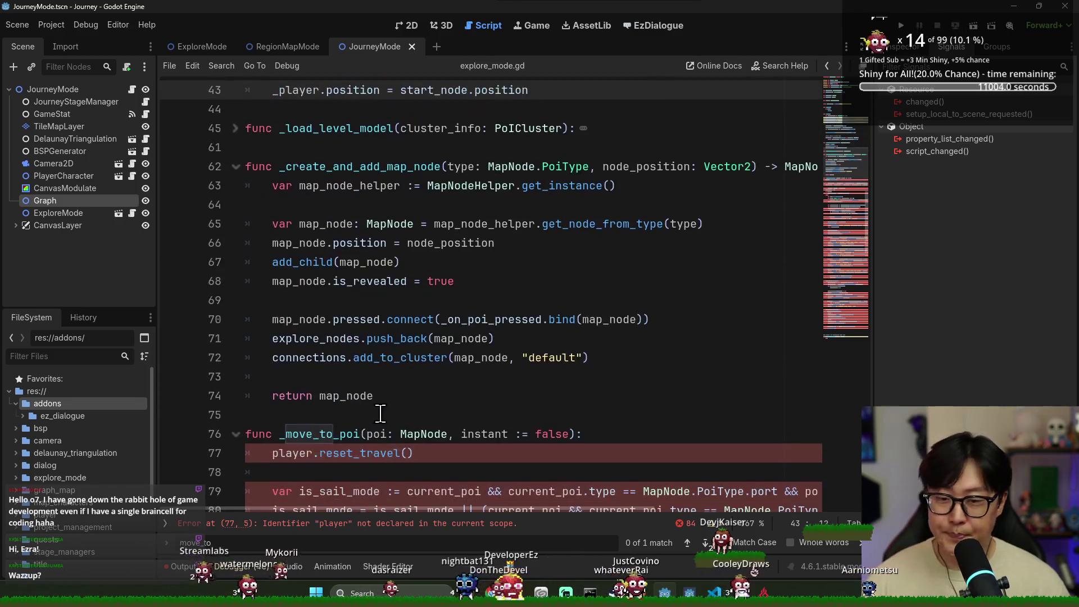
double_click(297, 453)
text(_player)
key(ctrl+s)
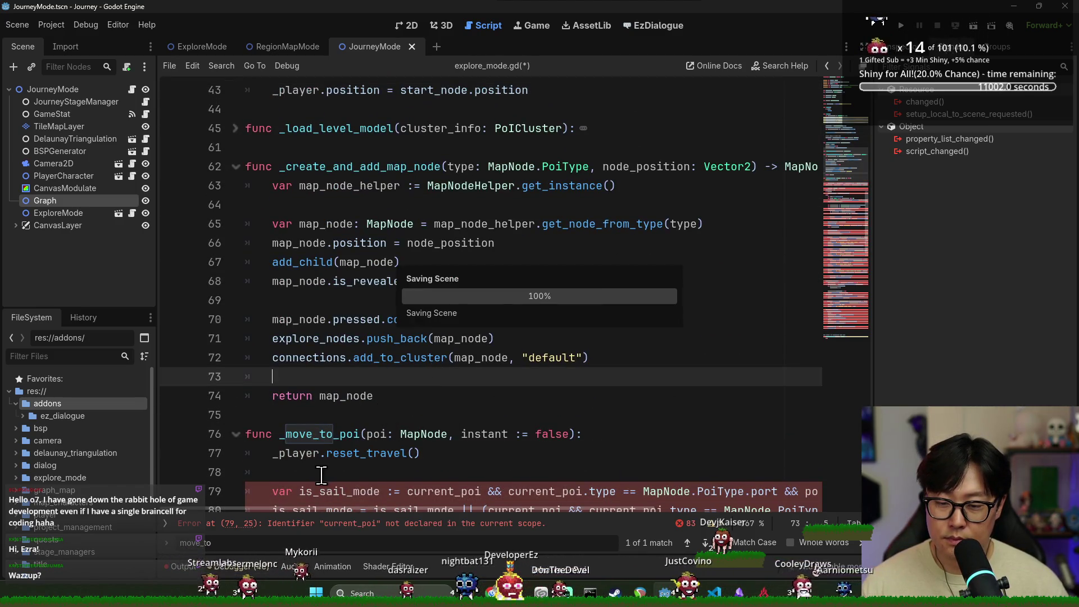
click(347, 453)
scroll(318, 401, down, 2)
click(321, 355)
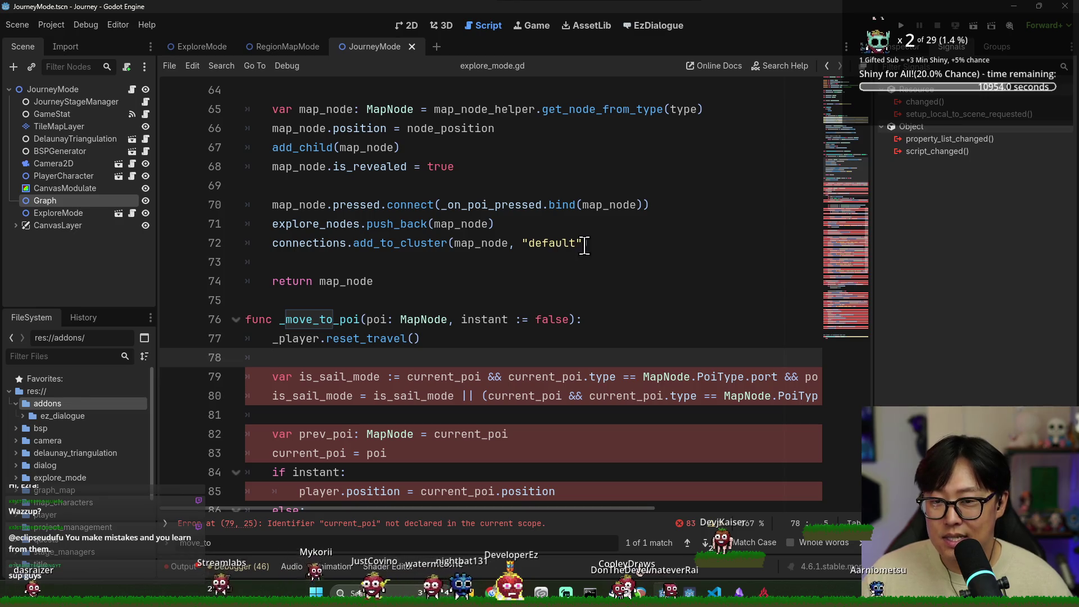
- Scroll down through _move_to_poi and close the Find bar
scroll(585, 241, down, 1)
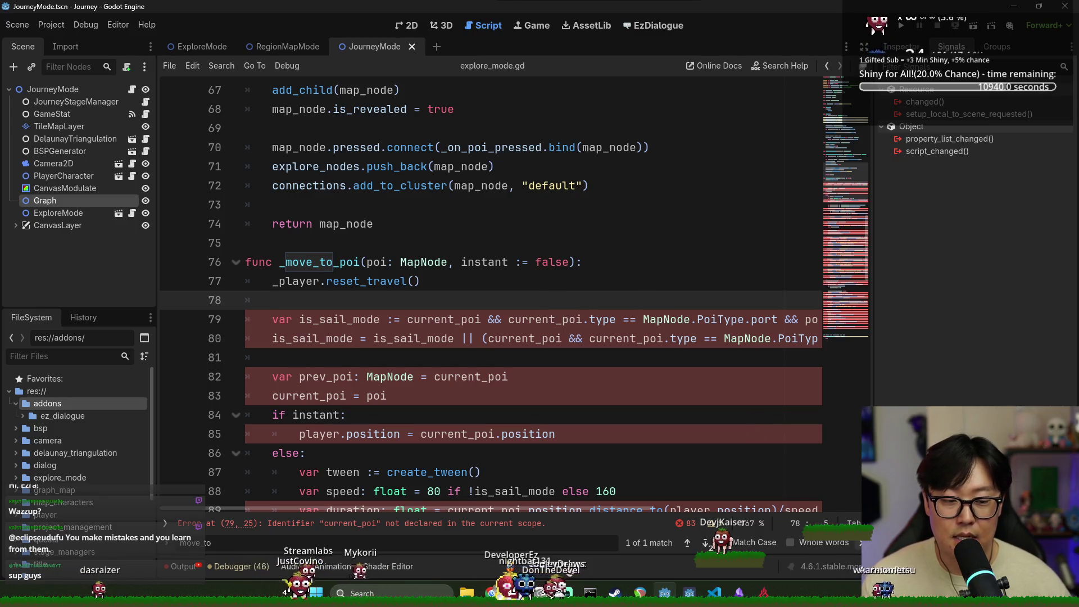
key(Escape)
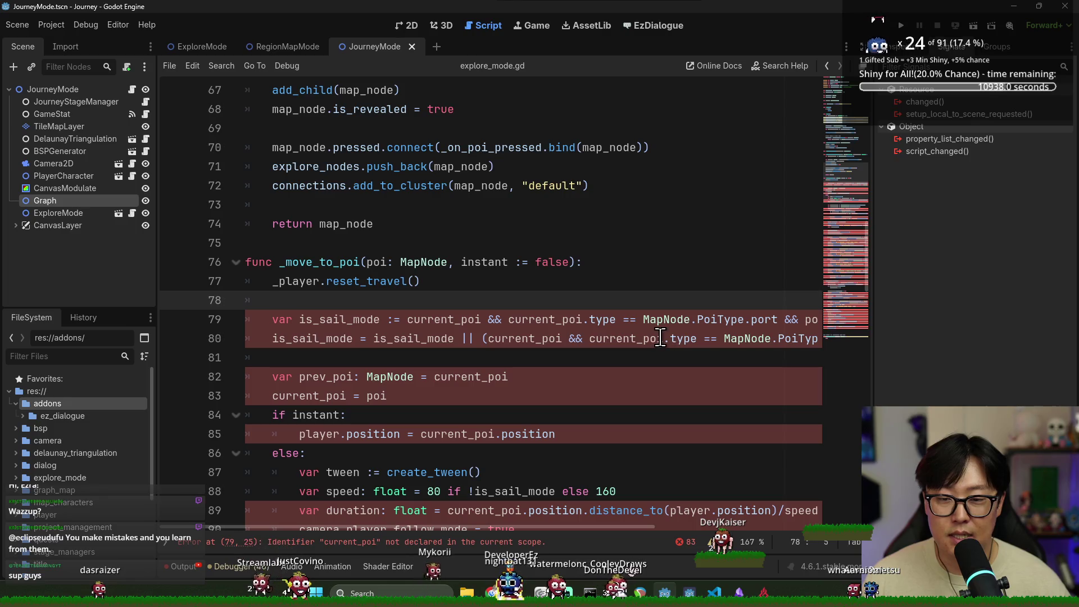
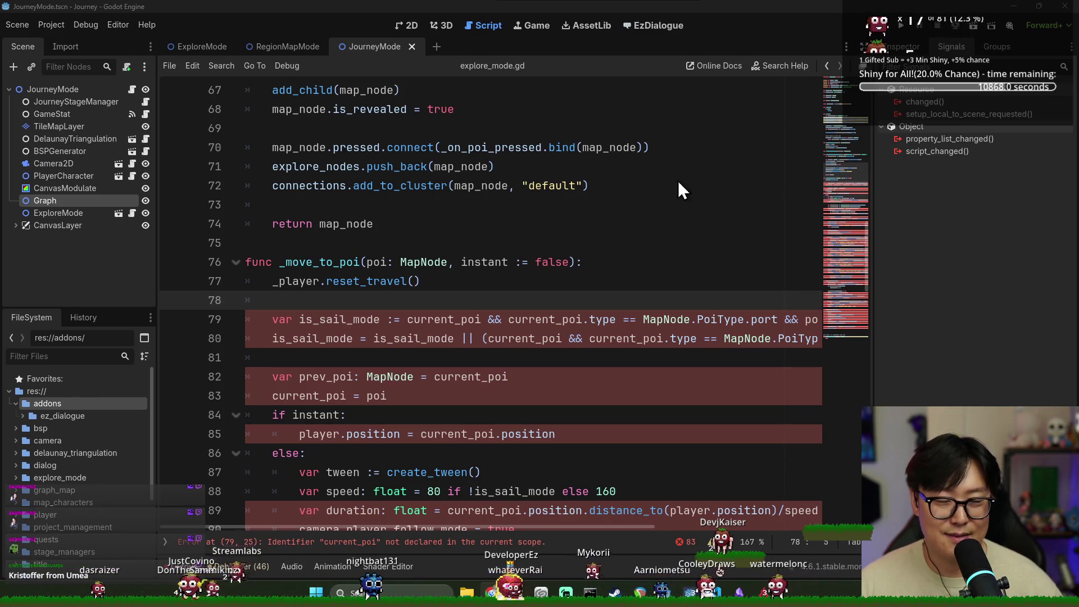
- Delete the is_sail_mode declaration lines at the start of _move_to_poi
click(477, 228)
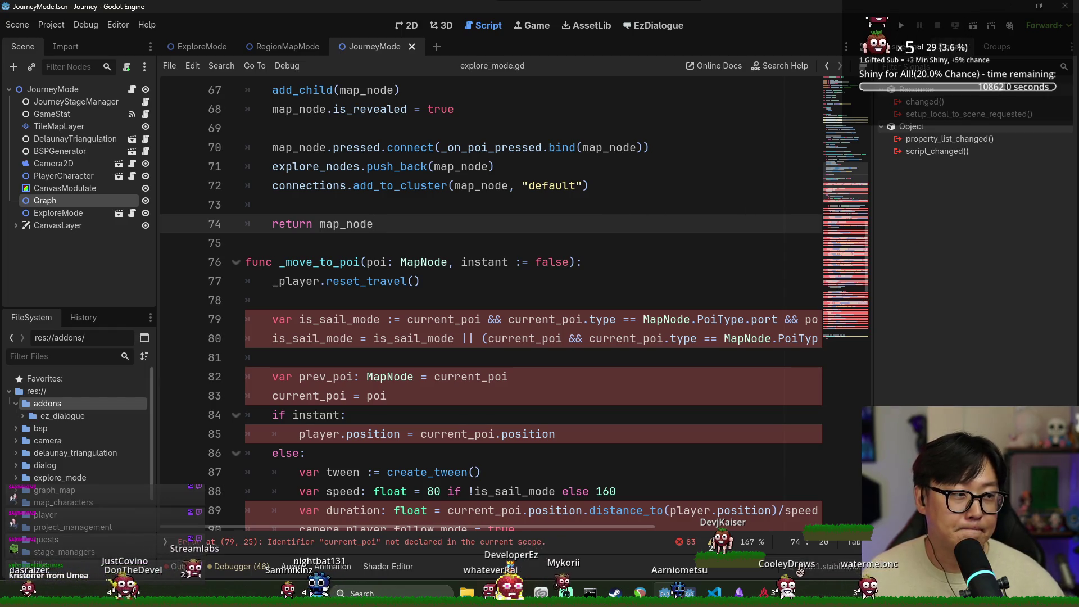
click(380, 185)
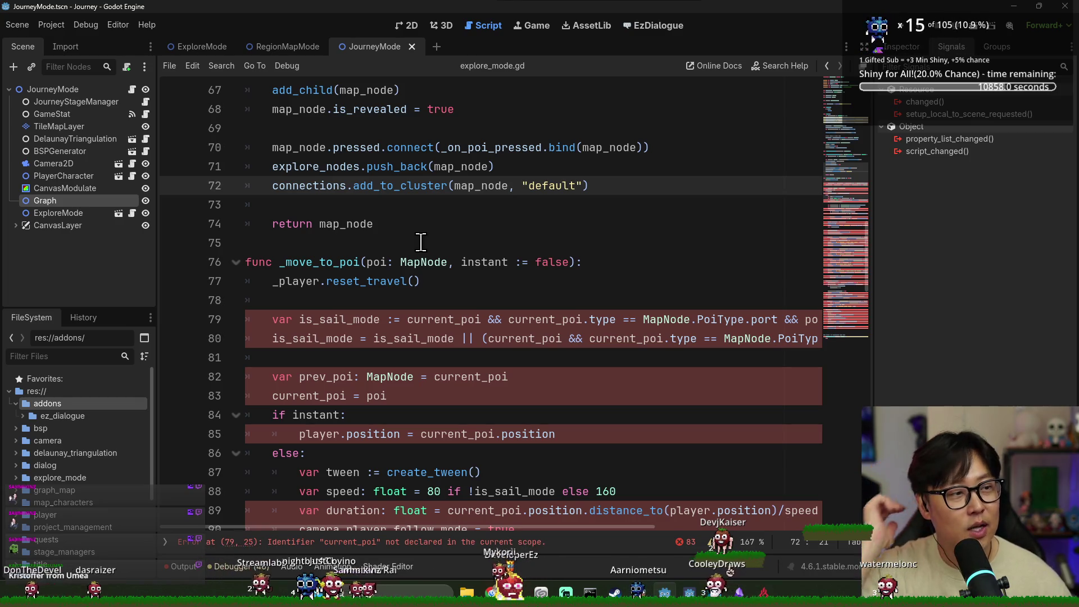
scroll(399, 293, down, 3)
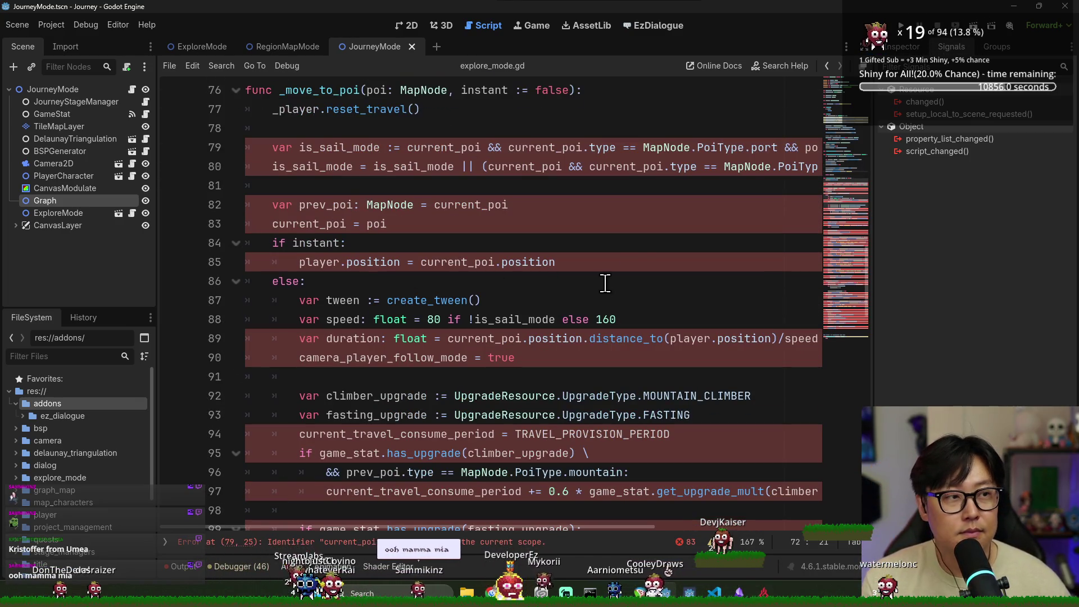
scroll(326, 145, up, 2)
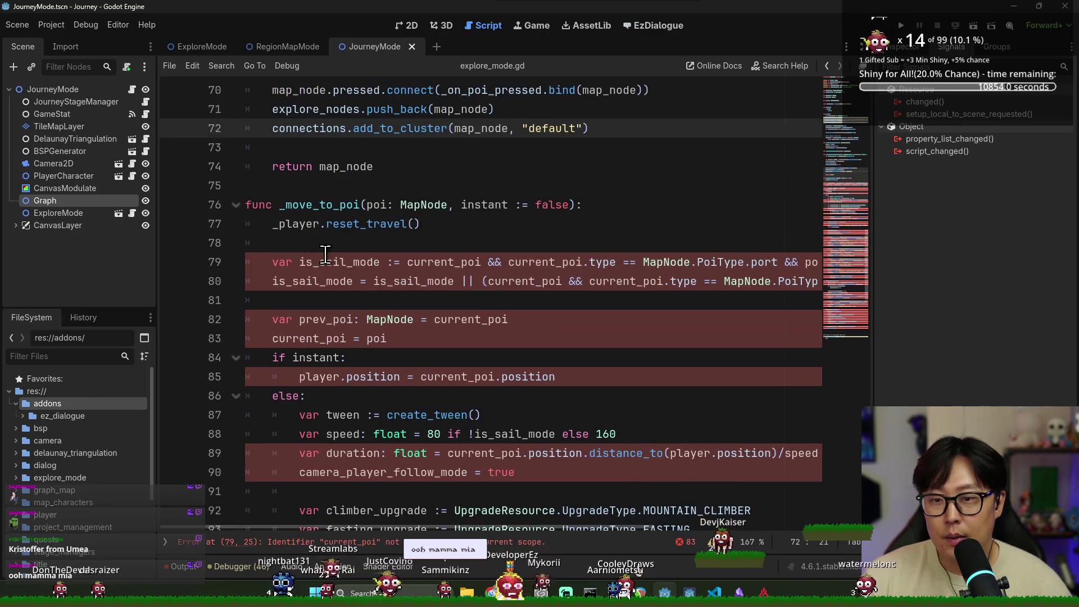
double_click(354, 269)
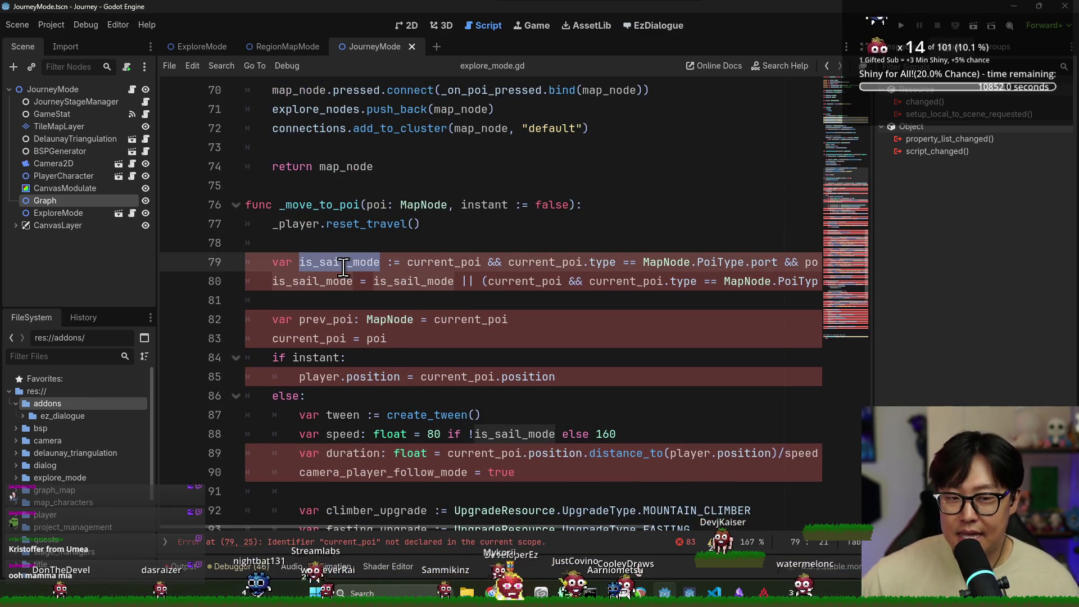
scroll(342, 270, down, 2)
triple_click(352, 143)
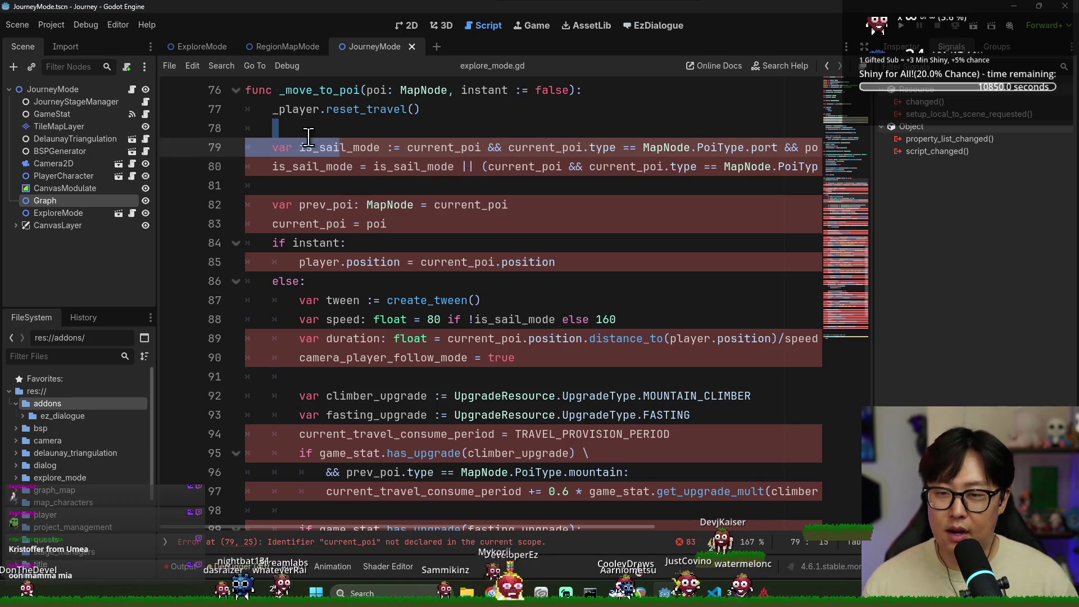
click(270, 128)
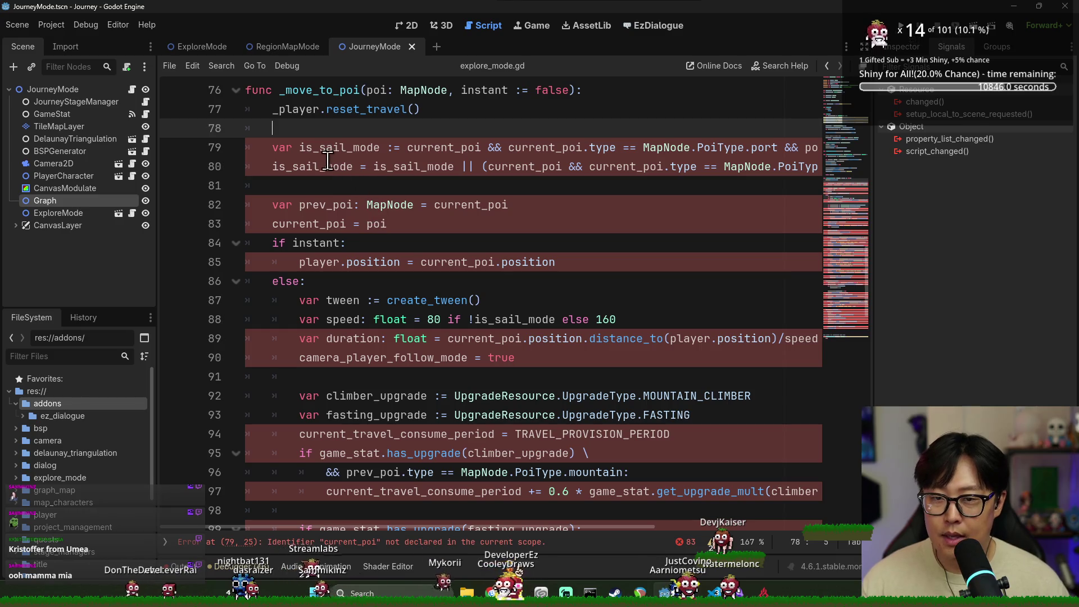
shift+click(324, 187)
key(BackSpace)
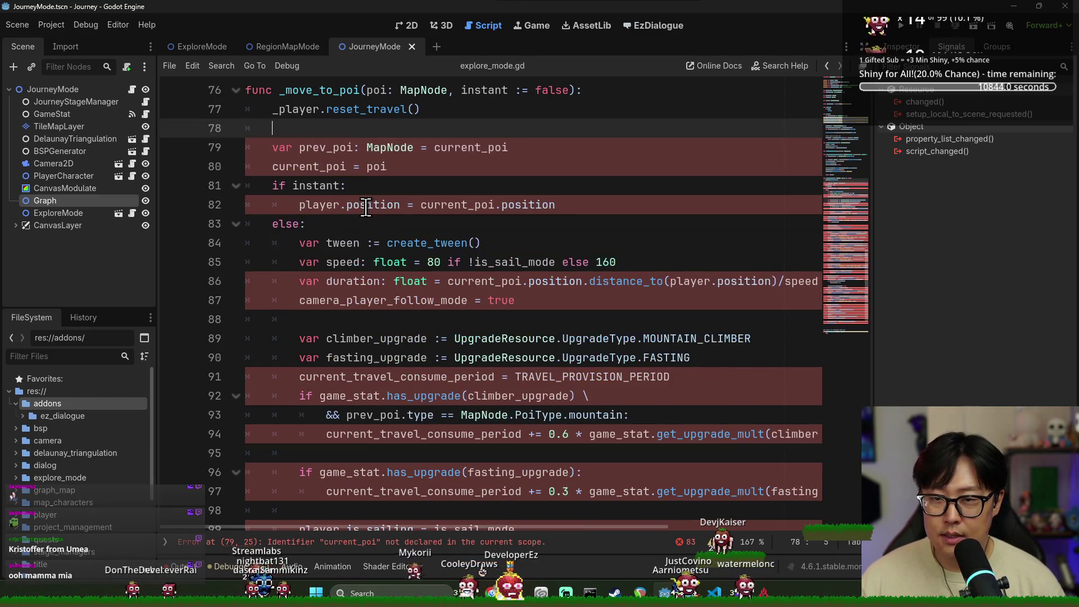
- Check where prev_poi and current_poi are still used in the function
double_click(315, 148)
click(361, 148)
scroll(434, 190, up, 1)
double_click(470, 204)
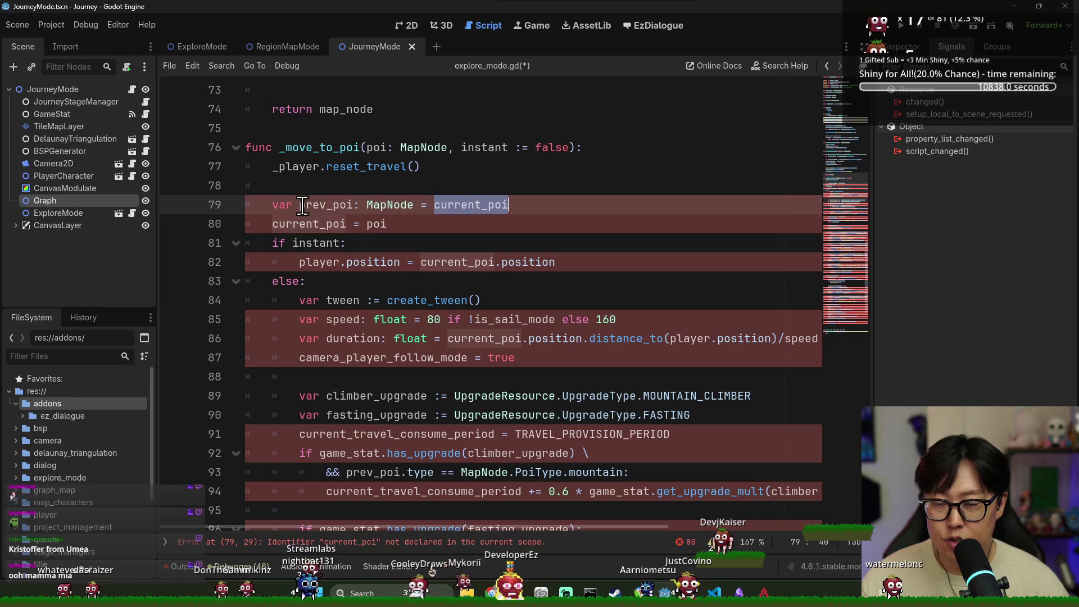
scroll(429, 225, up, 20)
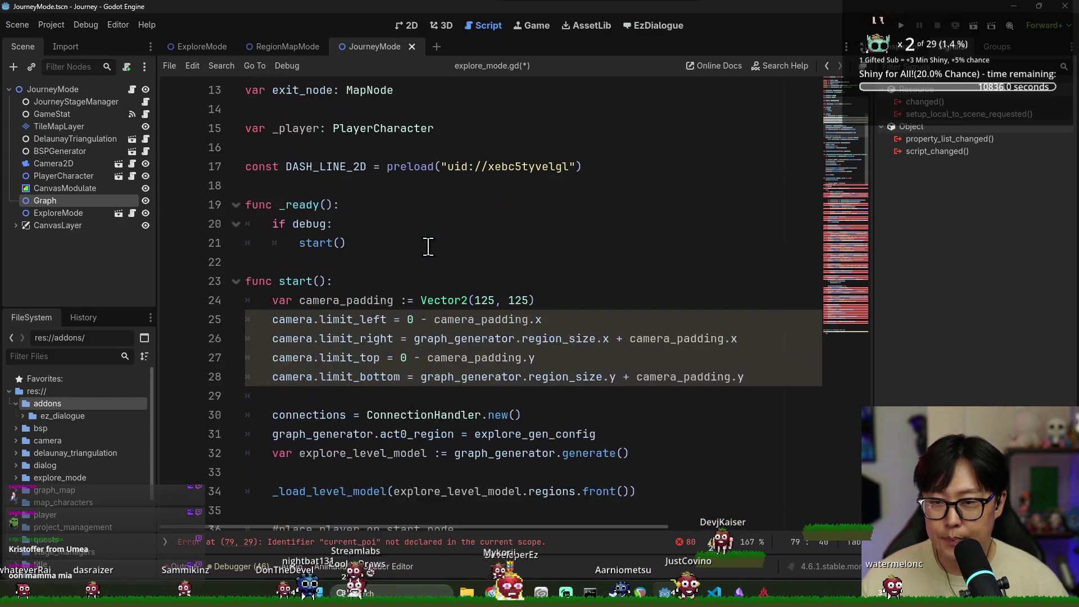
- Add 'var current_node: MapNode' below exit_node and save the script
click(458, 270)
key(Return)
text(var current_node: M)
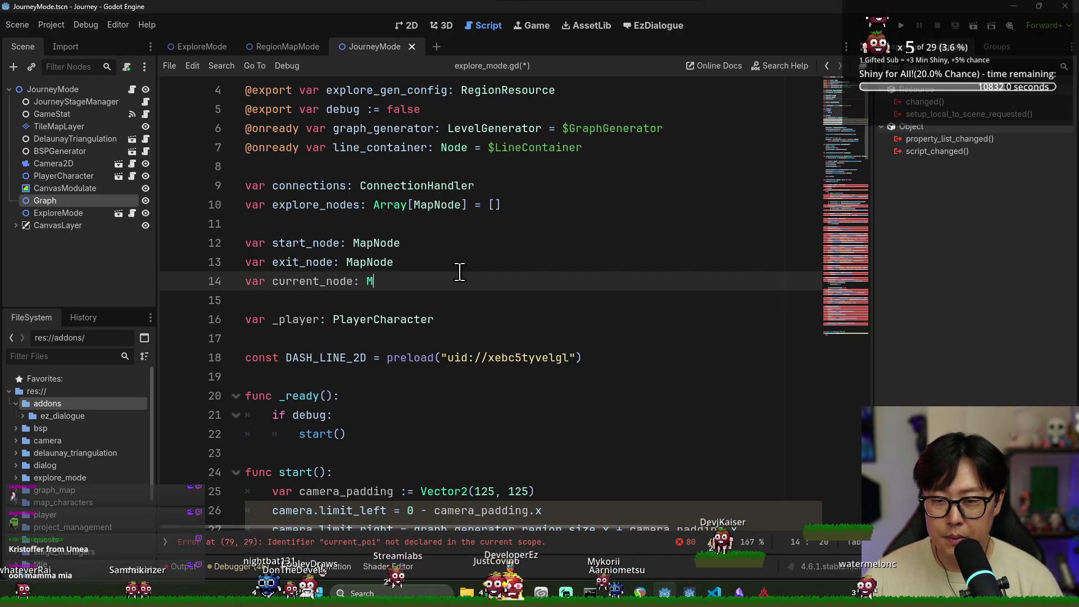
text(Node)
key(alt+Down)
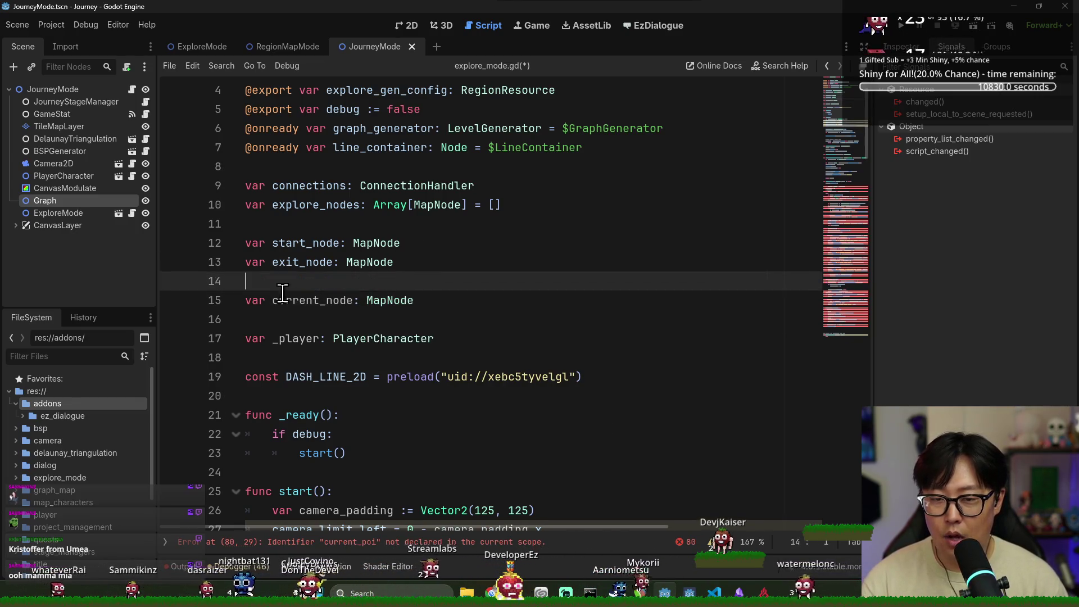
key(ctrl+s)
- Review the prev_poi and current_poi references in the _move_to_poi header
scroll(611, 306, down, 12)
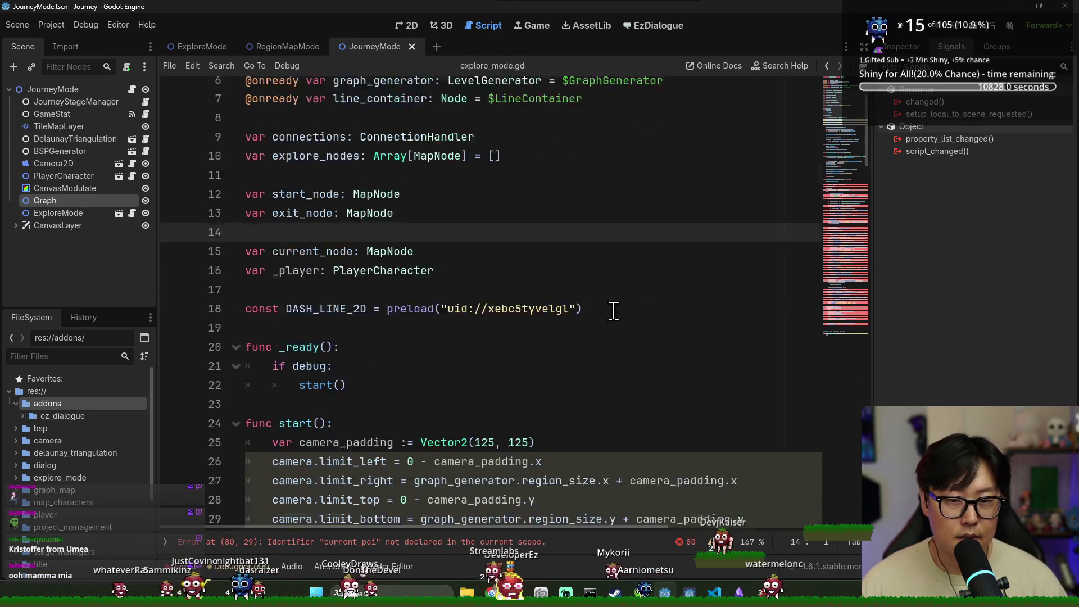
scroll(597, 334, down, 11)
double_click(317, 224)
click(336, 242)
click(375, 242)
click(315, 242)
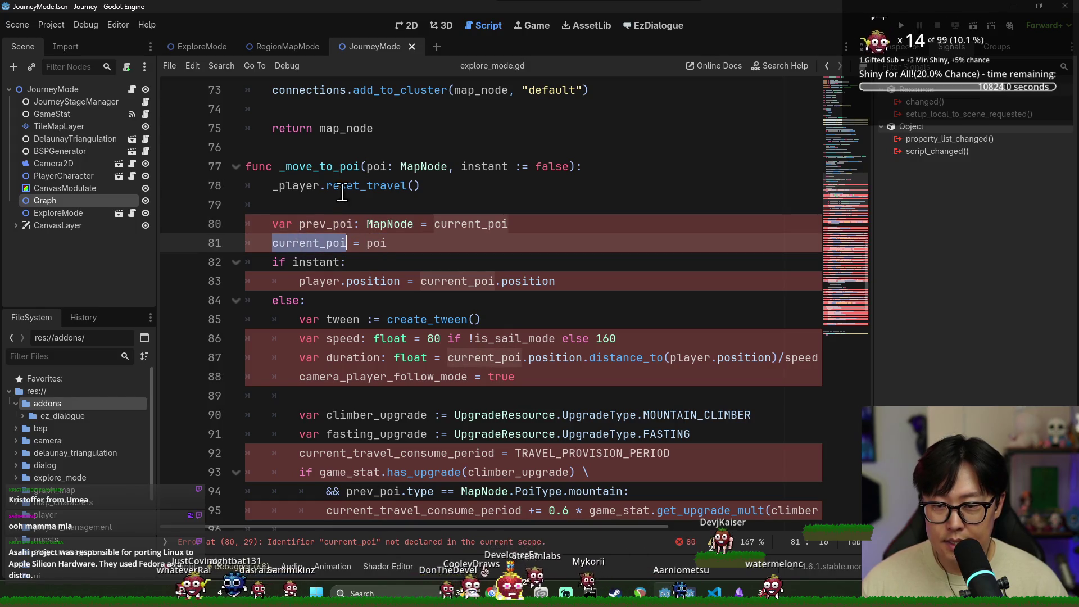
click(380, 168)
click(374, 245)
double_click(312, 242)
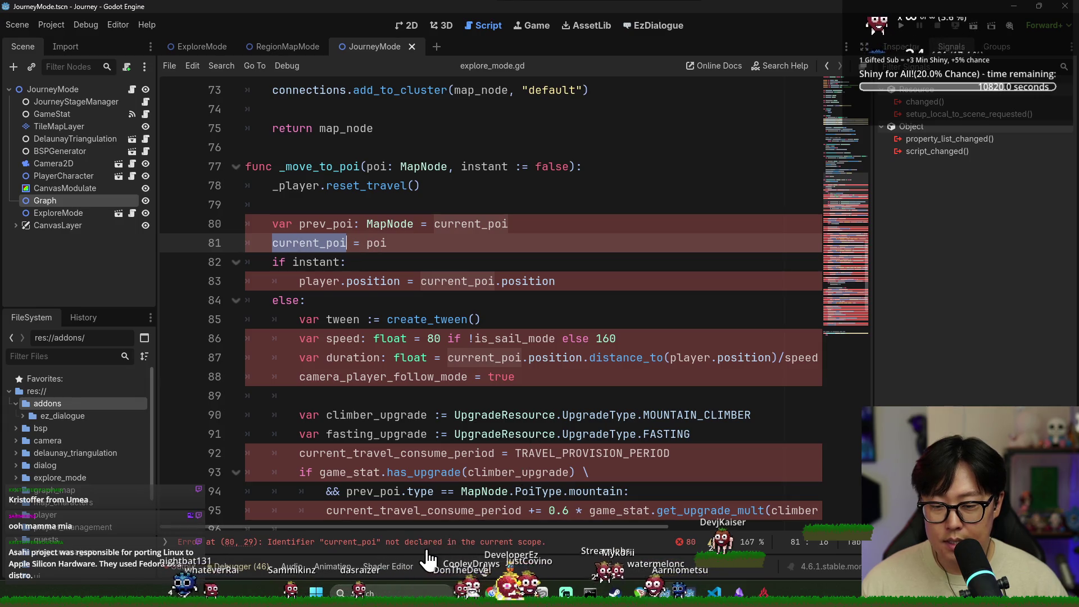
click(521, 224)
- Locate the new current_node declaration and the current_poi error below it
scroll(521, 330, up, 2)
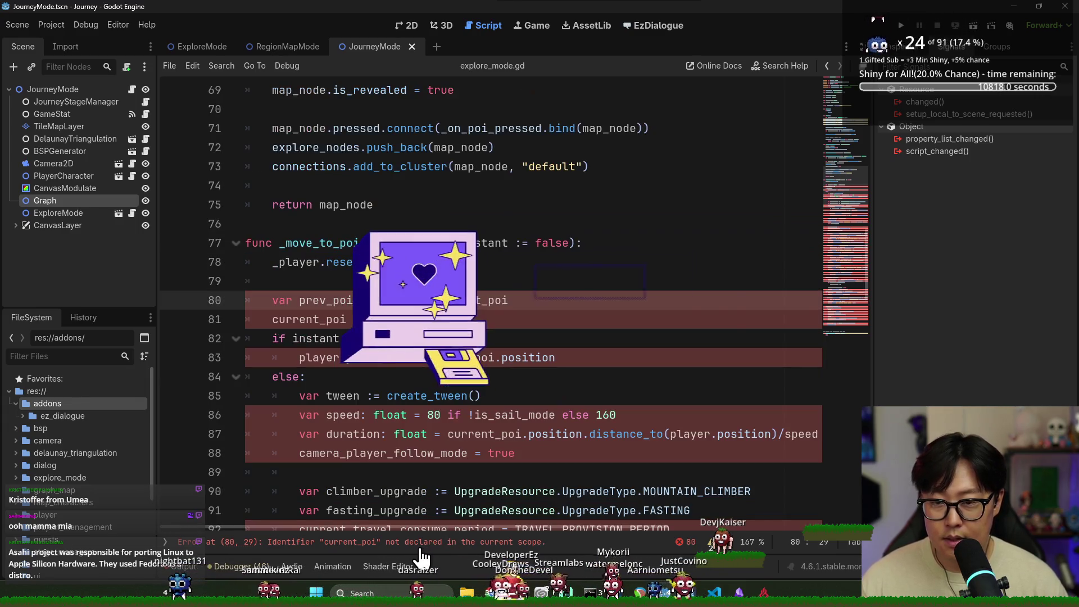
scroll(522, 331, up, 11)
scroll(521, 331, up, 11)
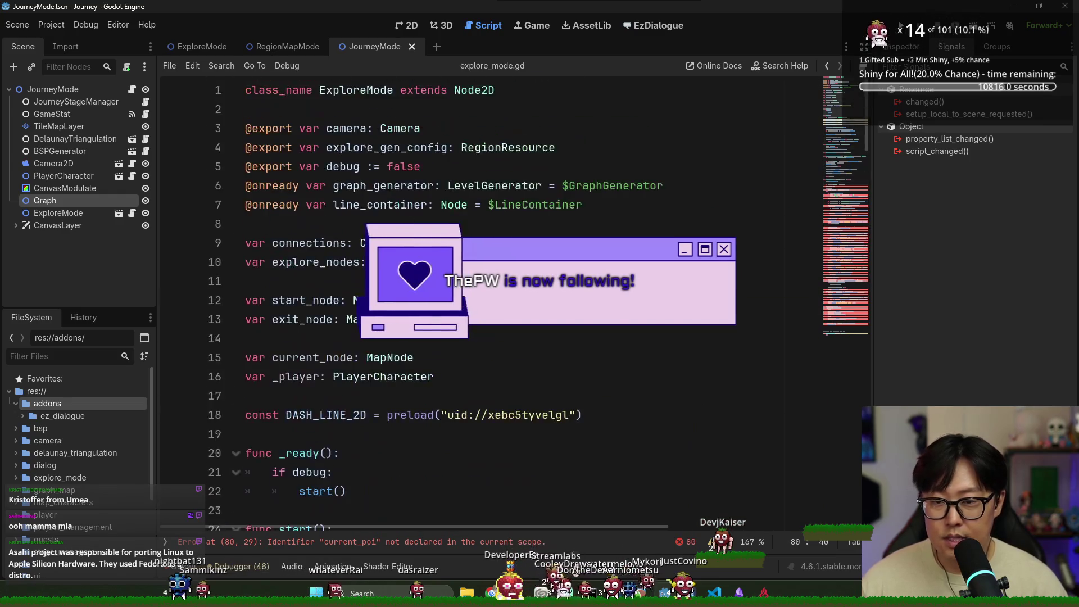
scroll(522, 331, down, 4)
scroll(310, 259, up, 2)
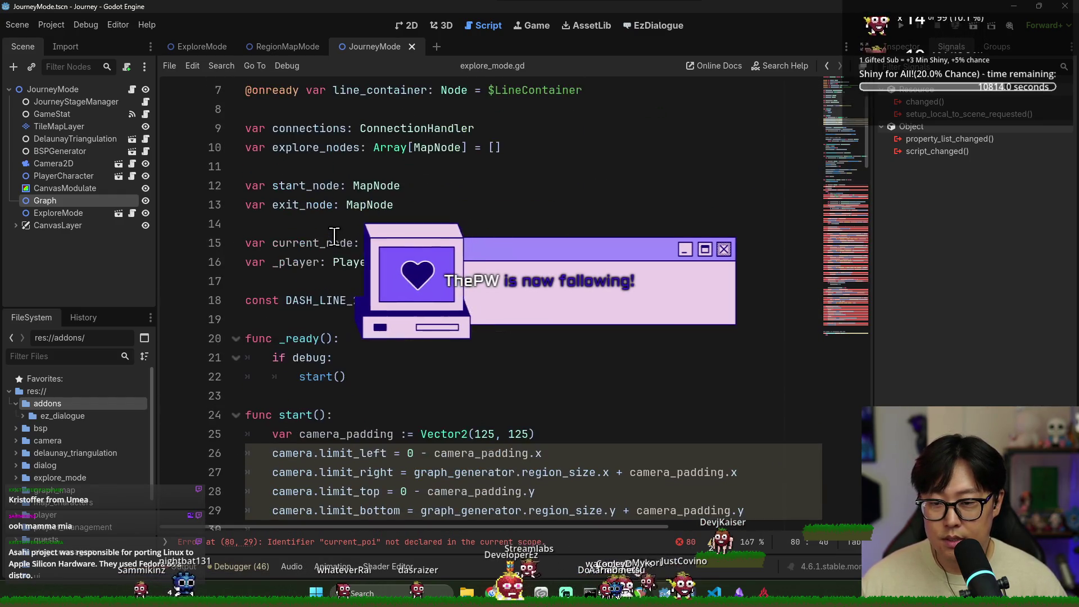
double_click(305, 245)
key(ctrl+c)
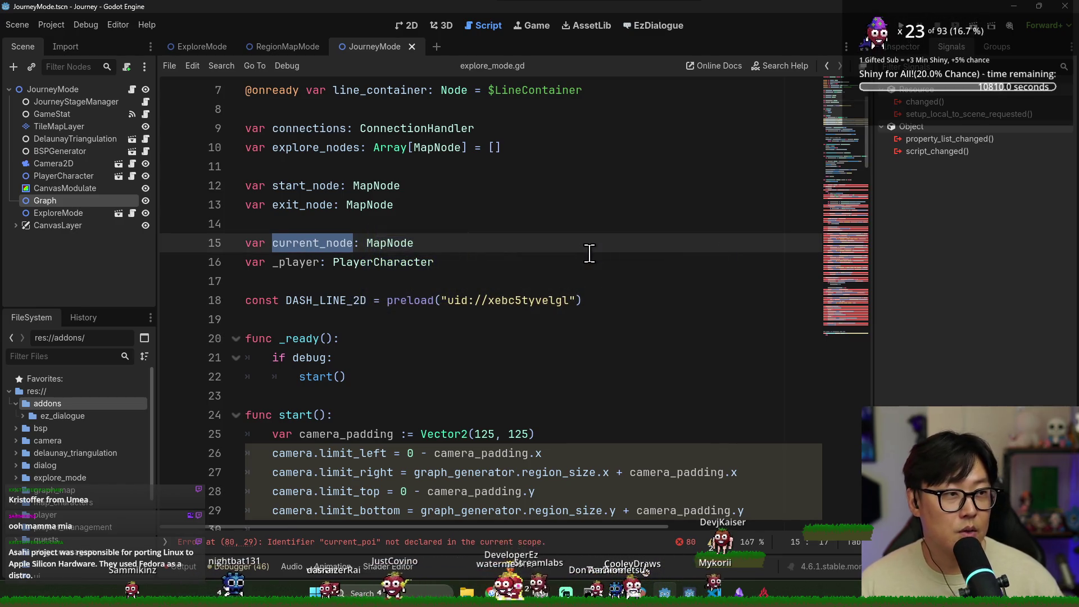
scroll(537, 303, down, 4)
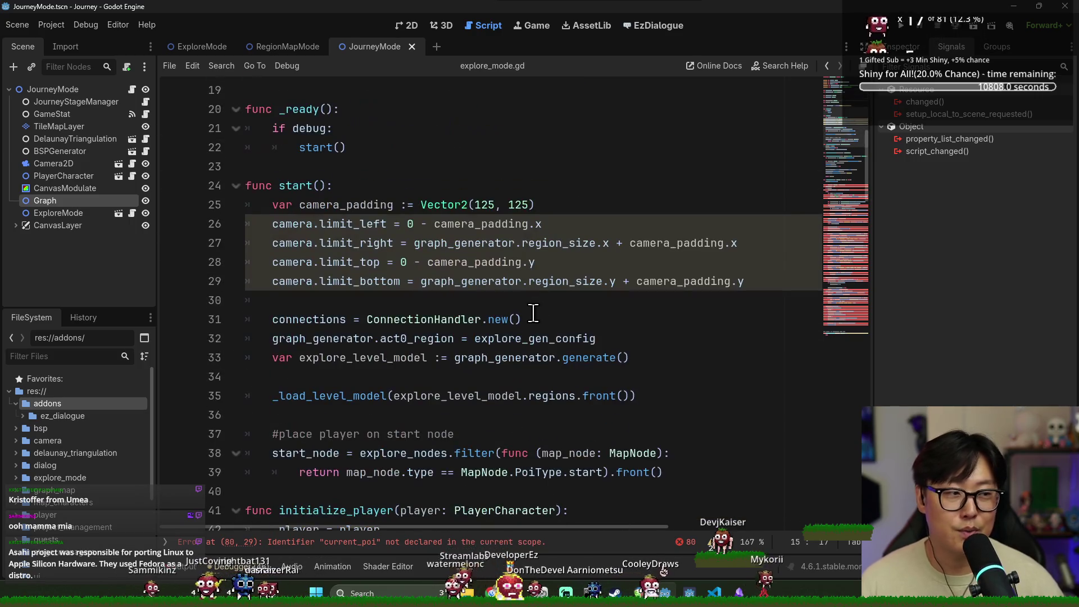
scroll(533, 313, down, 4)
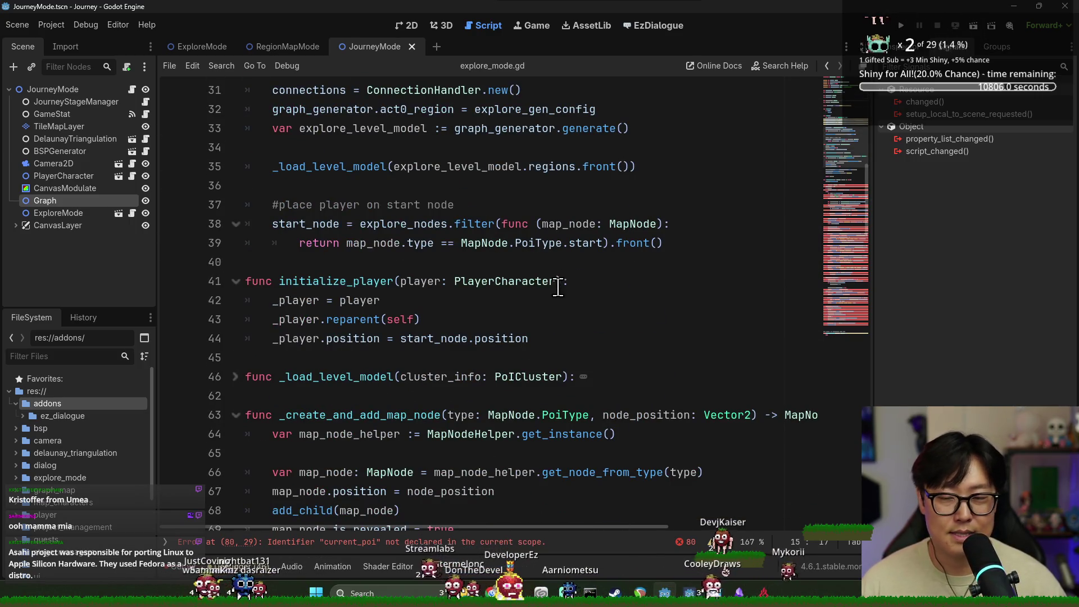
scroll(505, 253, down, 1)
scroll(438, 219, up, 2)
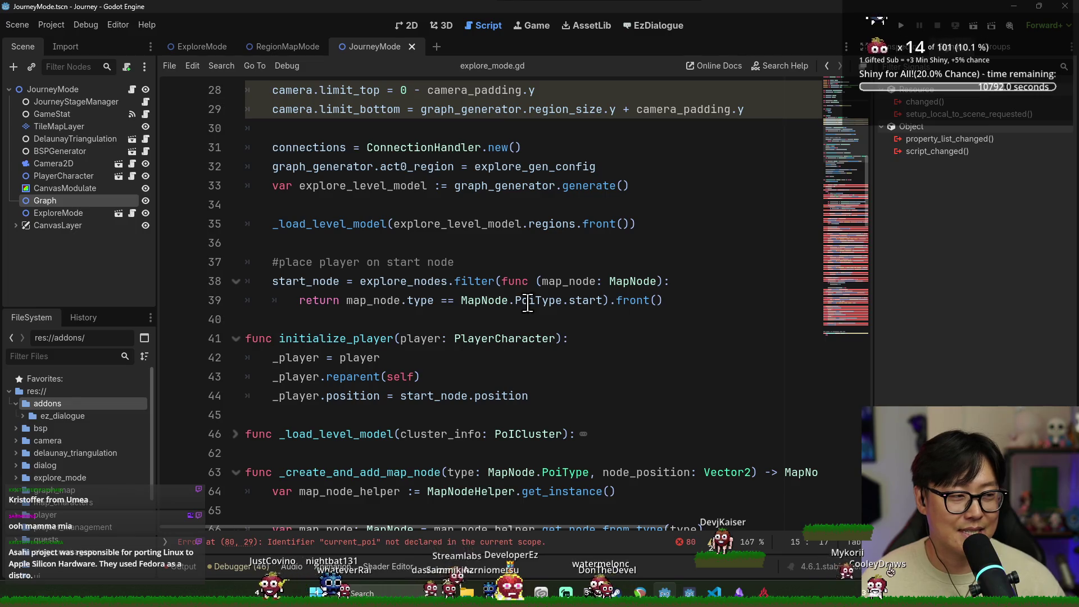
scroll(331, 343, down, 1)
scroll(337, 338, up, 5)
scroll(345, 326, down, 4)
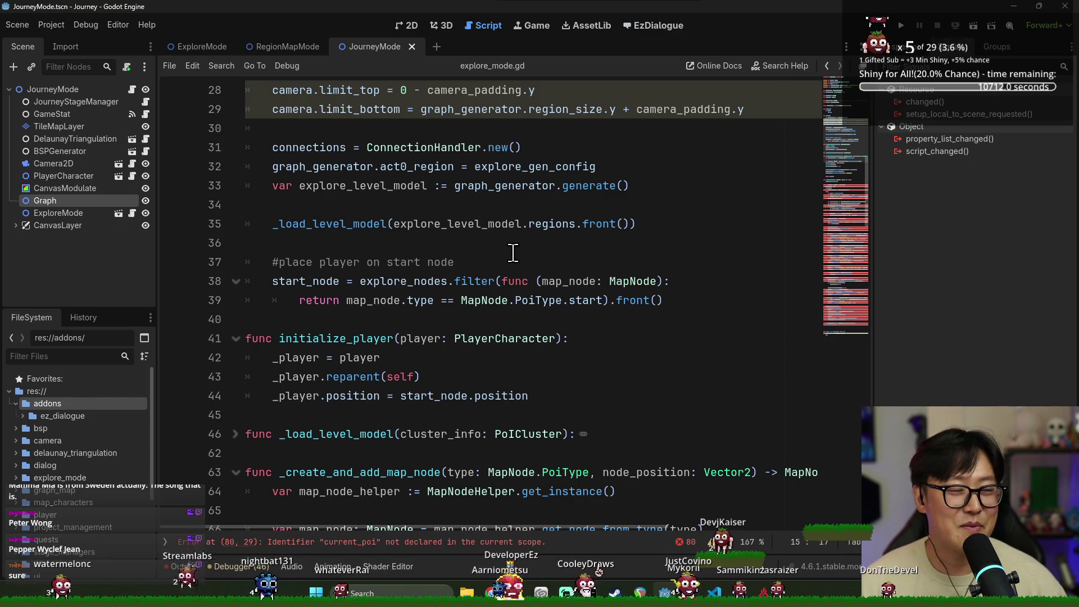
- Inspect current_poi and prev_poi on line 80 and pick up the current_node name
click(437, 145)
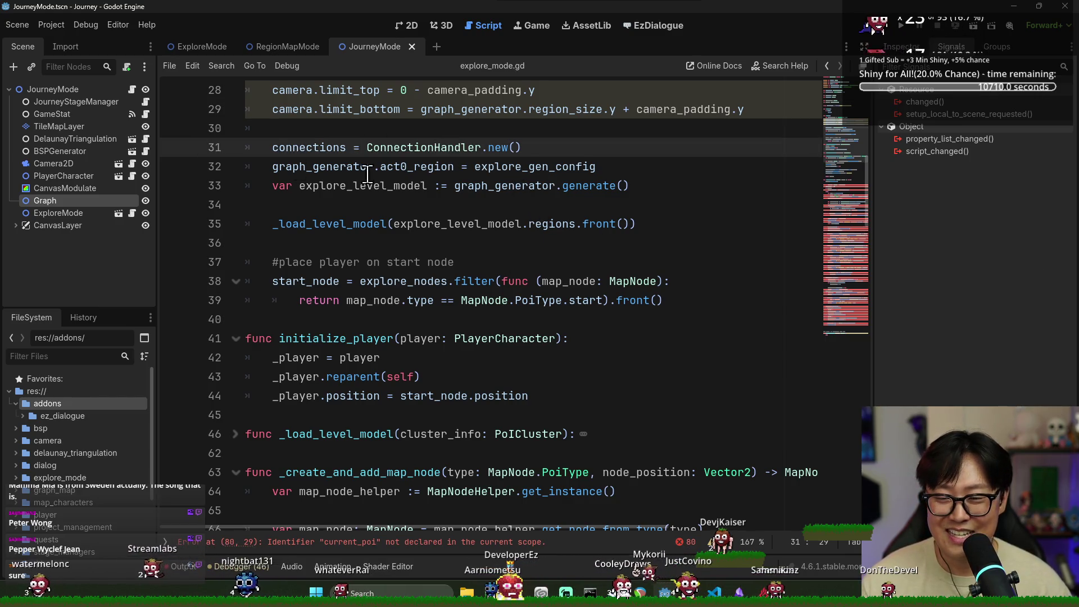
scroll(360, 202, up, 2)
scroll(348, 253, down, 15)
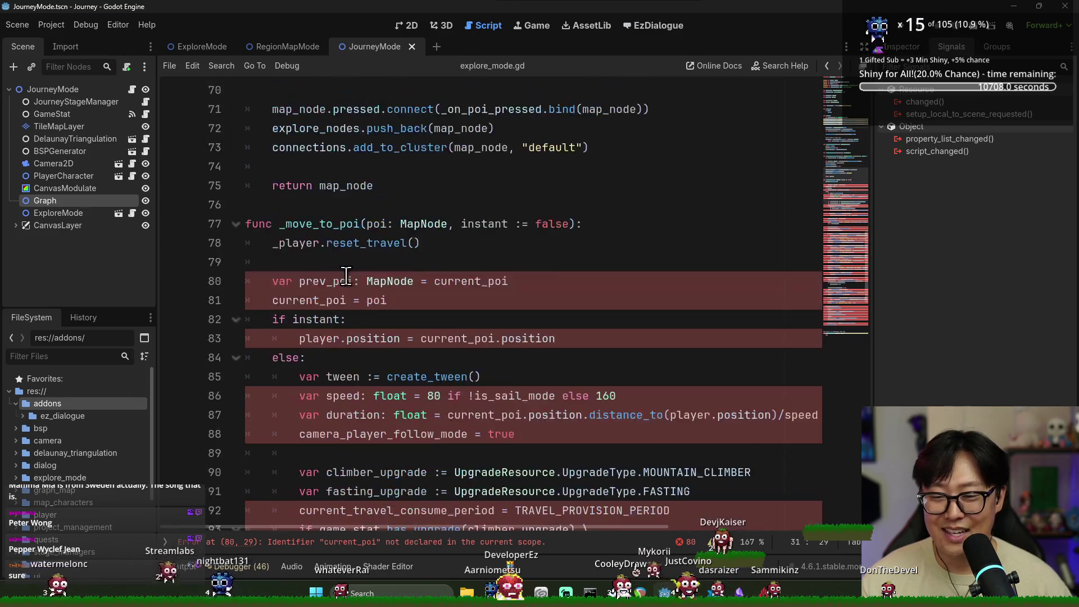
scroll(346, 276, down, 2)
click(468, 166)
click(332, 159)
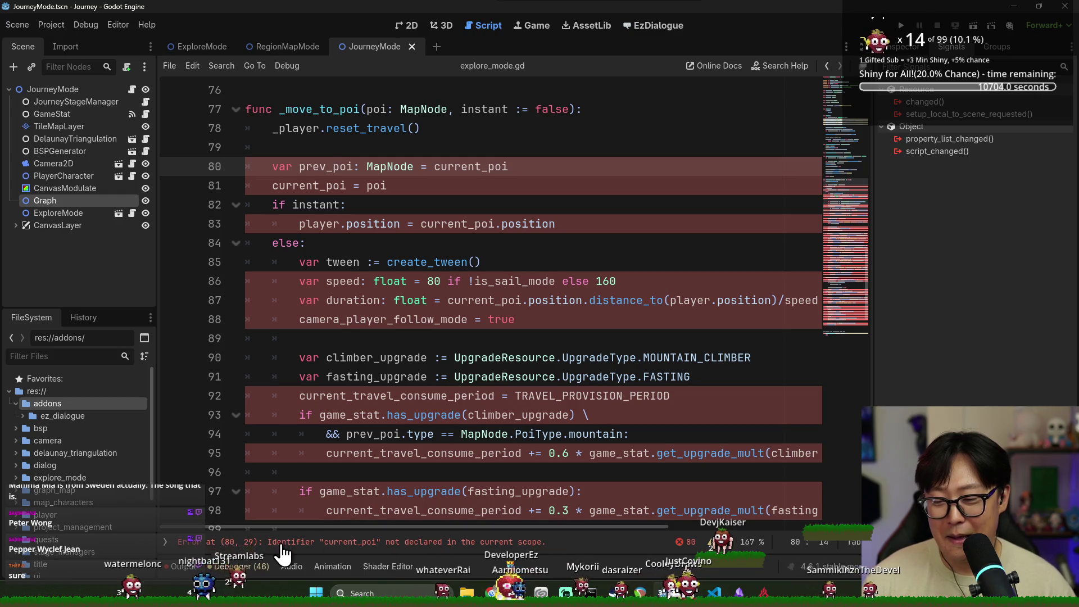
double_click(460, 170)
scroll(506, 265, up, 20)
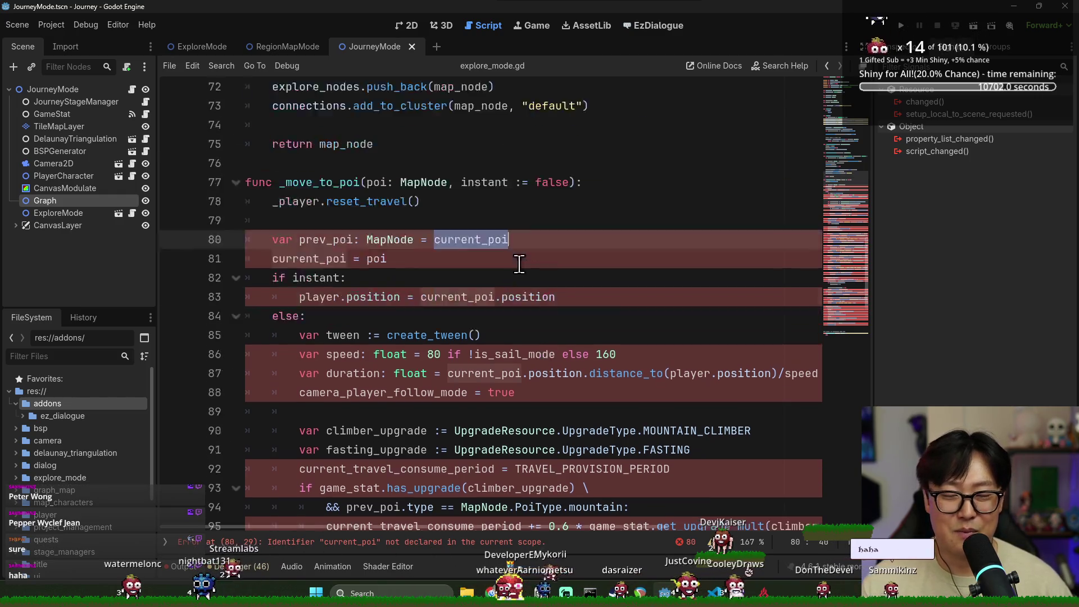
scroll(323, 273, down, 3)
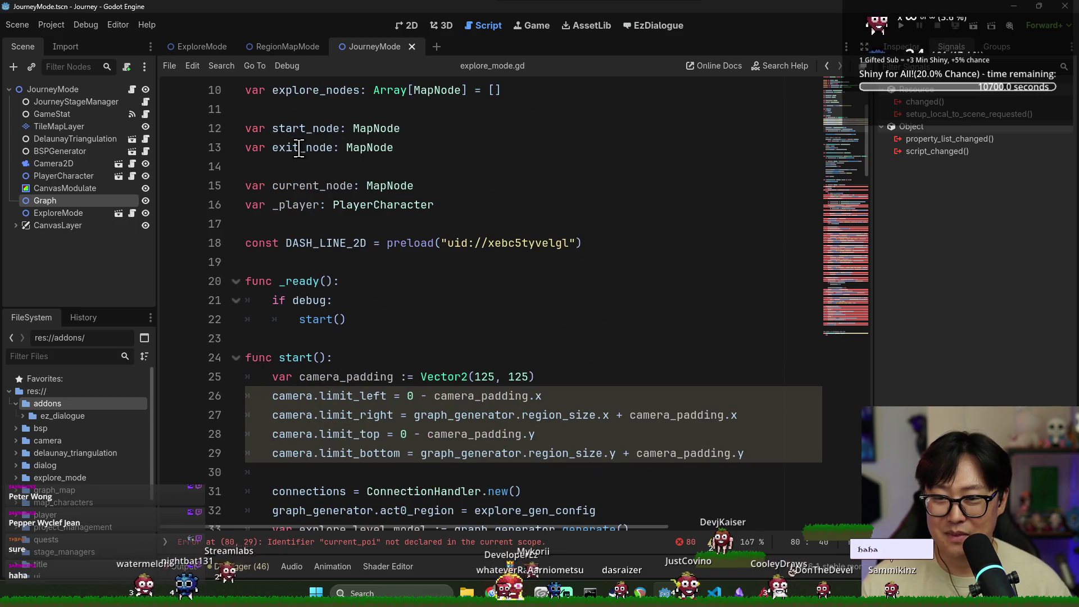
double_click(308, 186)
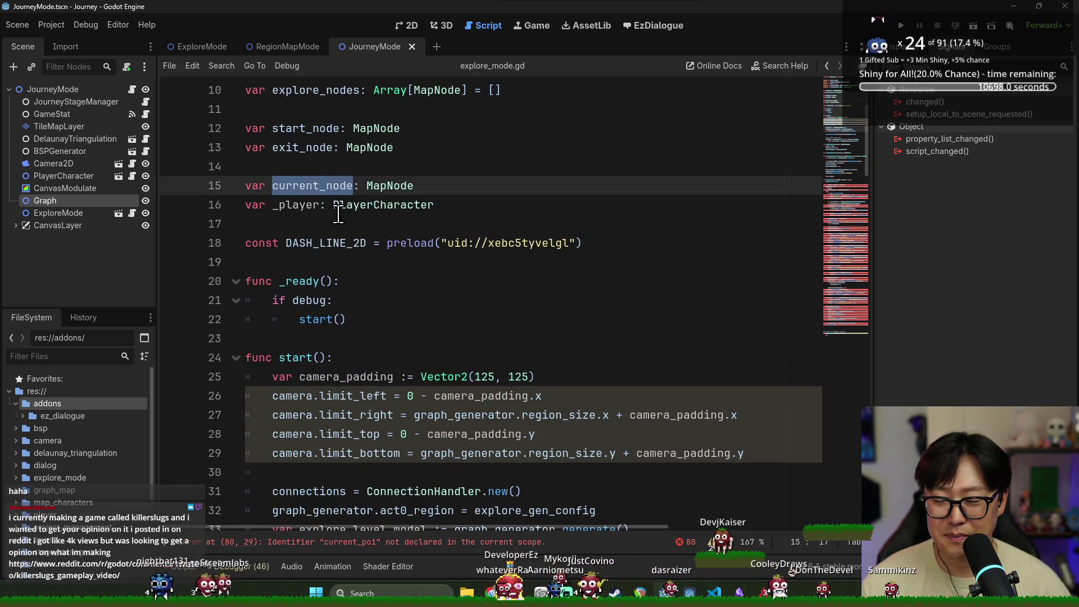
scroll(338, 214, down, 20)
- Make line 80 set 'previous' from current_node and line 81 assign poi to current_node, then save
click(469, 109)
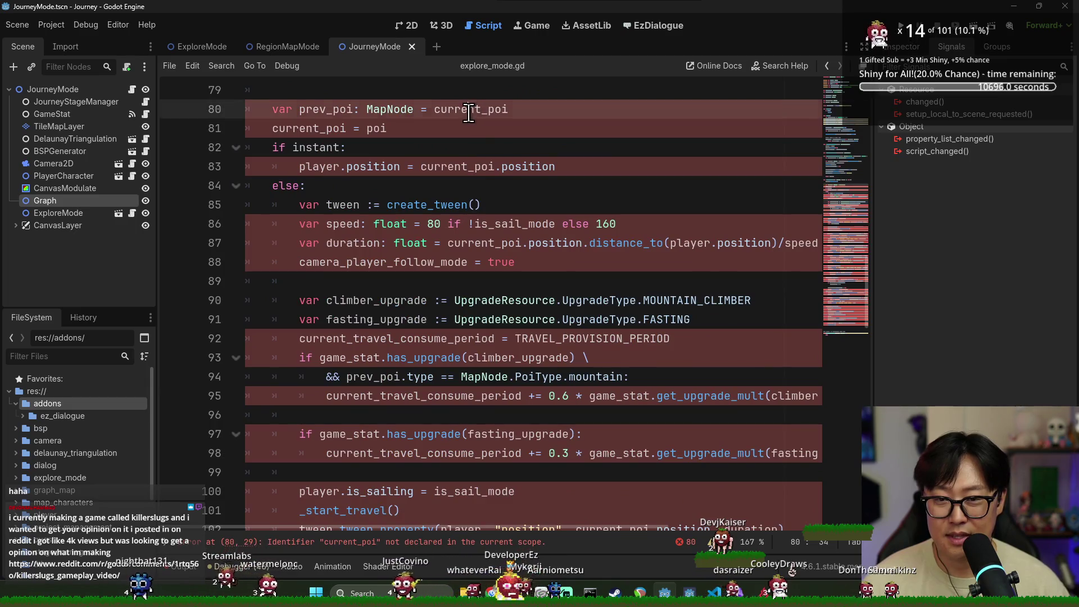
double_click(468, 109)
key(ctrl+v)
double_click(326, 109)
text(pre)
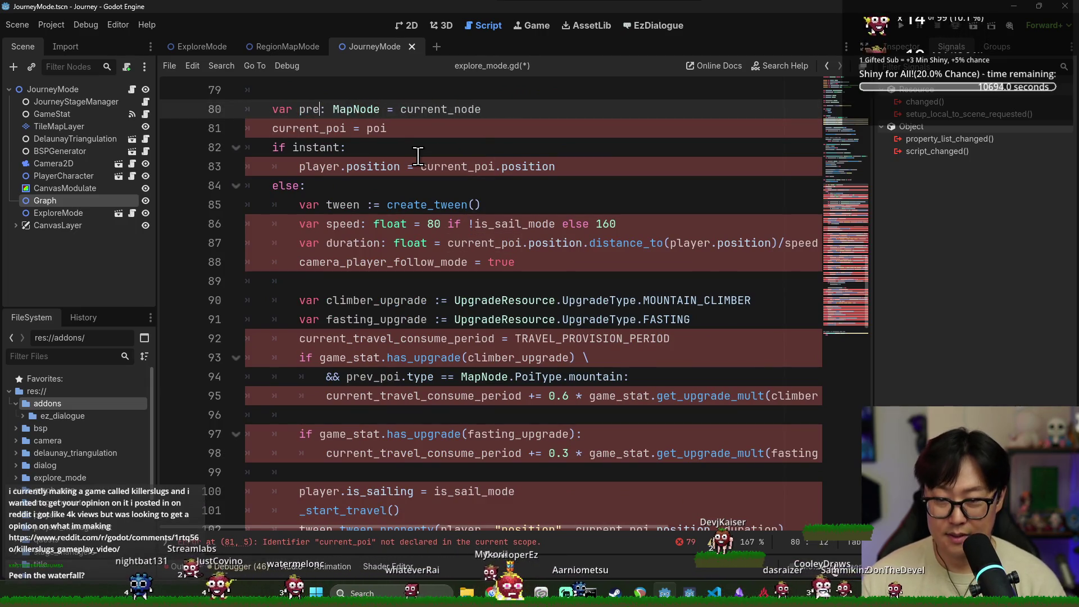
double_click(312, 133)
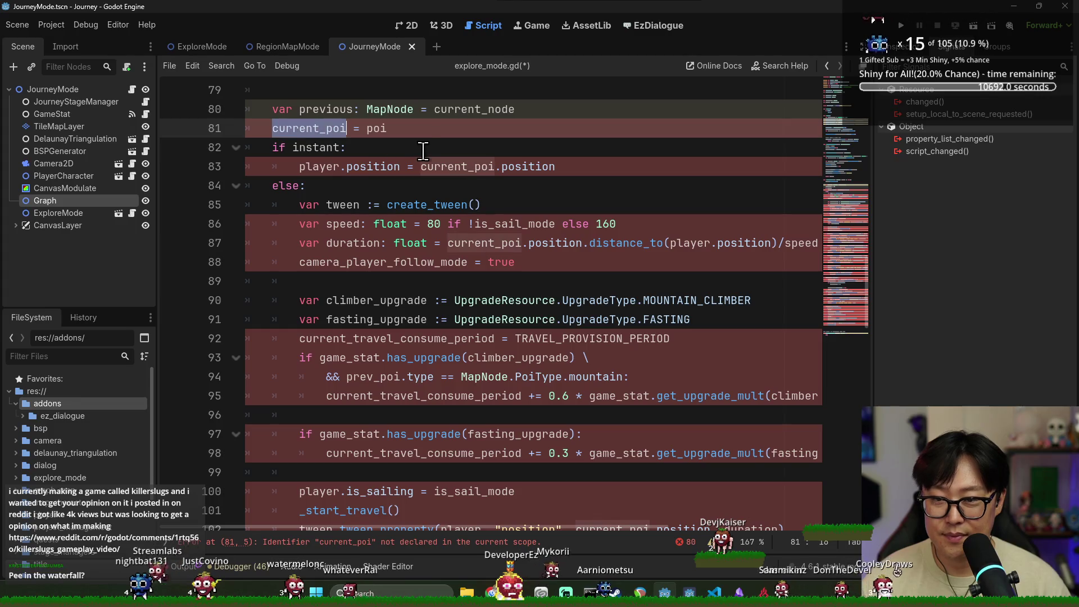
key(ctrl+v)
key(ctrl+s)
- Review the previous variable and the instant branch down to line 83
scroll(453, 188, up, 1)
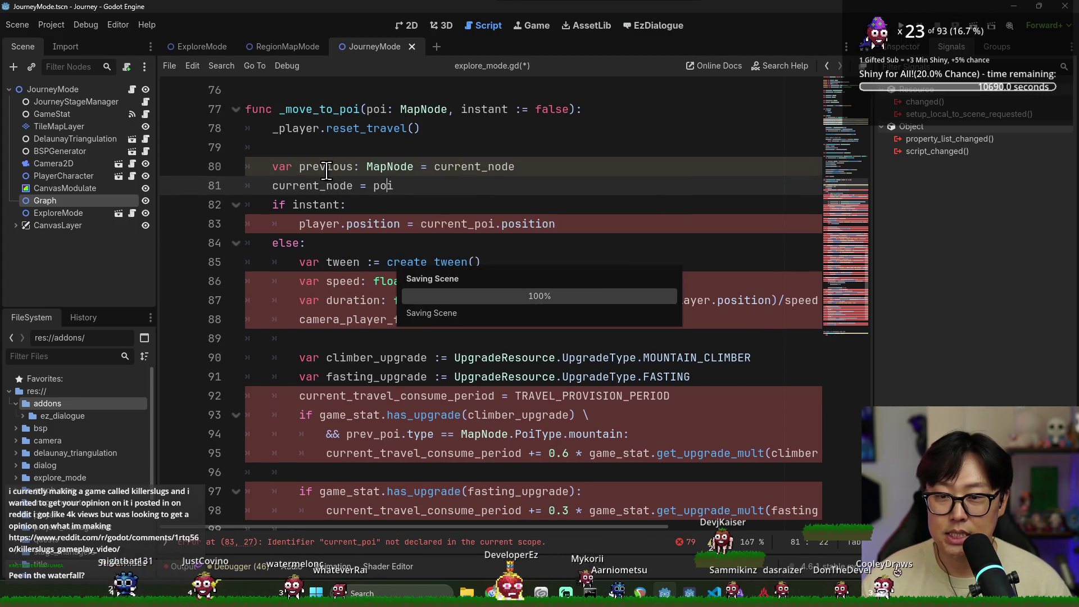
double_click(324, 167)
click(318, 219)
double_click(319, 204)
click(314, 226)
- Replace current_poi with current_node on line 83 and save
scroll(397, 246, up, 2)
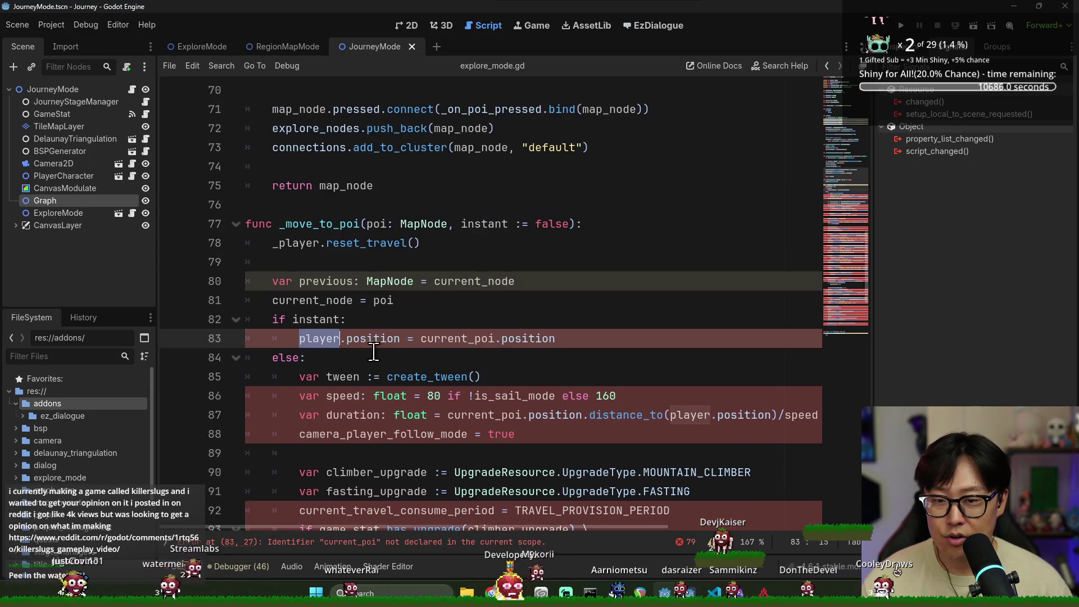
double_click(458, 339)
double_click(312, 300)
key(ctrl+c)
double_click(458, 338)
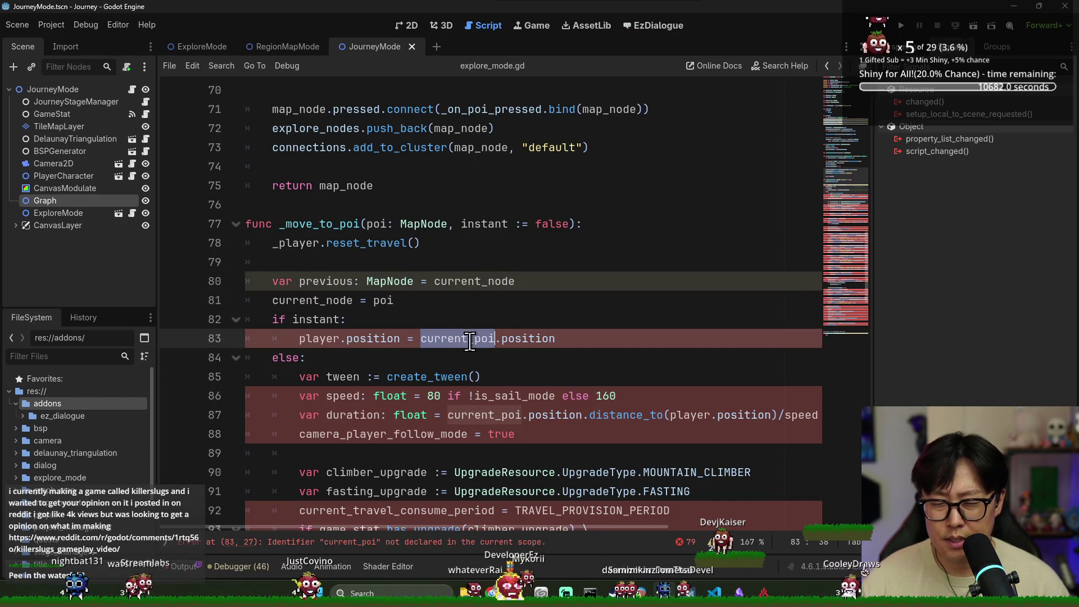
key(ctrl+v)
click(332, 357)
scroll(352, 344, down, 2)
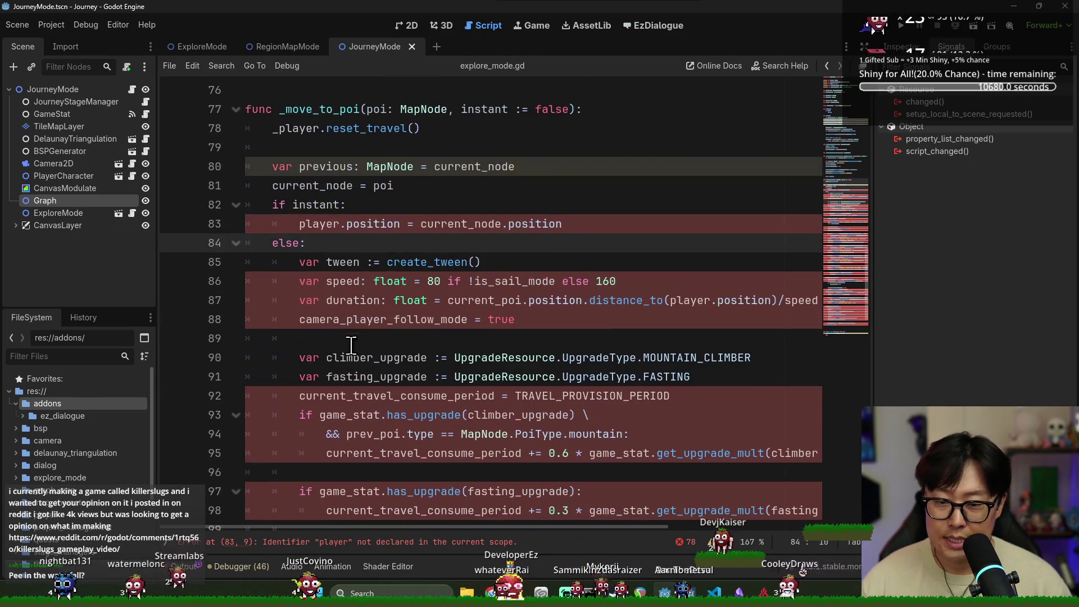
click(359, 205)
double_click(452, 224)
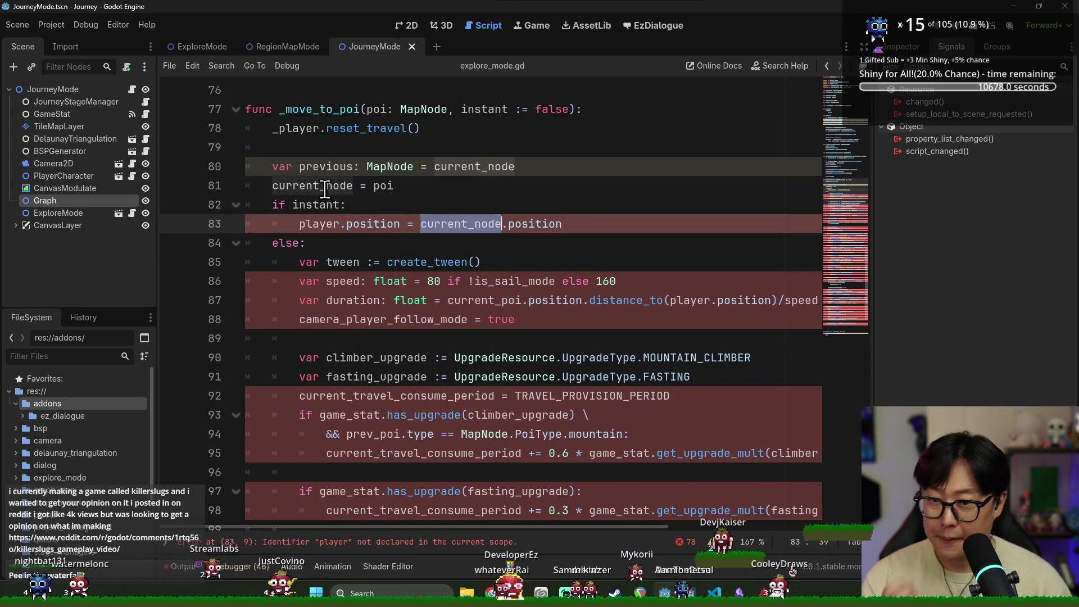
key(ctrl+s)
- Change player to _player on line 83, then switch to the KillerSlugs Reddit post
double_click(524, 224)
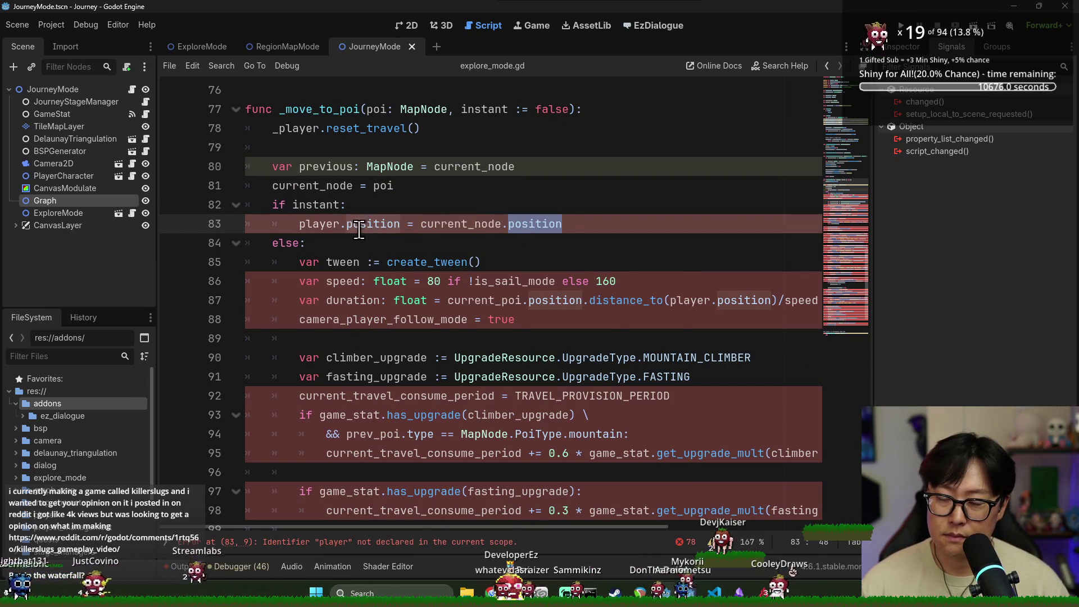
double_click(318, 206)
double_click(322, 225)
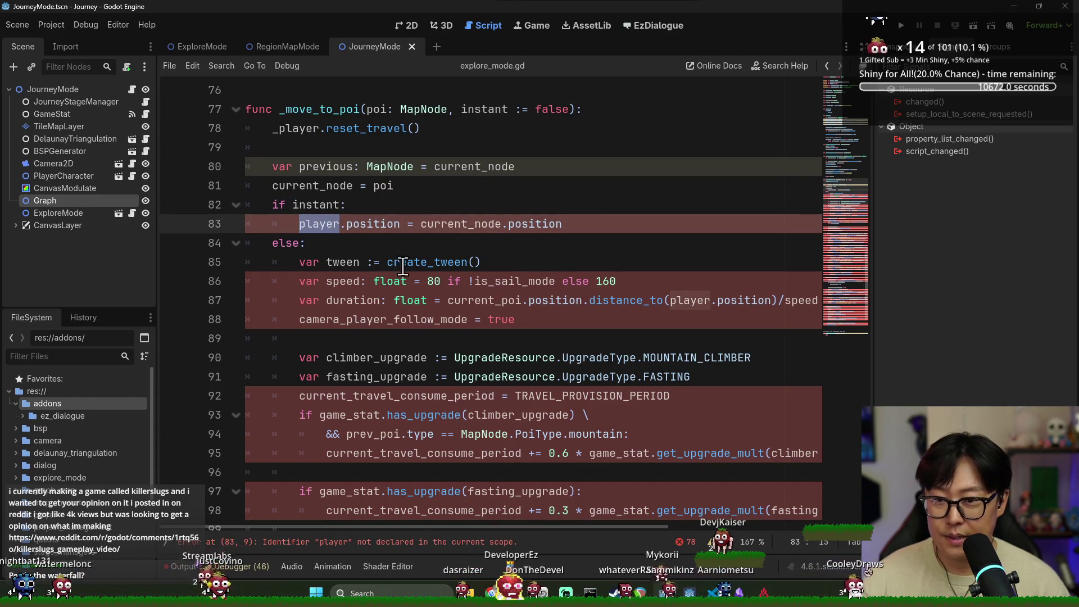
scroll(403, 264, up, 15)
scroll(362, 352, down, 12)
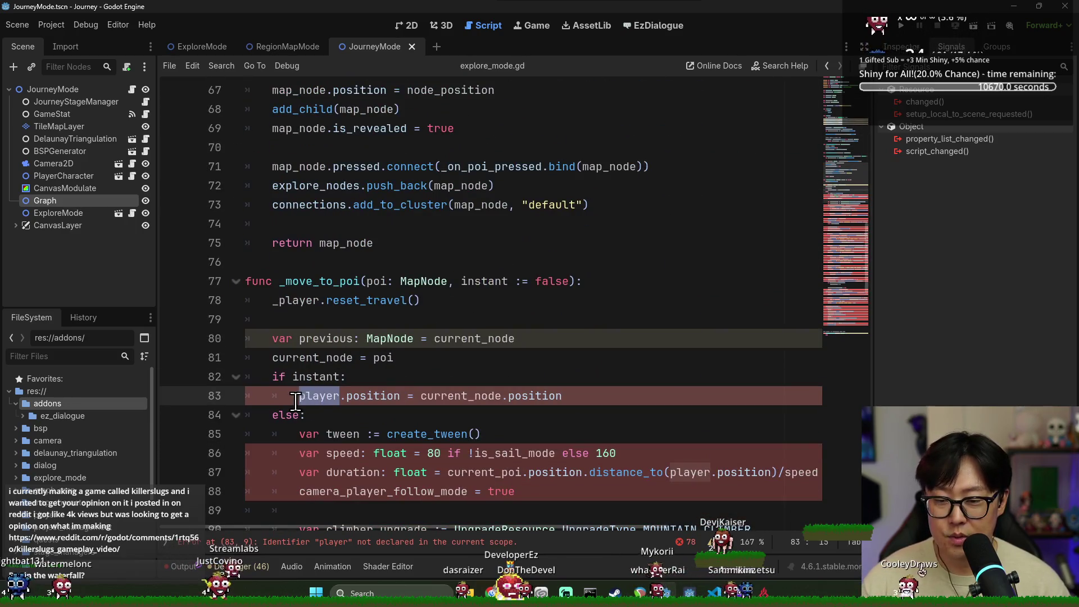
key(ctrl+s)
text(_)
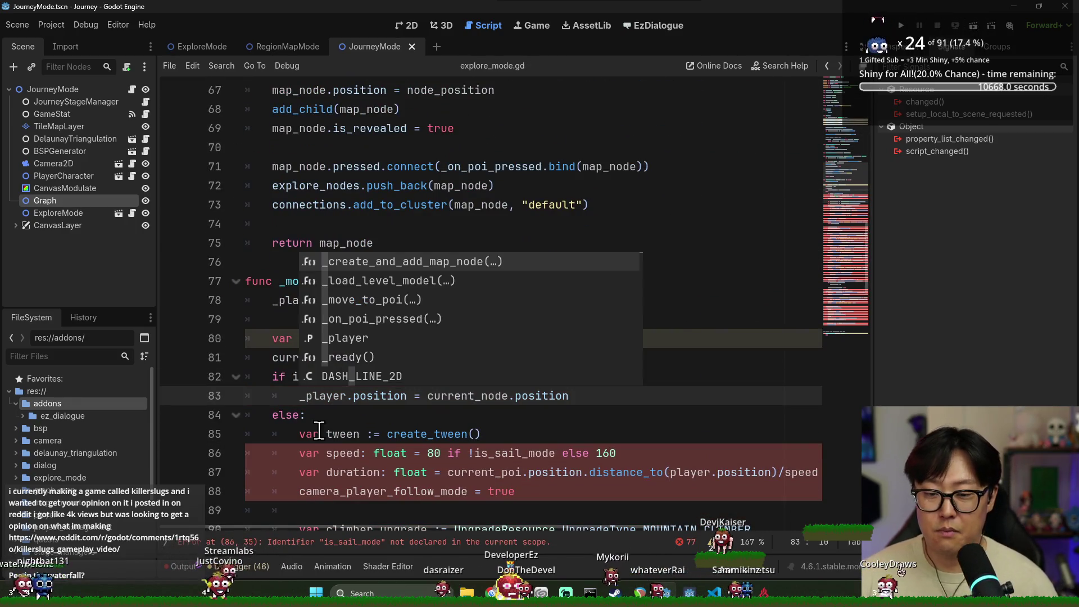
click(448, 473)
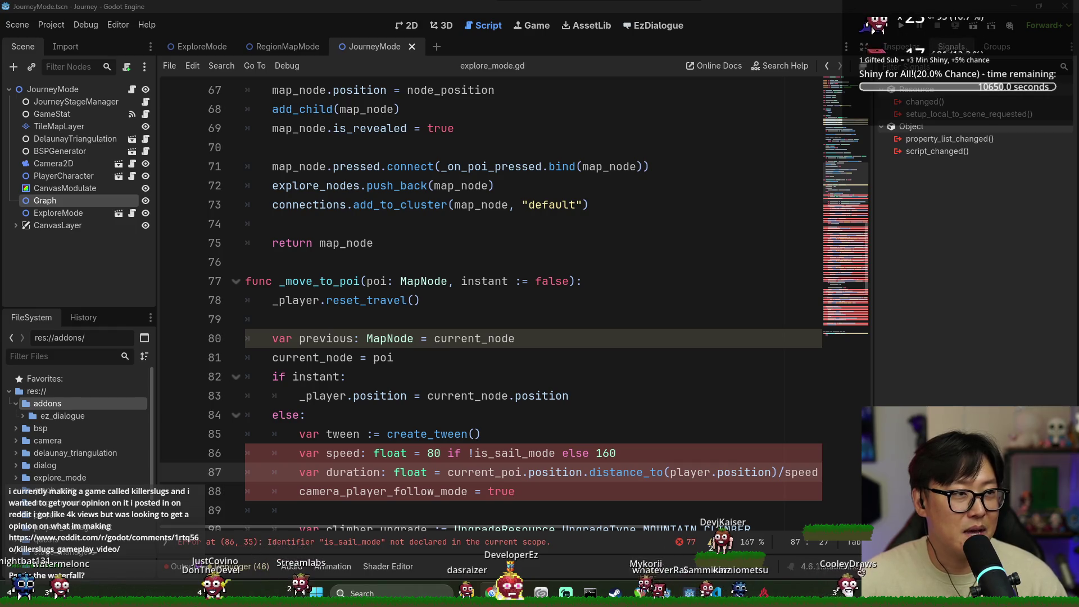
key(alt+Tab)
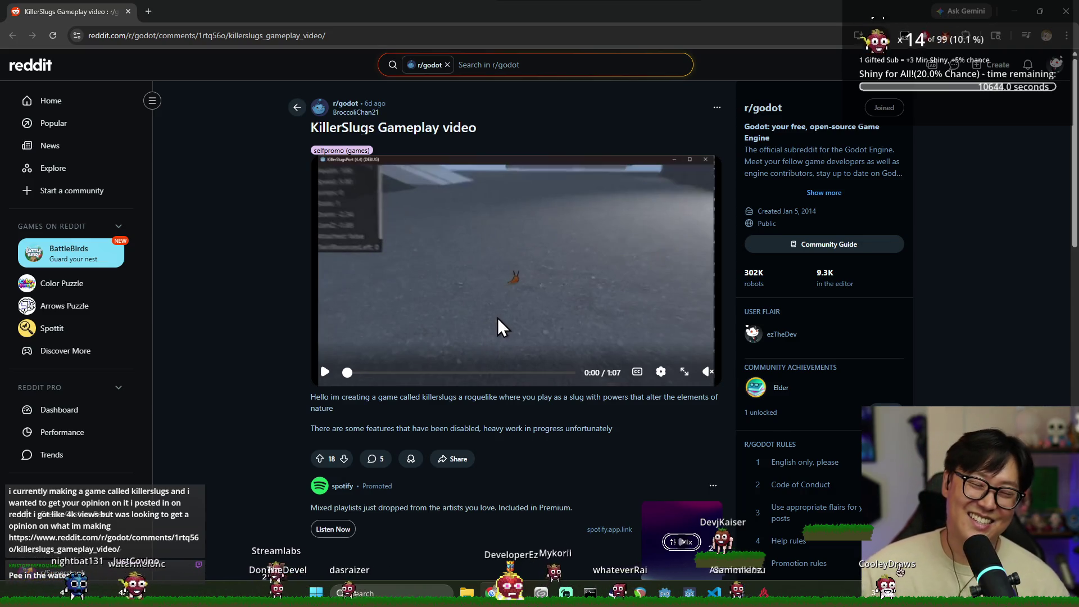
- Play the KillerSlugs Gameplay clip from the start through its 1:07 end
click(345, 373)
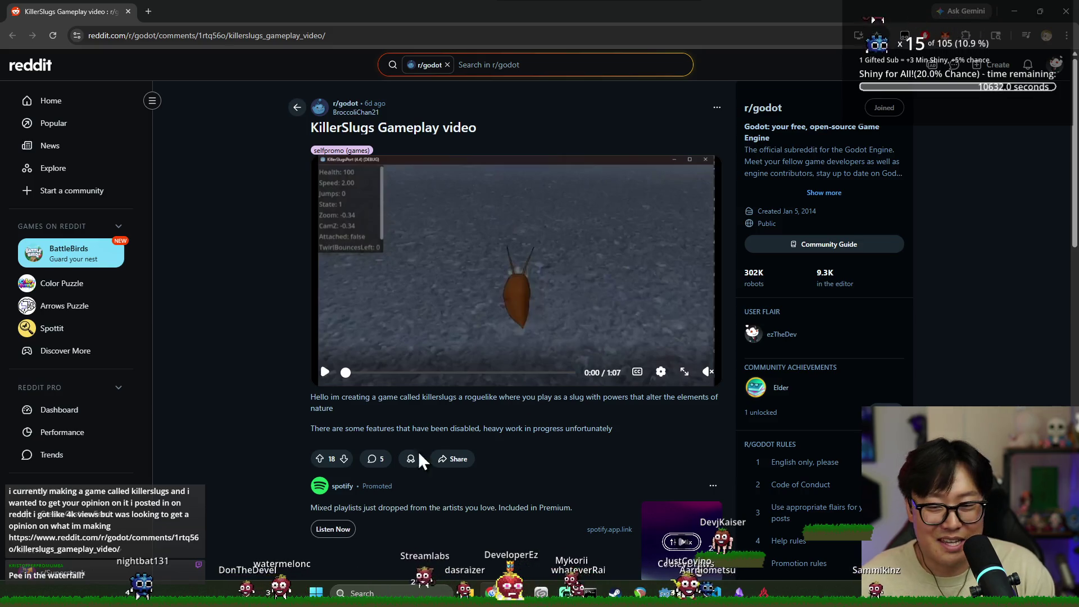
mouse_move(709, 373)
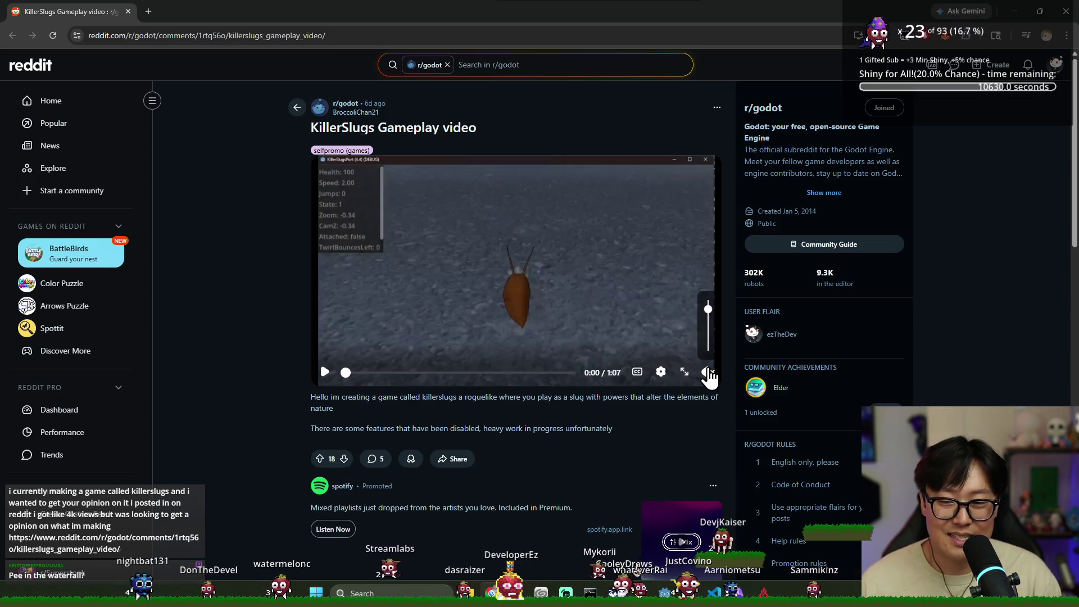
key(alt+Tab)
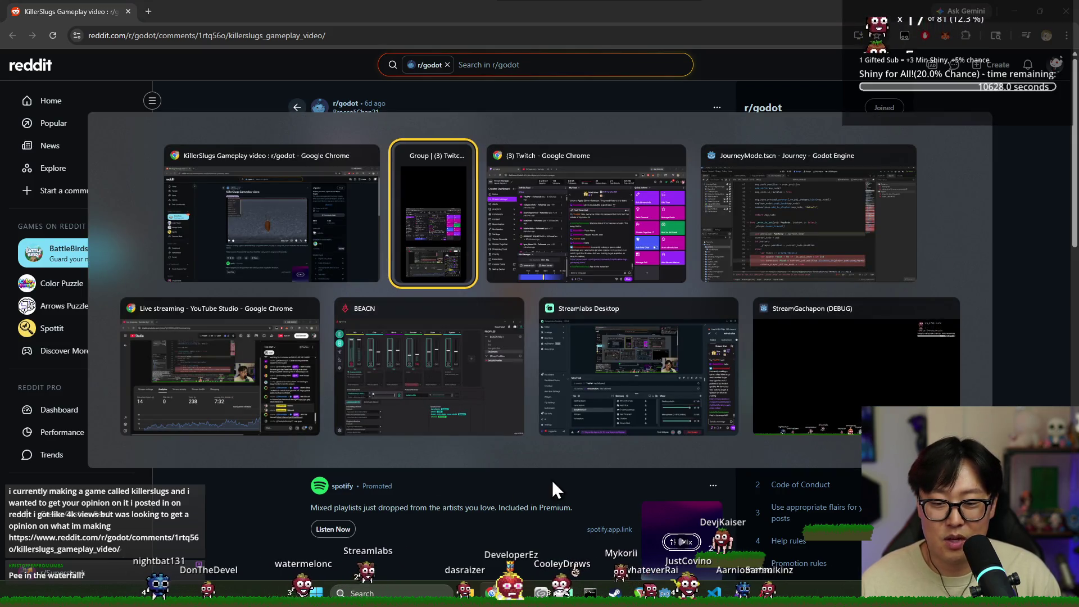
key(Escape)
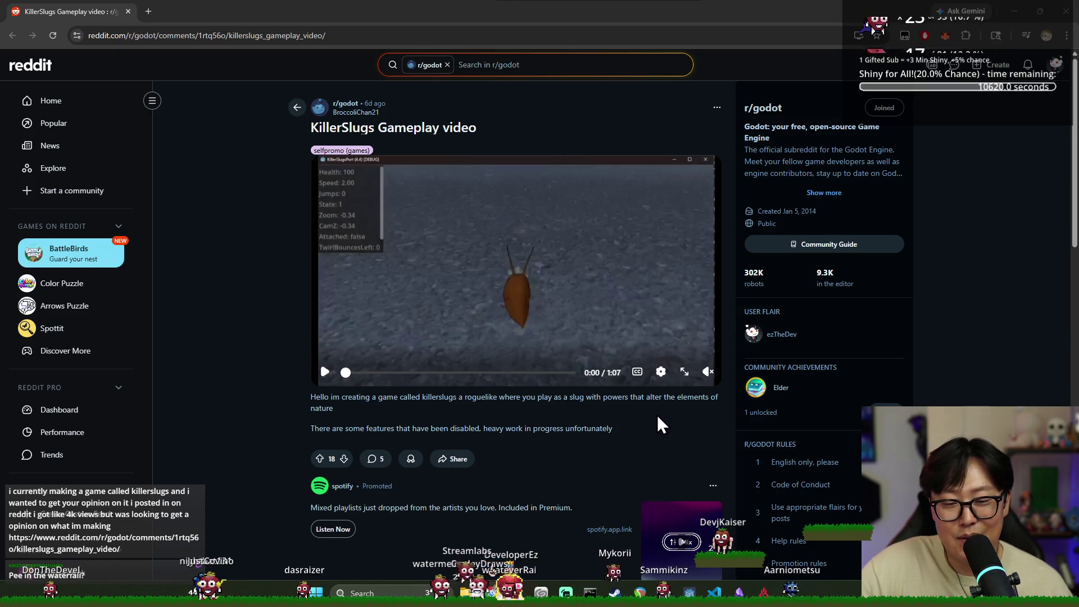
click(320, 371)
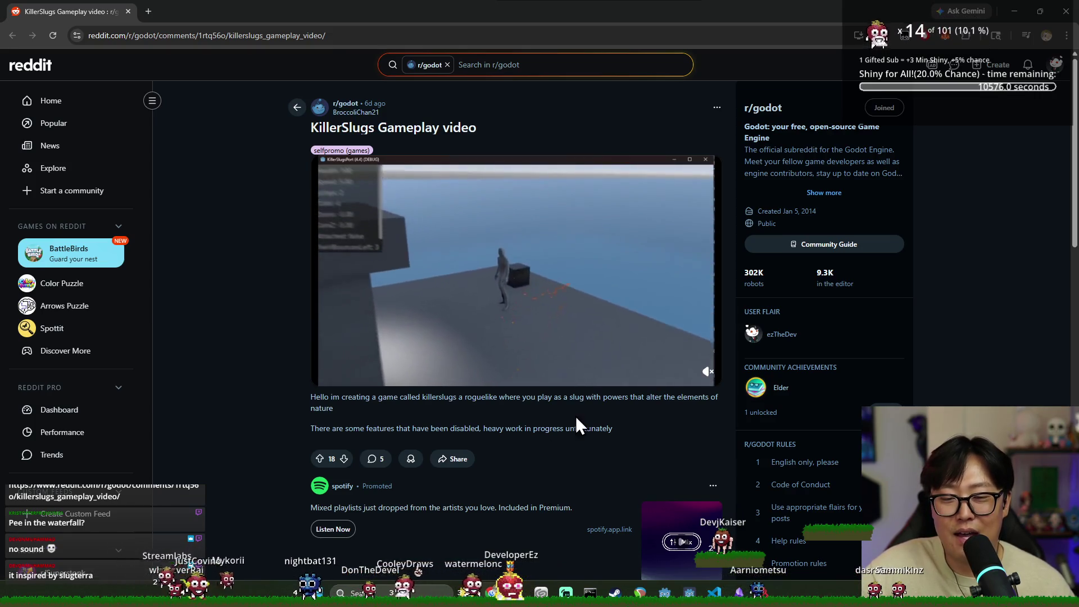
mouse_move(498, 268)
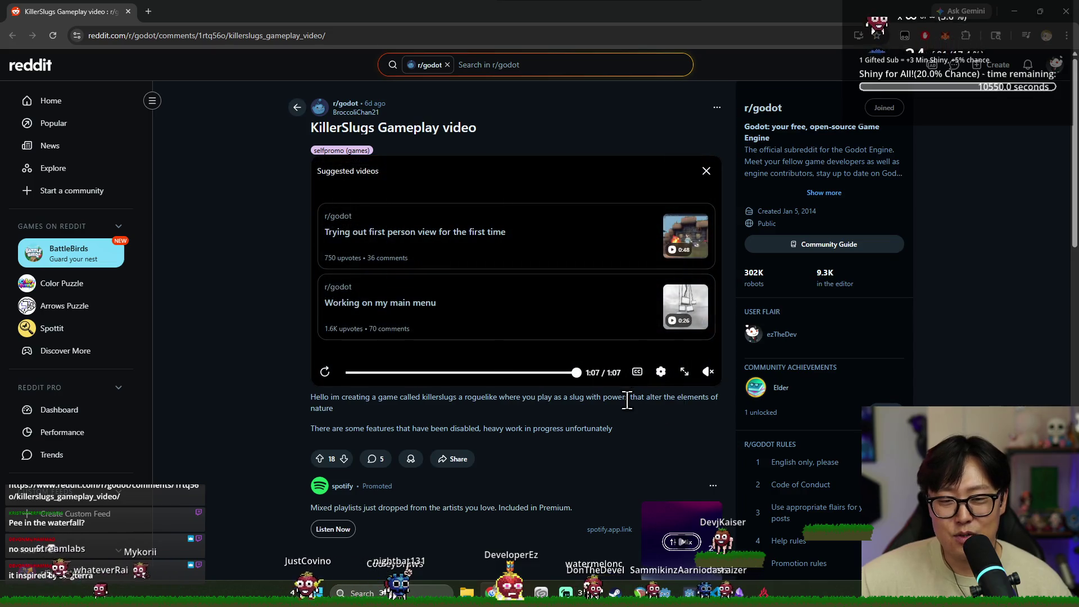
click(360, 372)
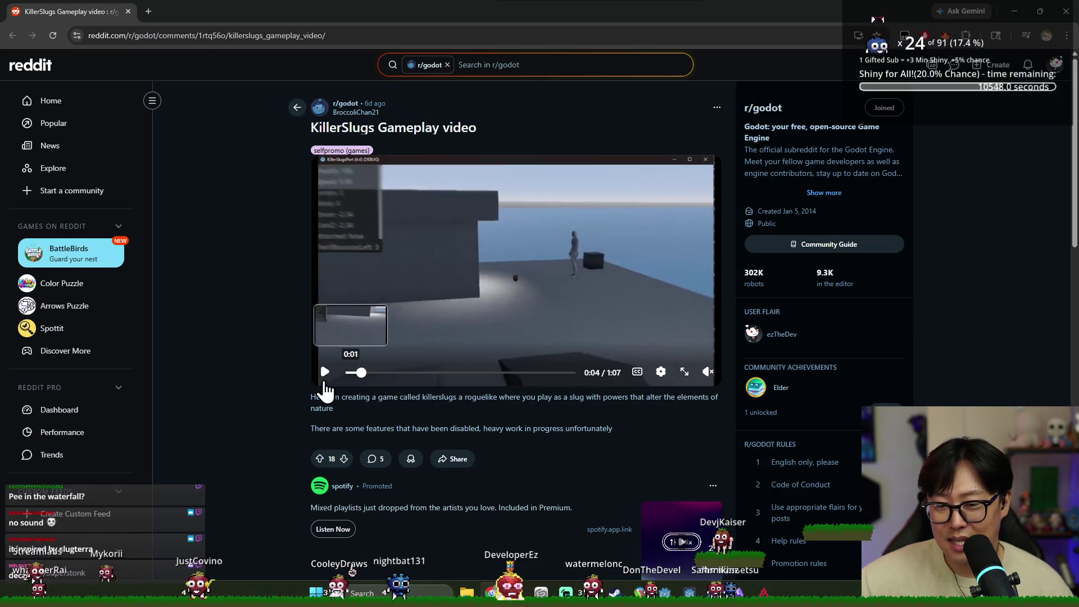
- Replay the KillerSlugs clip full screen, exit full screen, and close the browser
click(323, 373)
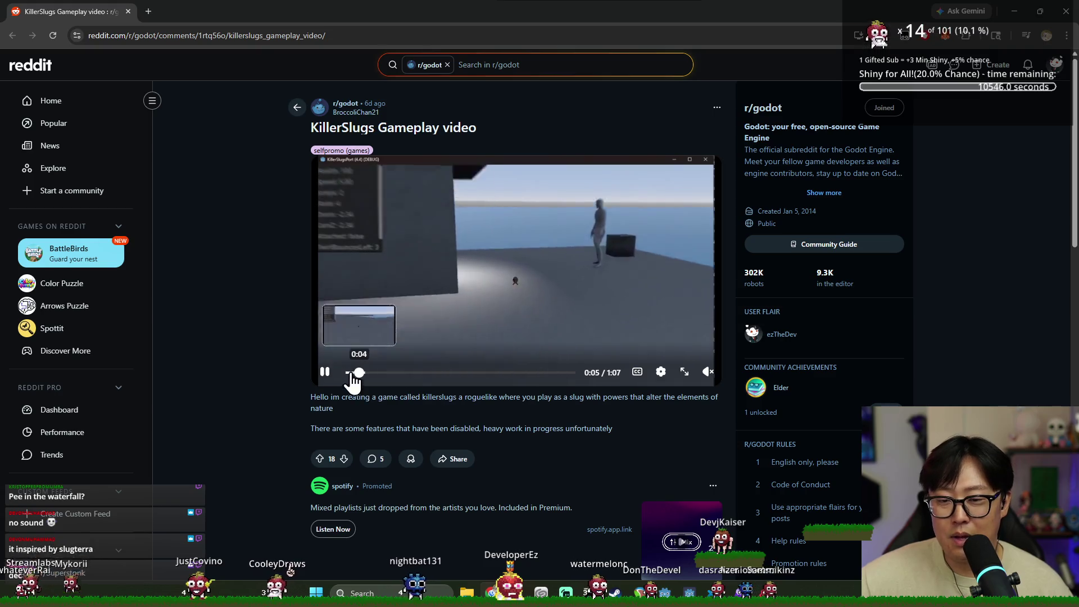
click(348, 372)
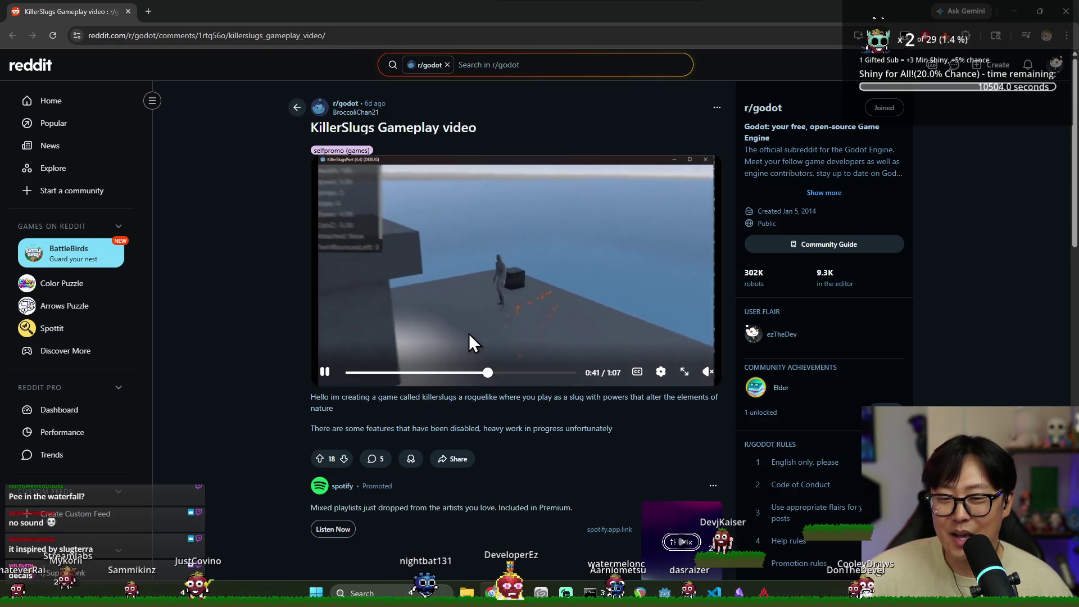
click(685, 372)
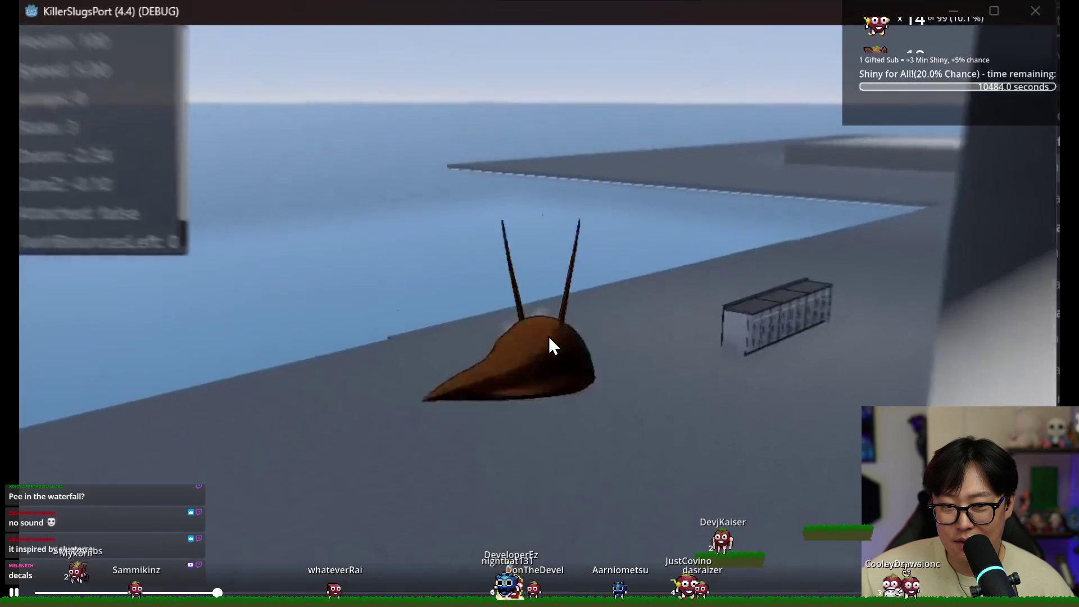
key(Escape)
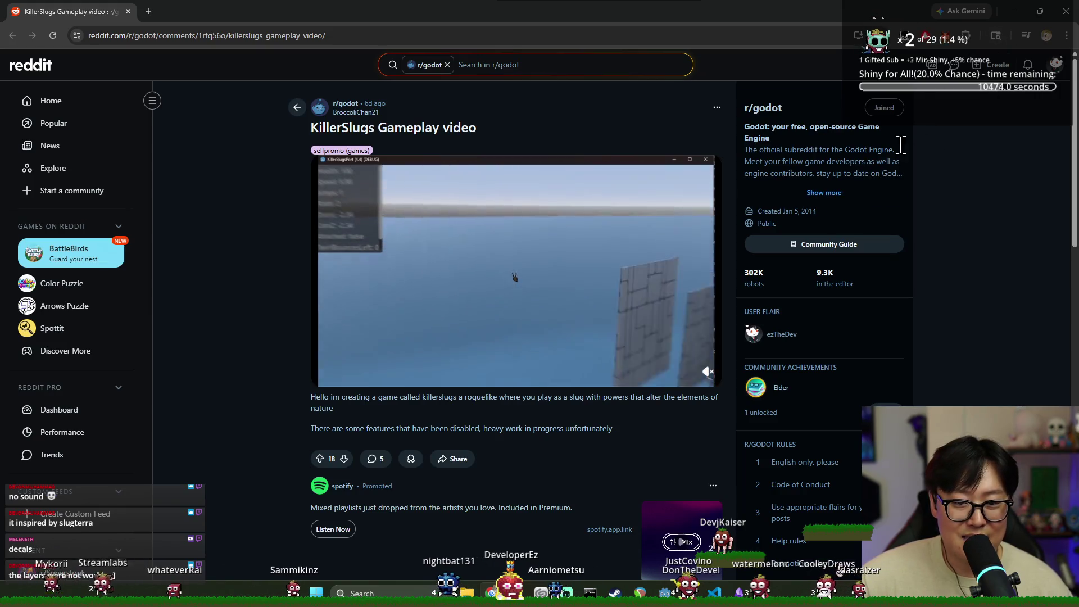
click(1066, 11)
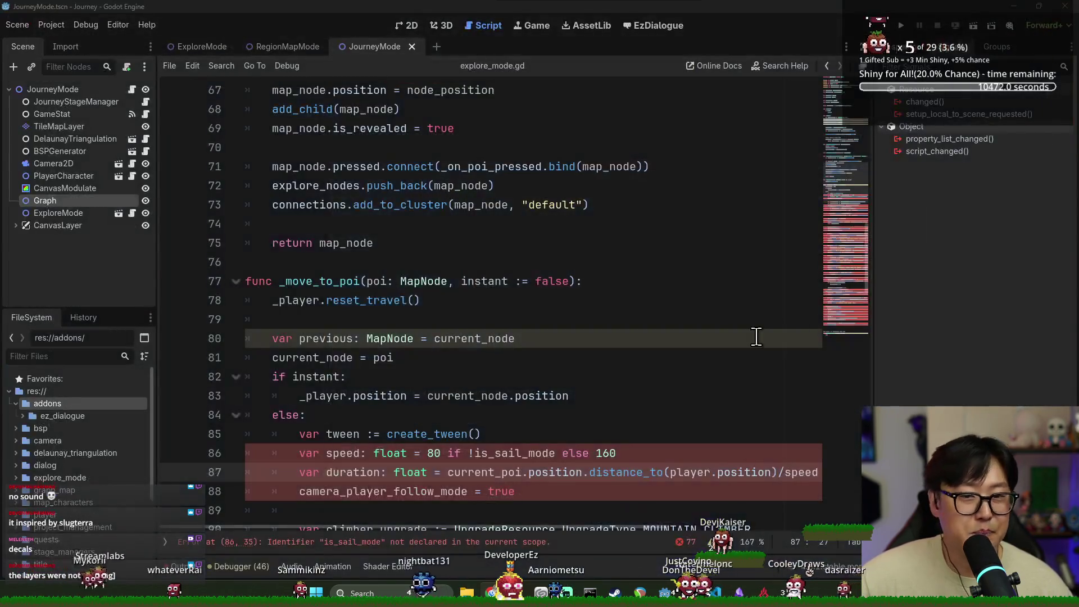
- Review the speed variable, then set the insertion point after 'poi: MapNode' in _move_to_poi's signature
click(560, 361)
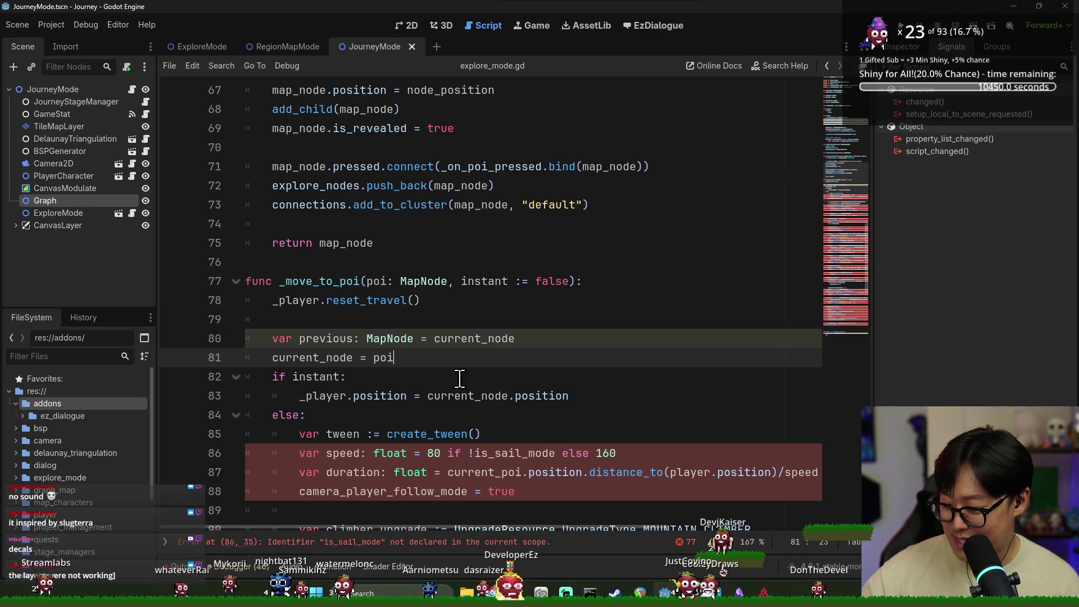
scroll(380, 364, down, 3)
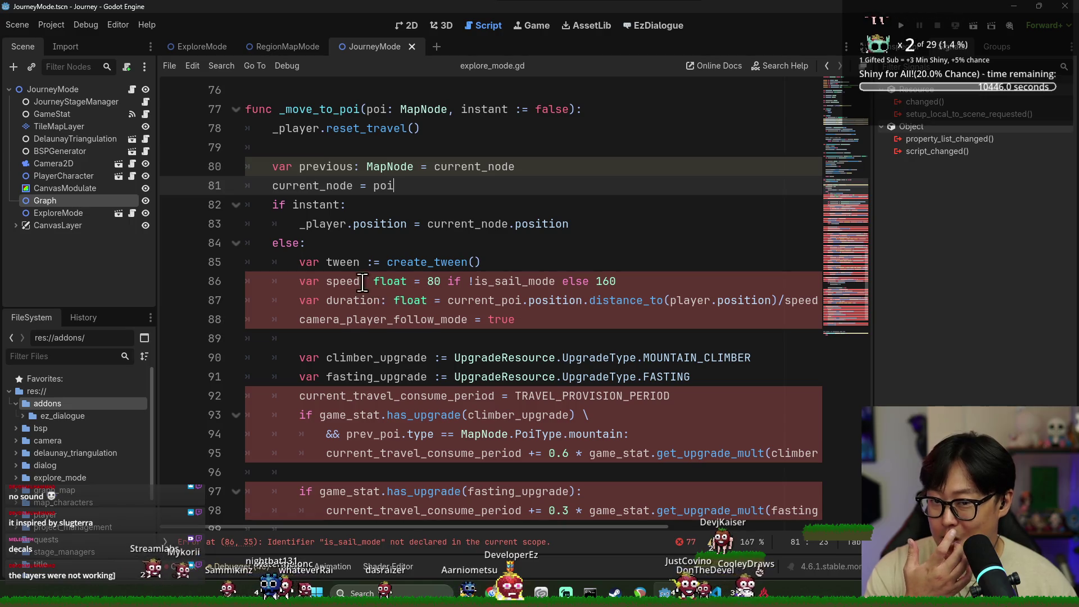
click(342, 283)
double_click(341, 283)
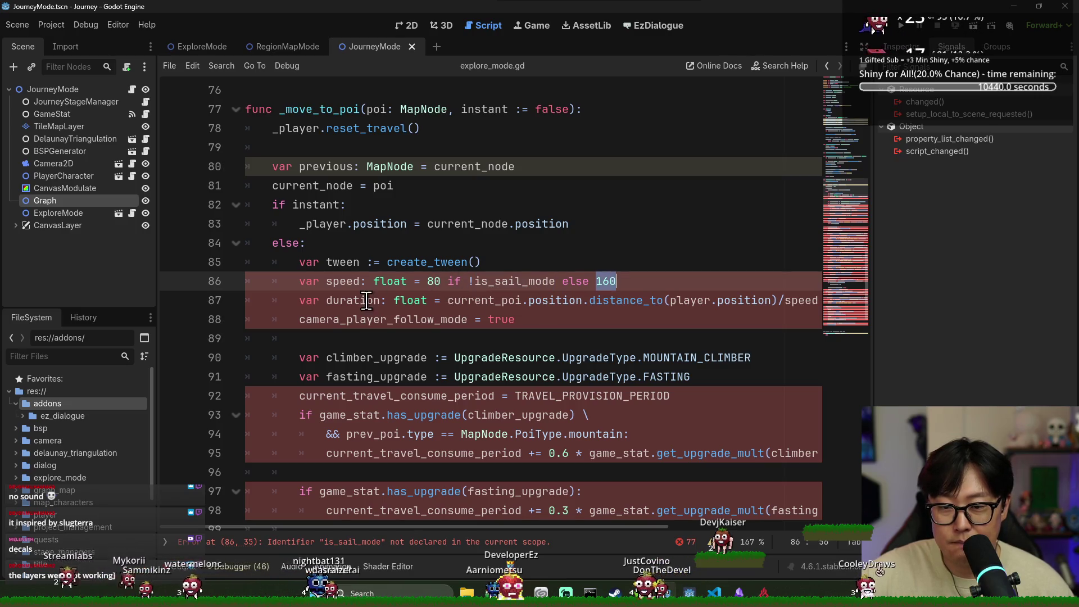
scroll(456, 313, up, 1)
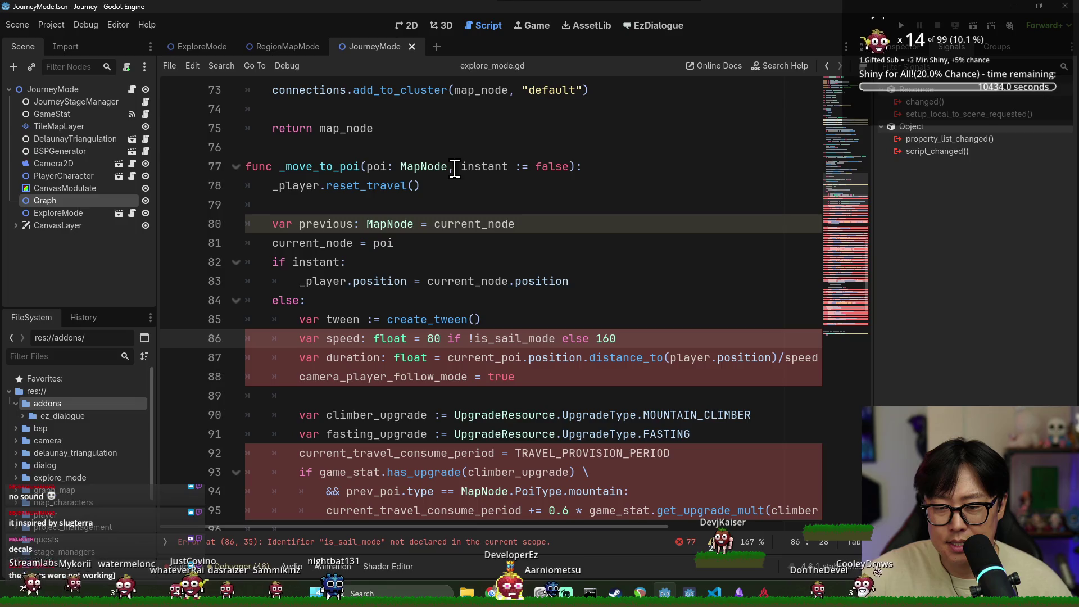
click(456, 167)
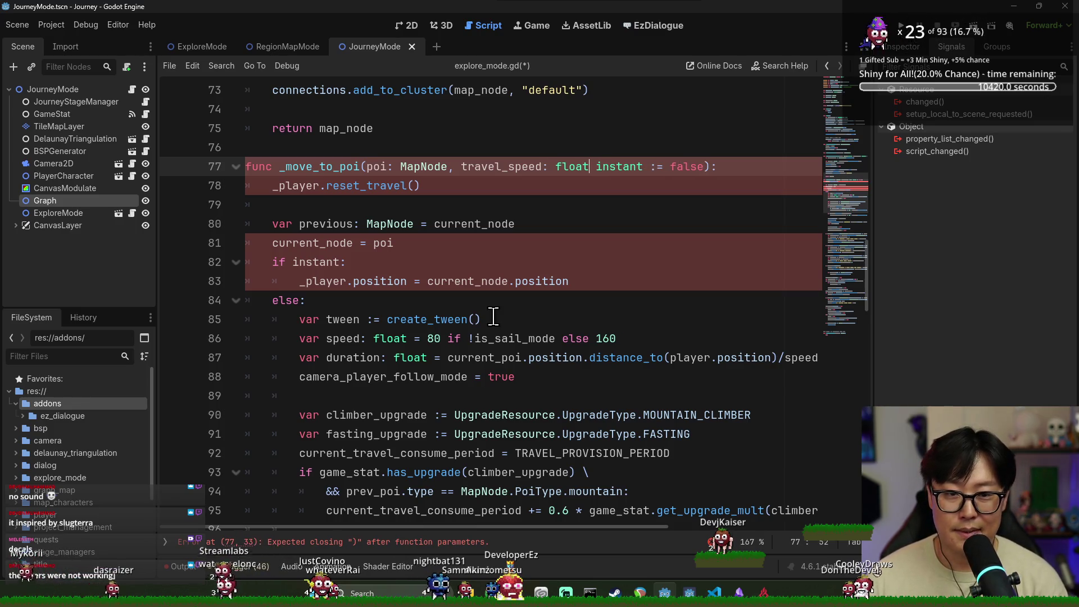
- Default travel_speed to 80 and replace the sail-mode speed expression with travel_speed
text(= )
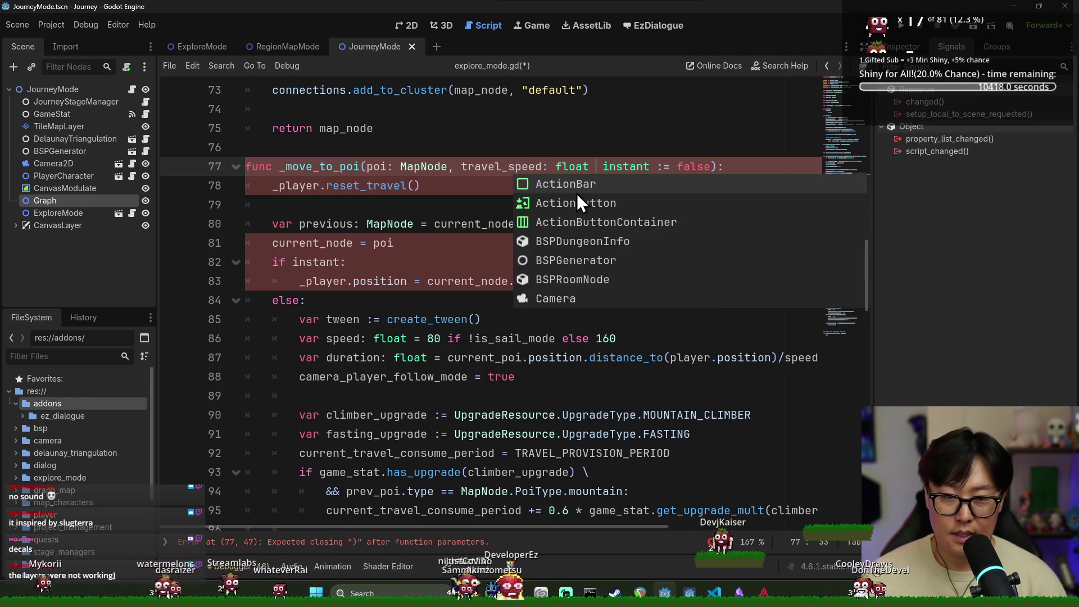
text(80,)
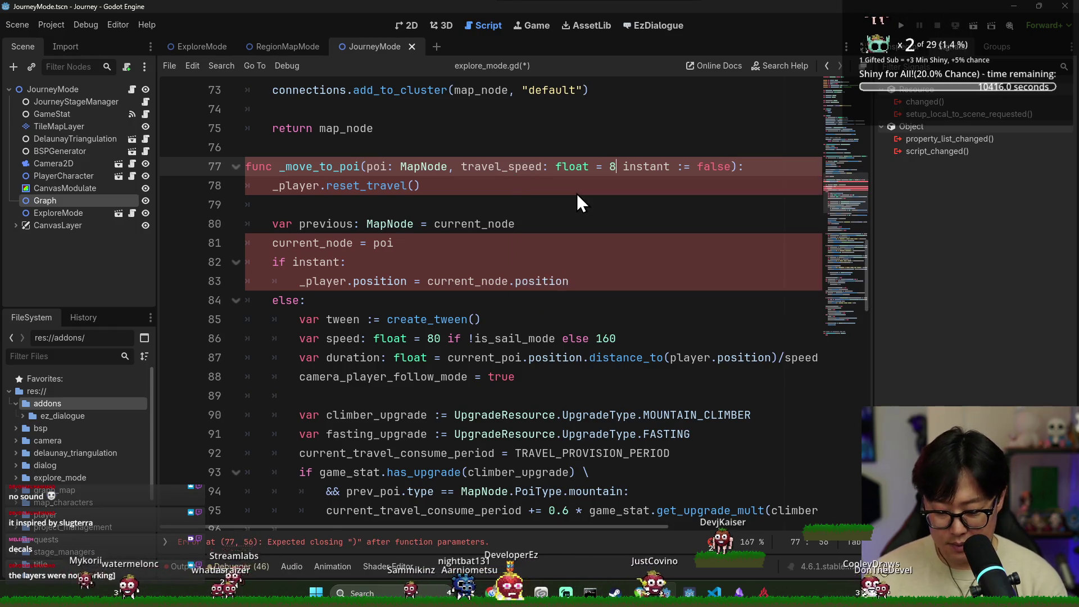
key(Down)
double_click(515, 164)
key(ctrl+c)
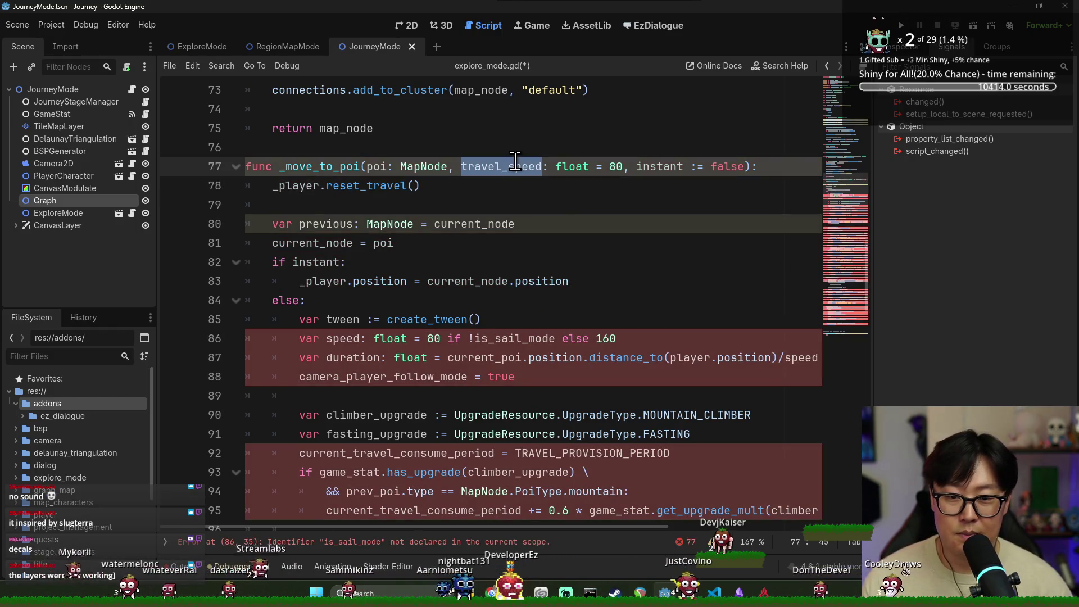
drag(427, 338, 618, 338)
key(ctrl+v)
- Replace current_poi with current_node in the duration formula on line 87
click(436, 357)
double_click(355, 339)
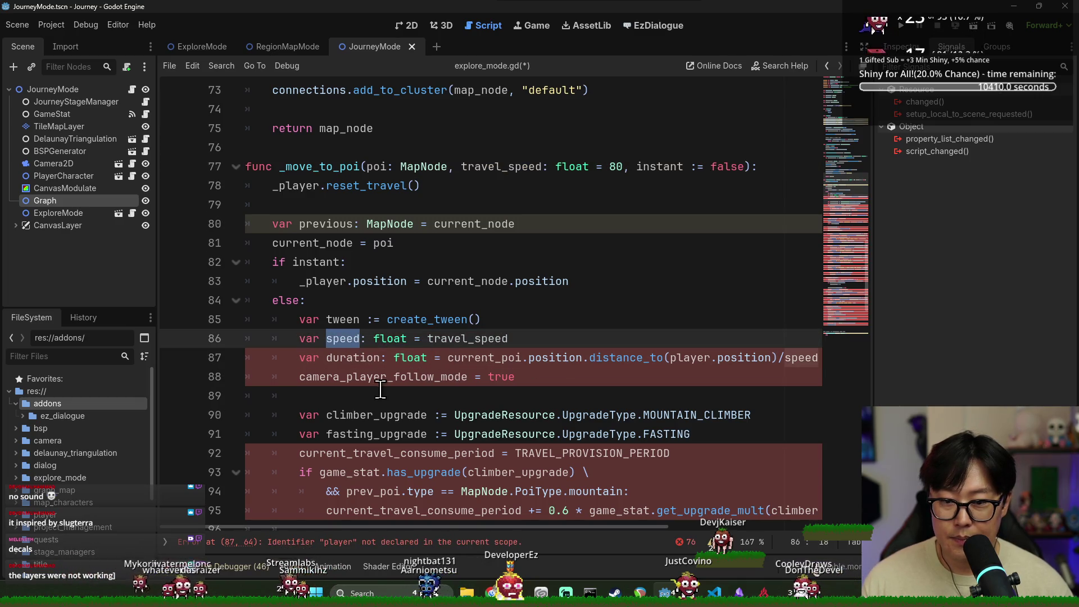
scroll(380, 388, down, 1)
double_click(370, 302)
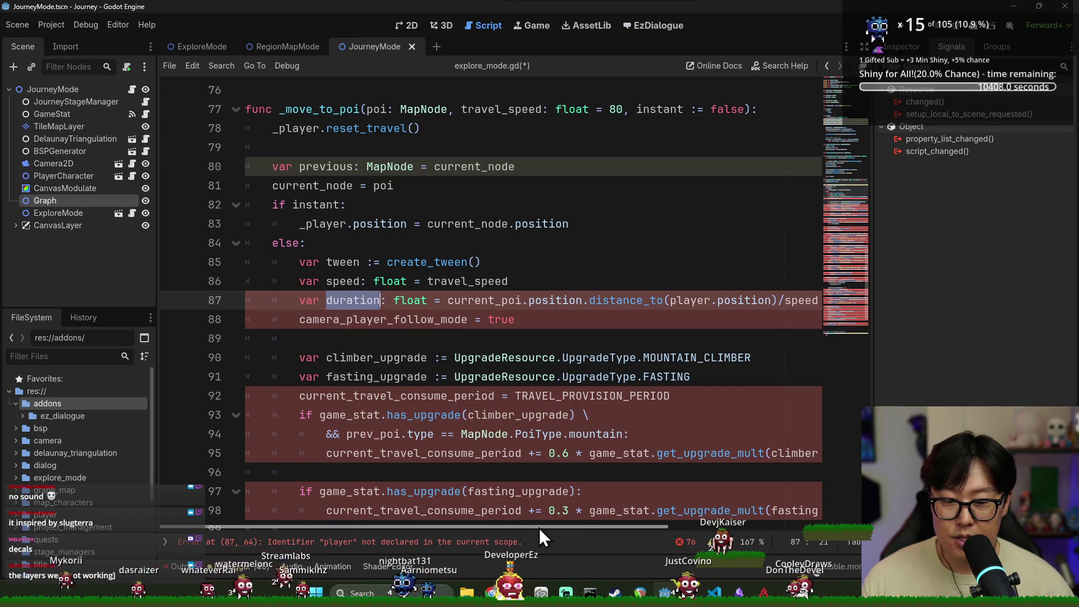
double_click(453, 283)
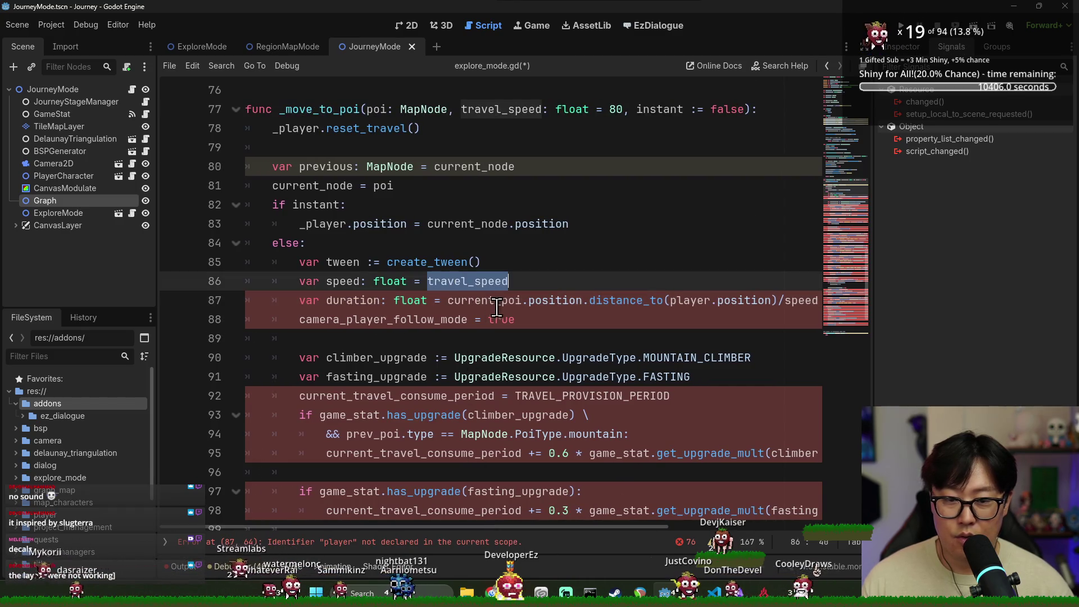
double_click(498, 307)
double_click(446, 224)
key(ctrl+c)
double_click(489, 300)
key(ctrl+v)
- Change player to _player in the duration distance calculation and save
double_click(562, 300)
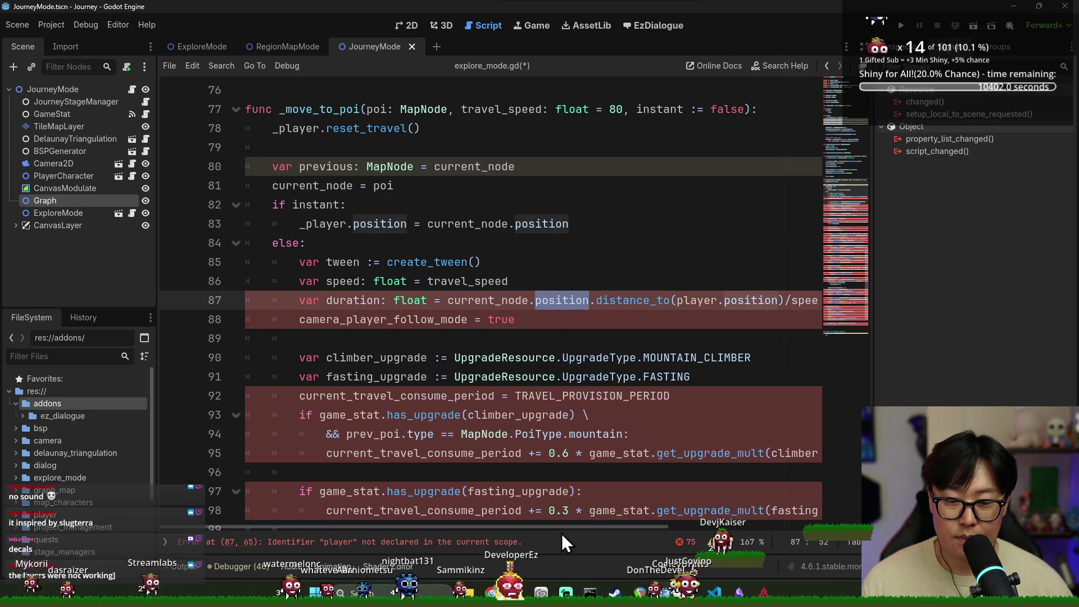
drag(597, 528, 688, 528)
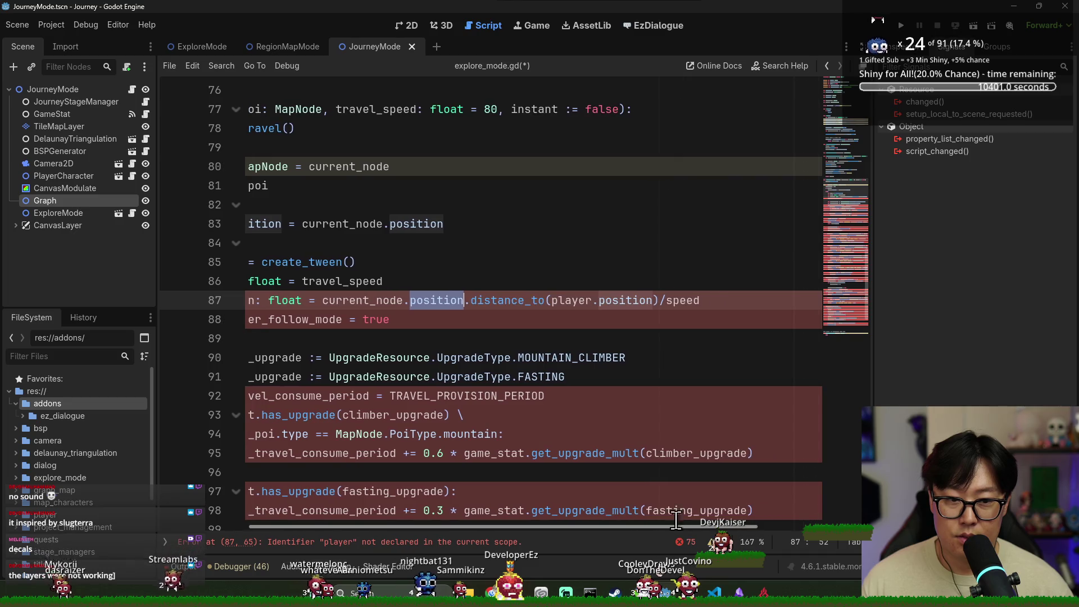
double_click(683, 300)
double_click(573, 300)
double_click(625, 300)
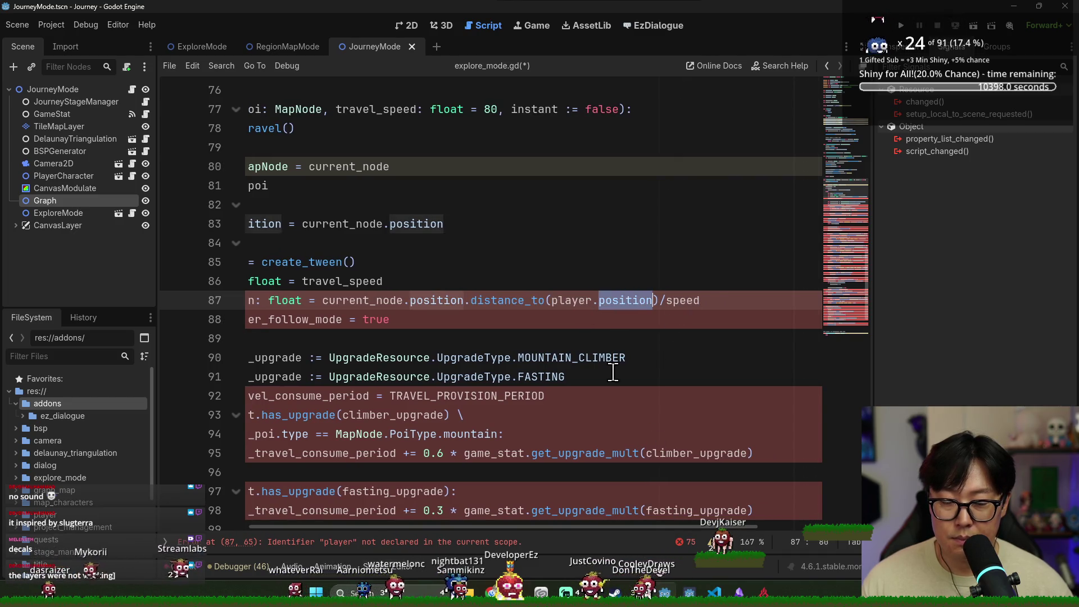
click(554, 301)
text(_)
key(ctrl+s)
- Insert a blank line above the camera_player_follow_mode statement
click(365, 319)
drag(461, 526, 373, 527)
double_click(313, 319)
click(300, 319)
key(Return)
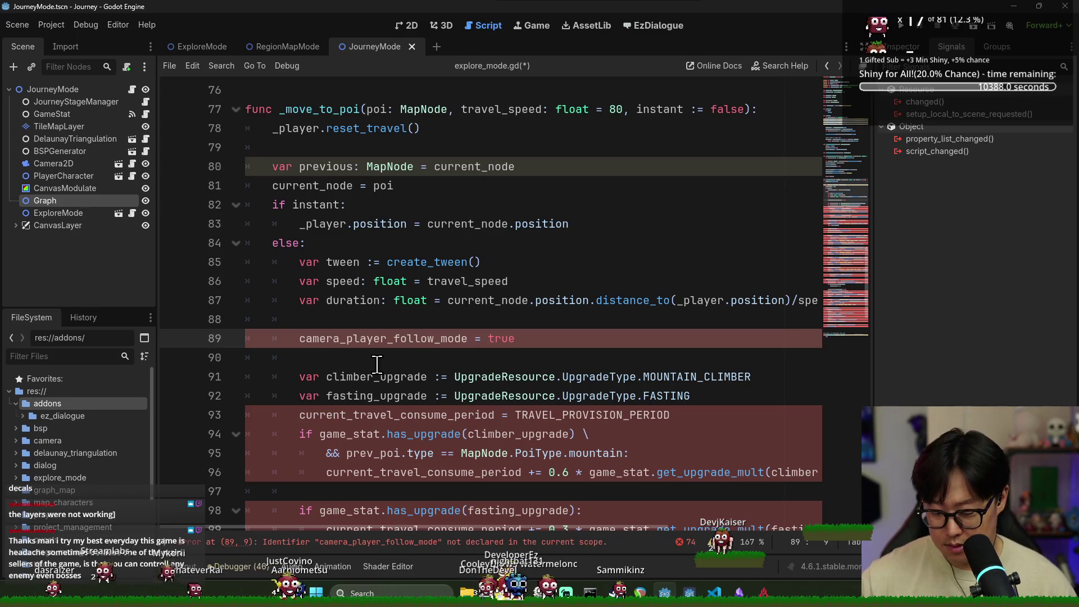
- Rewrite line 89 as camera.set_auto_follow(_player) in place of the follow flag
key(ctrl+Delete)
text(amera.)
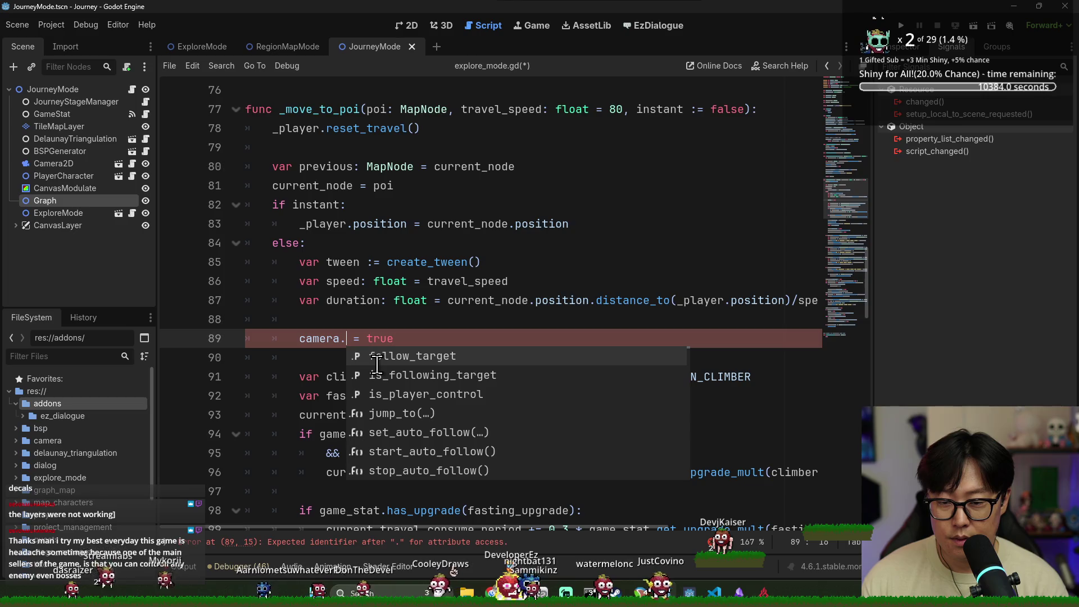
key(Down)
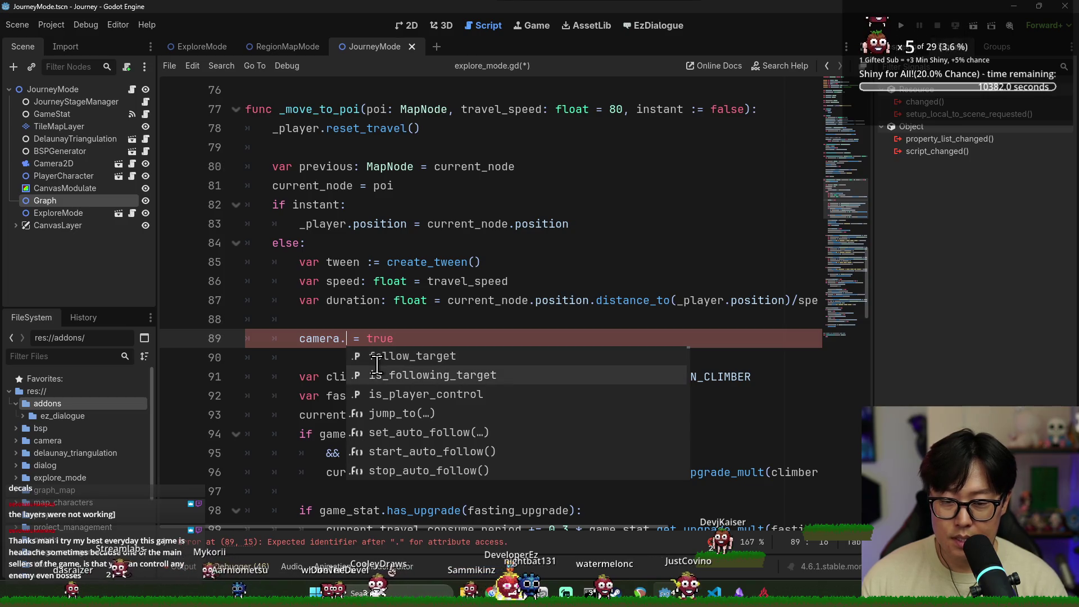
key(Return)
double_click(359, 339)
text(set_)
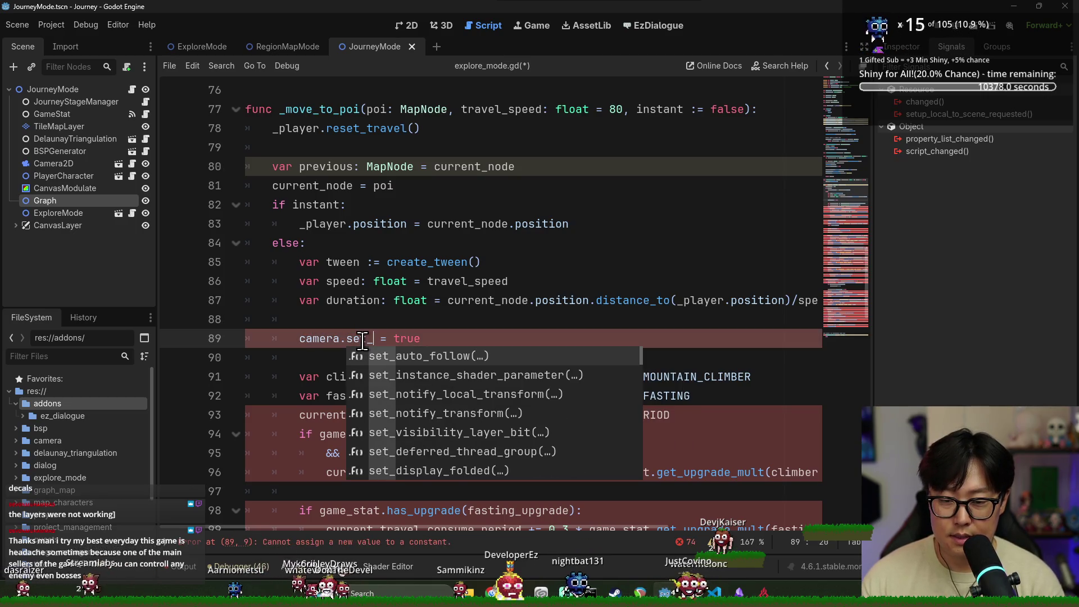
text(au)
key(Return)
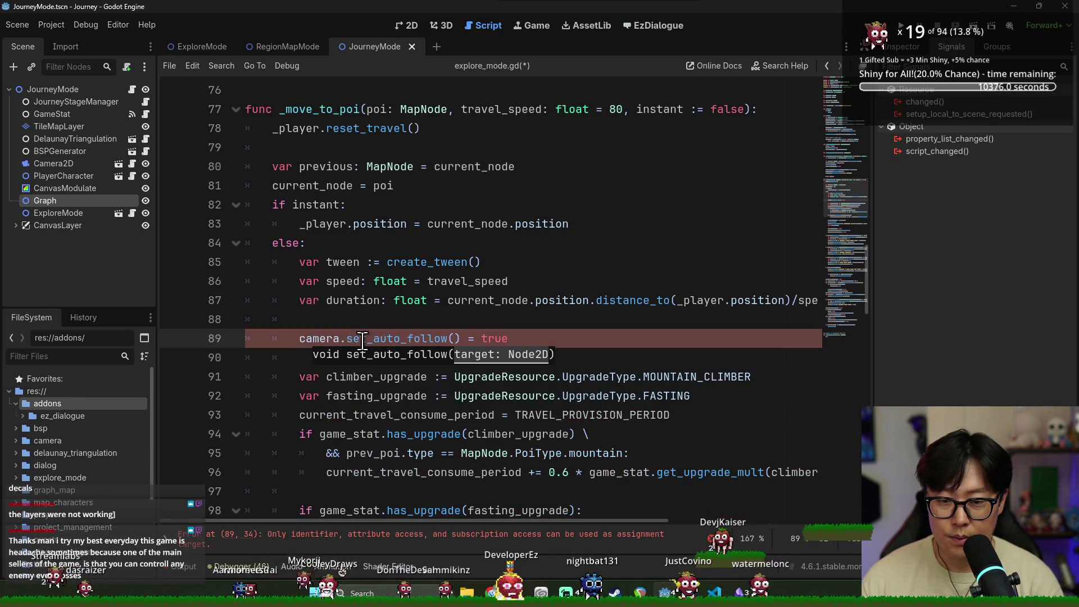
text(er)
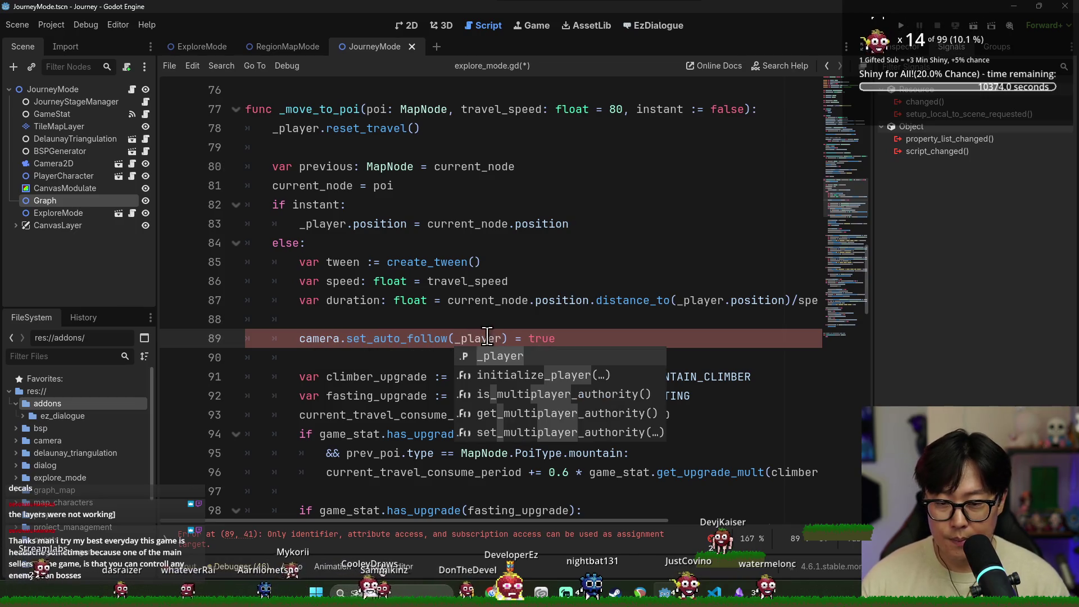
click(514, 342)
- Add camera.start_auto_follow() on line 90 below it
key(Return)
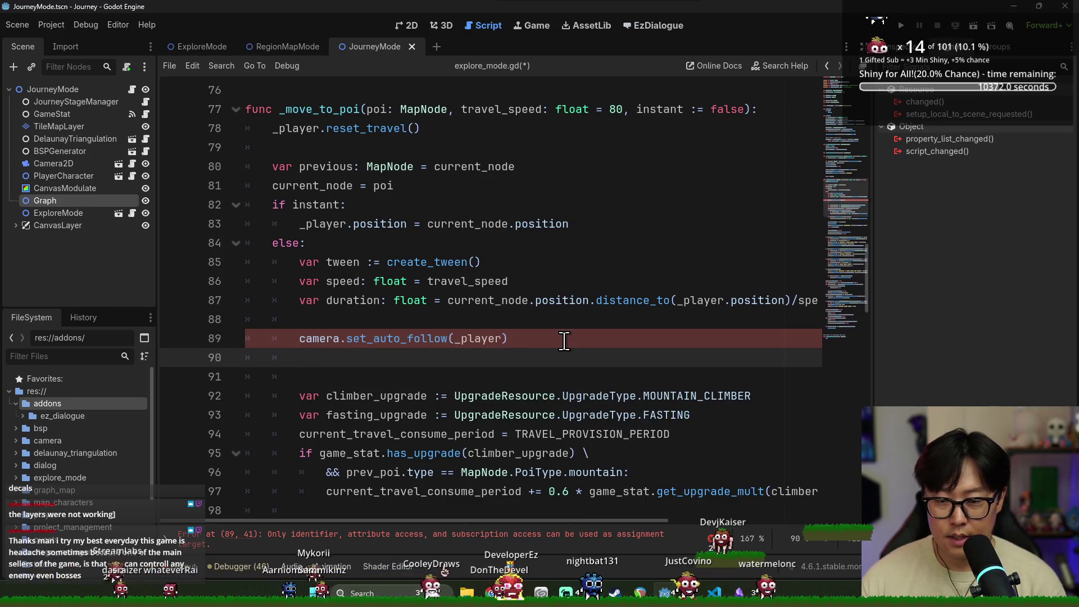
text(era.aut)
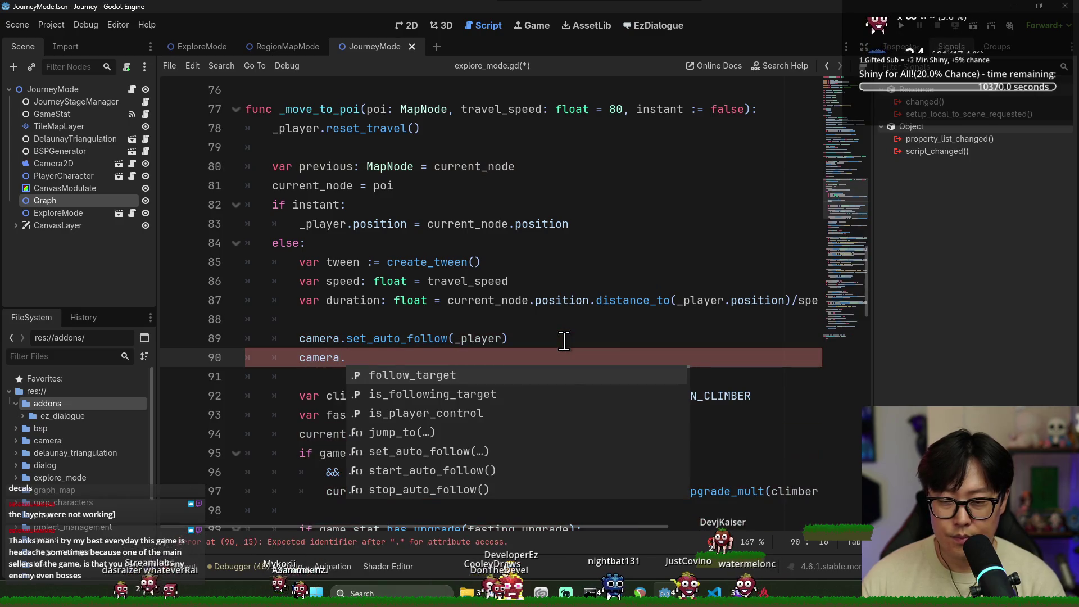
text(o_fo)
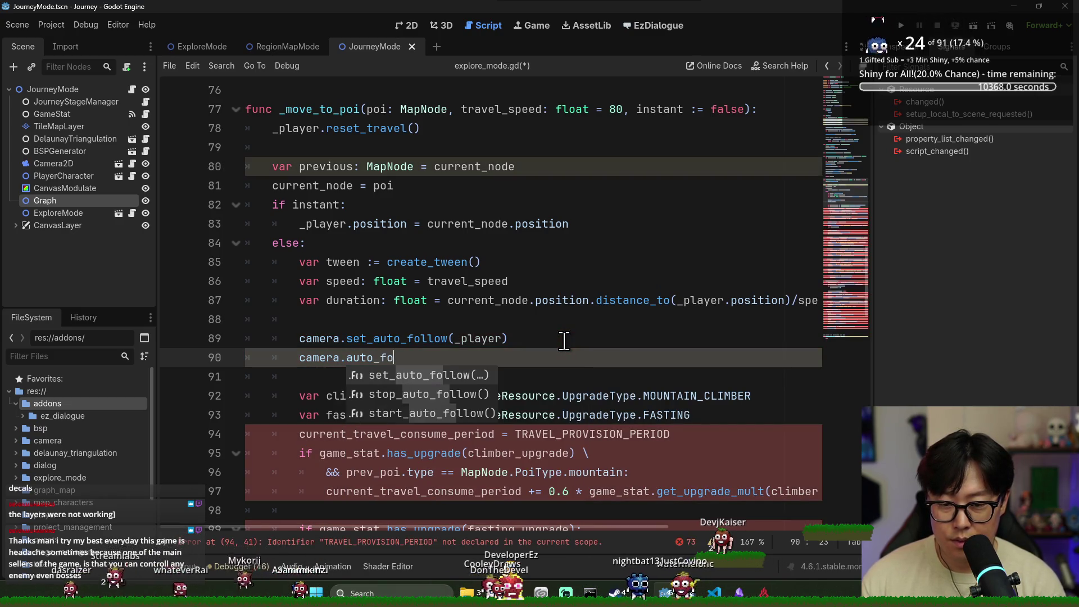
key(Down)
key(Down)
key(Return)
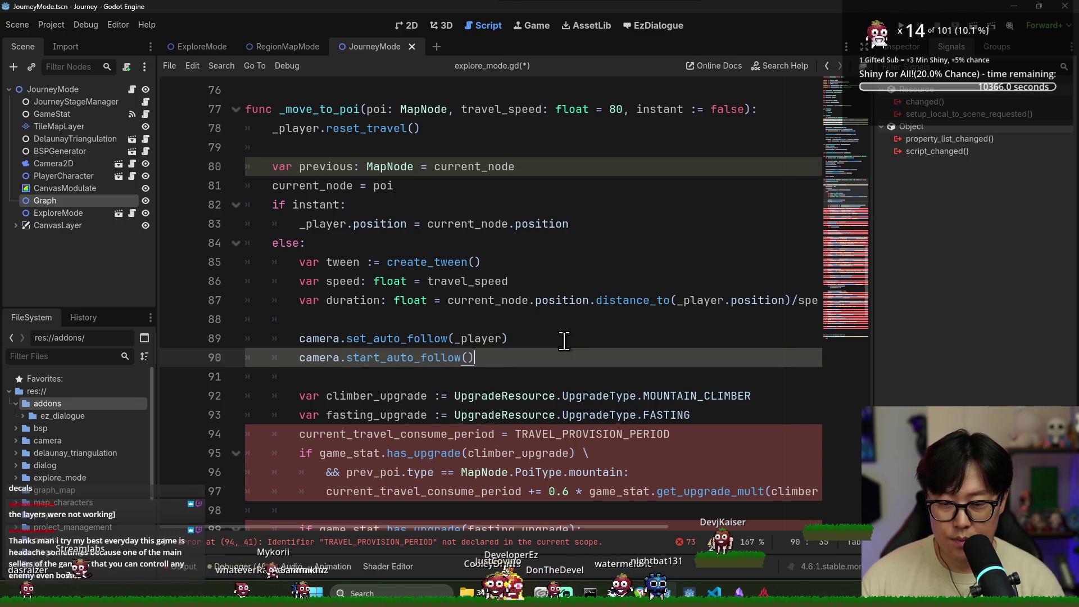
click(363, 339)
double_click(366, 358)
- Look over the code between blank lines 88 and 91 around the new camera calls
scroll(366, 348, down, 1)
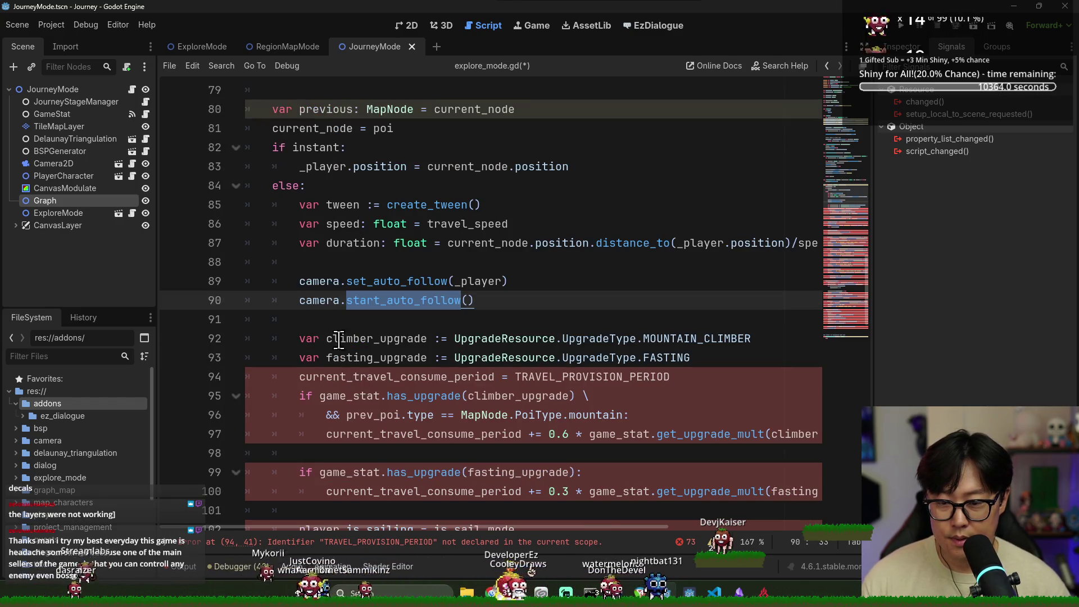
click(367, 325)
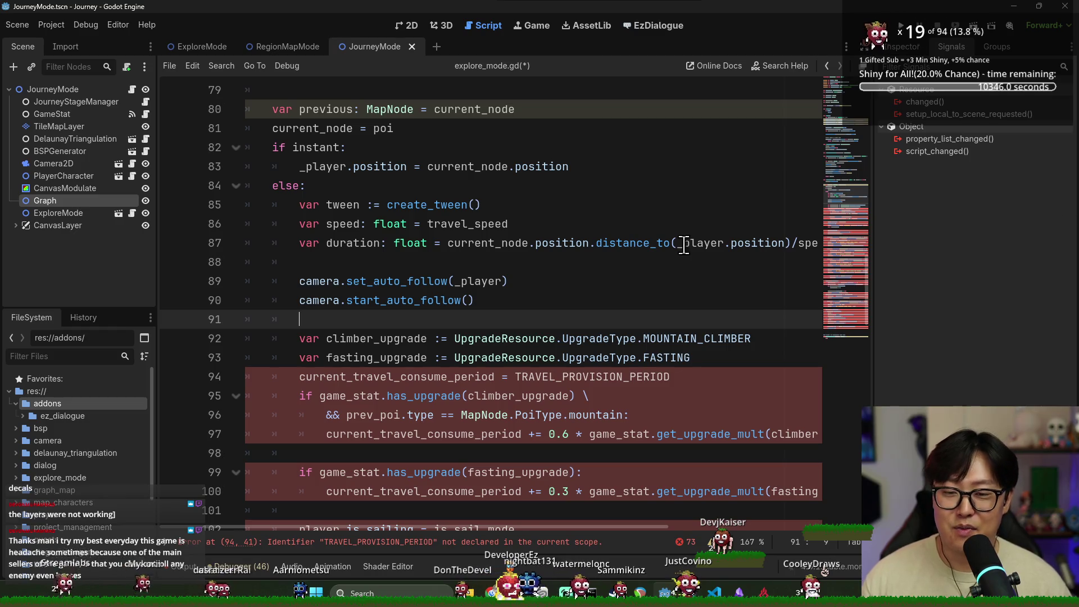
scroll(466, 329, down, 1)
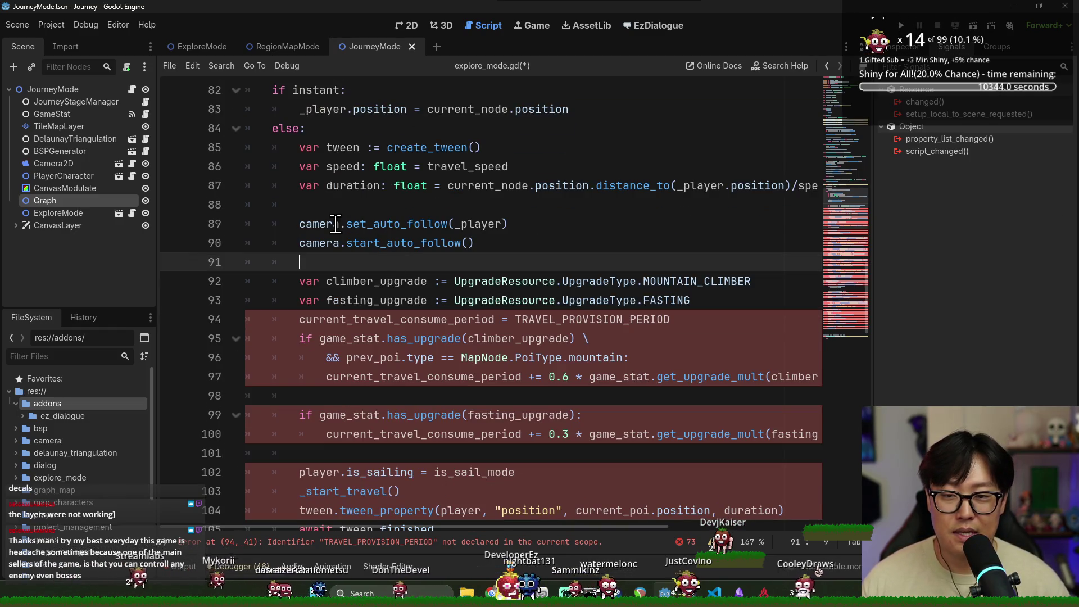
click(299, 205)
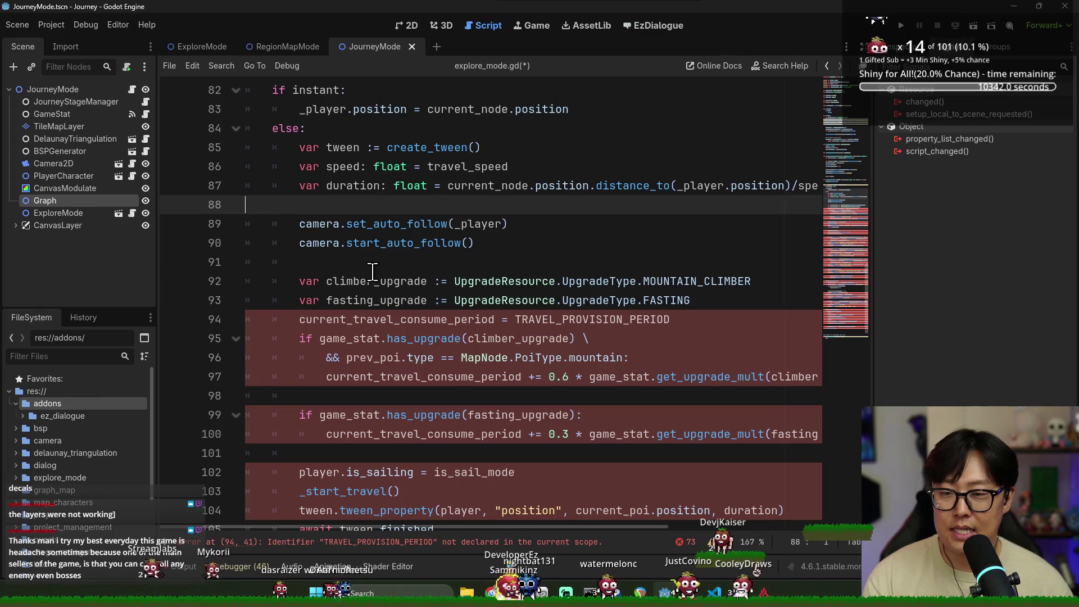
click(372, 269)
scroll(382, 307, down, 2)
scroll(377, 242, up, 2)
click(329, 203)
click(380, 263)
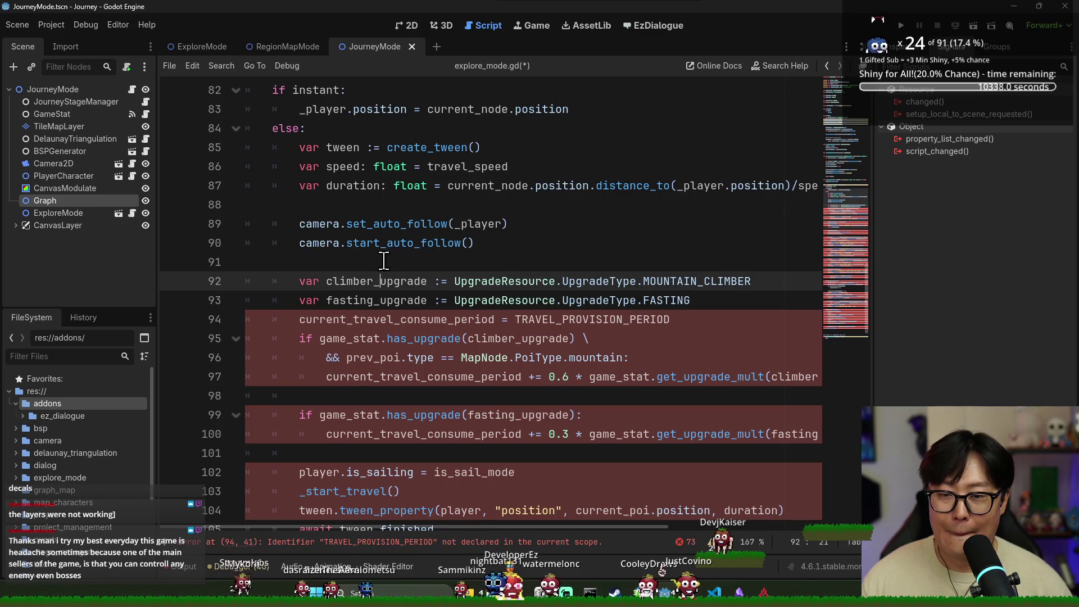
scroll(382, 275, down, 2)
scroll(337, 326, up, 2)
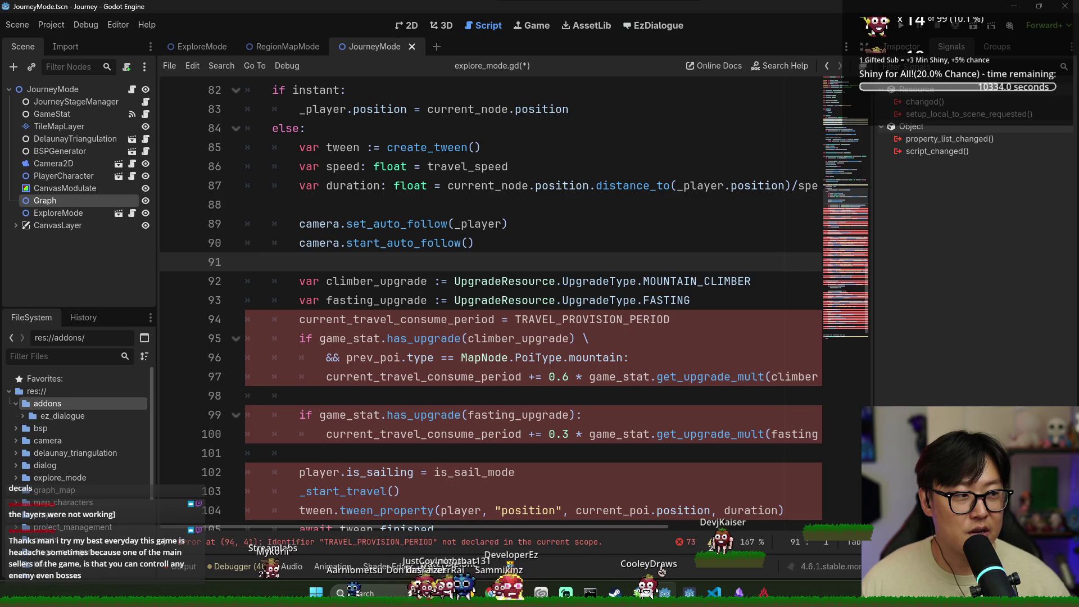
scroll(324, 318, down, 1)
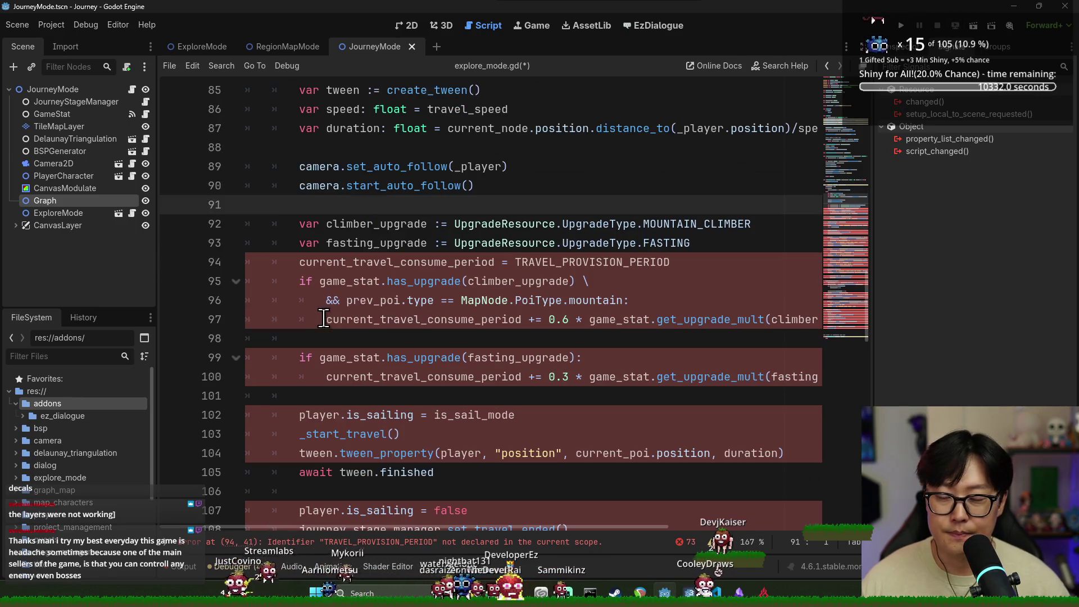
- Delete the climber and fasting upgrade variable declarations from _move_to_poi
click(697, 242)
click(370, 207)
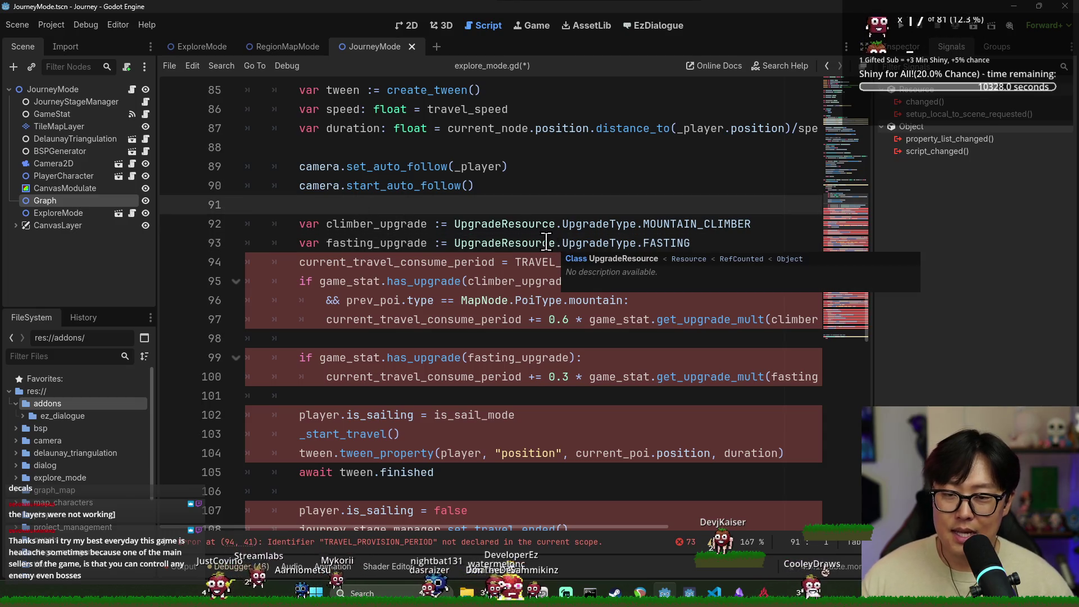
click(713, 247)
scroll(717, 253, down, 4)
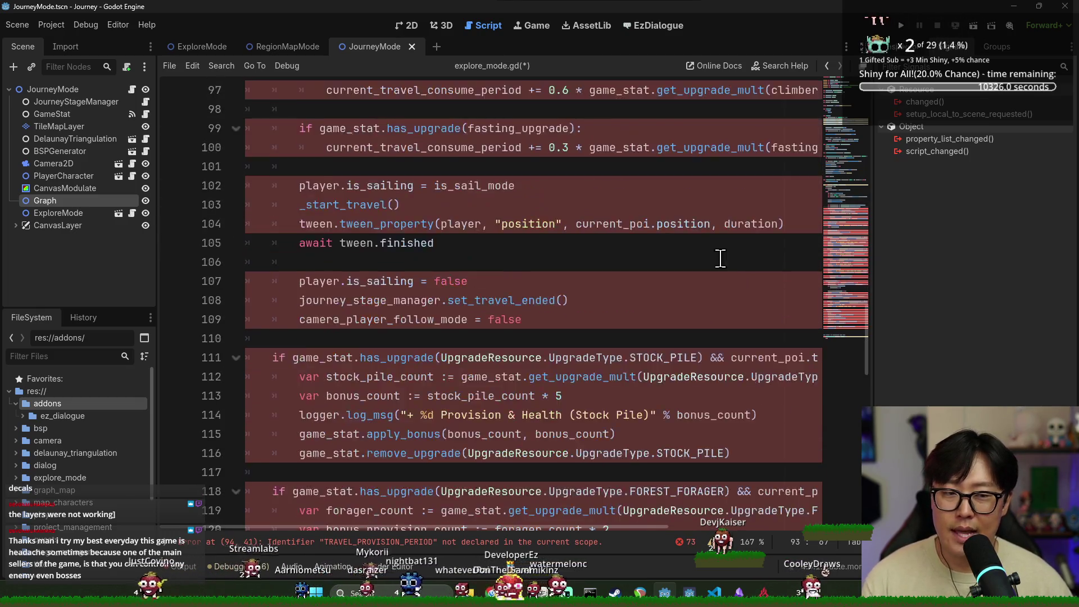
scroll(716, 253, up, 5)
scroll(548, 312, down, 1)
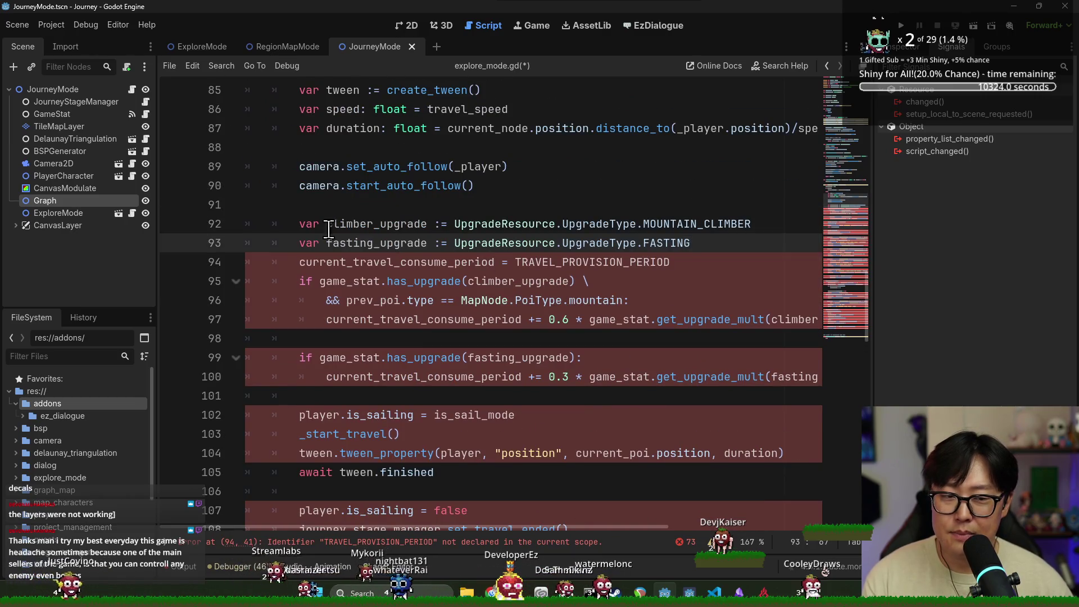
click(278, 206)
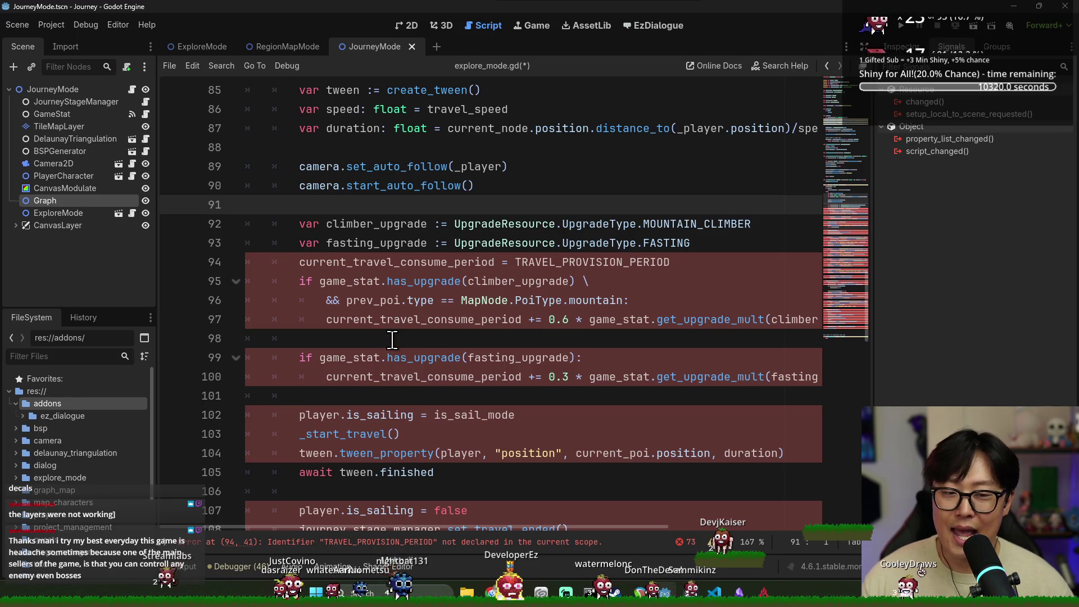
shift+click(433, 336)
shift+click(748, 235)
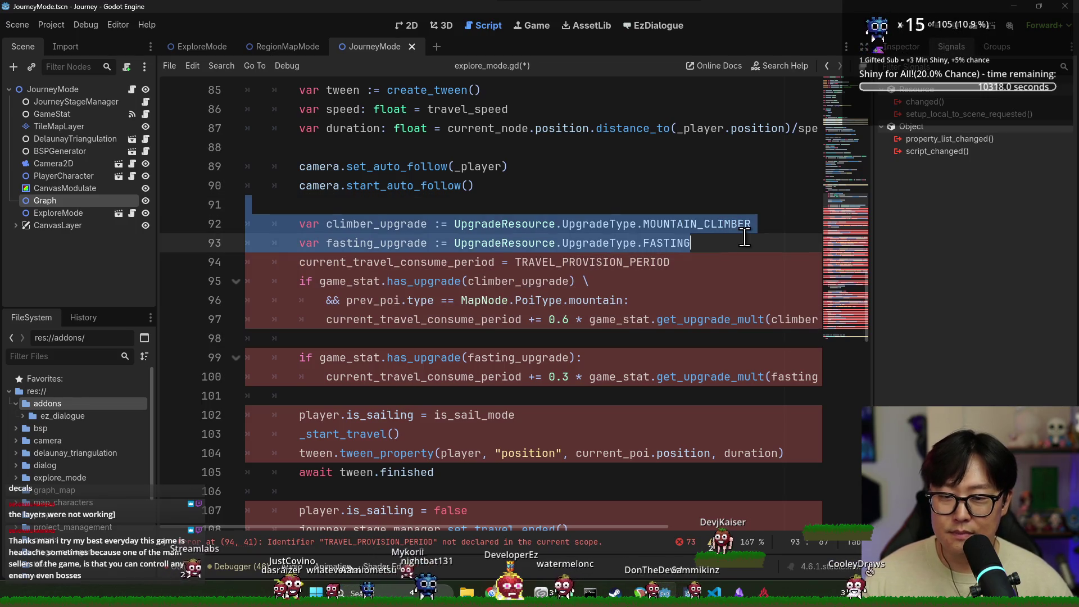
key(BackSpace)
- Delete the travel consume-period upgrade block
scroll(489, 238, up, 1)
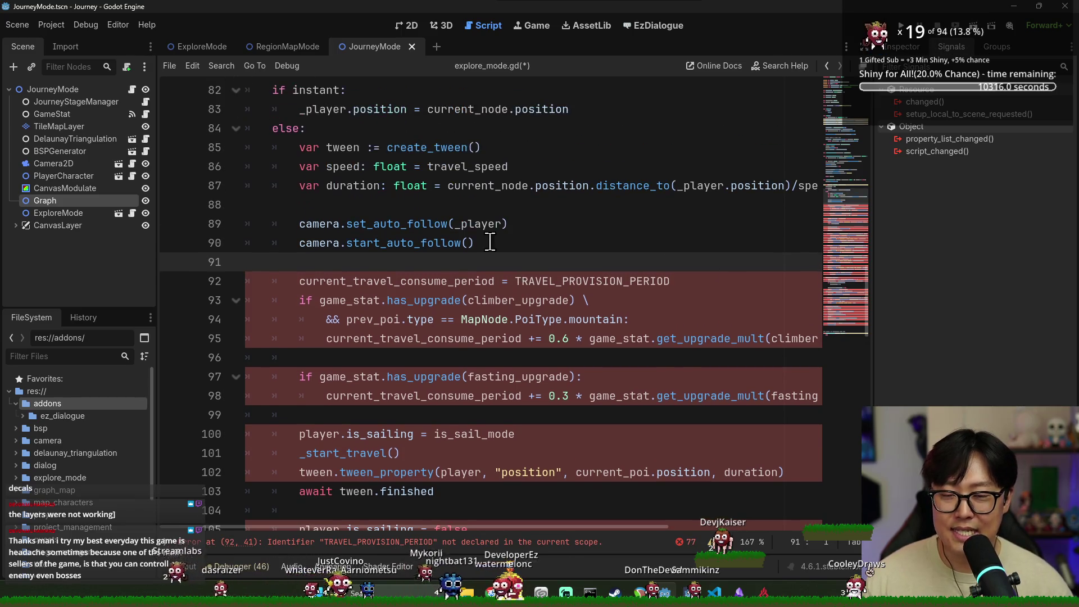
scroll(357, 293, up, 1)
scroll(354, 304, up, 1)
scroll(348, 332, down, 3)
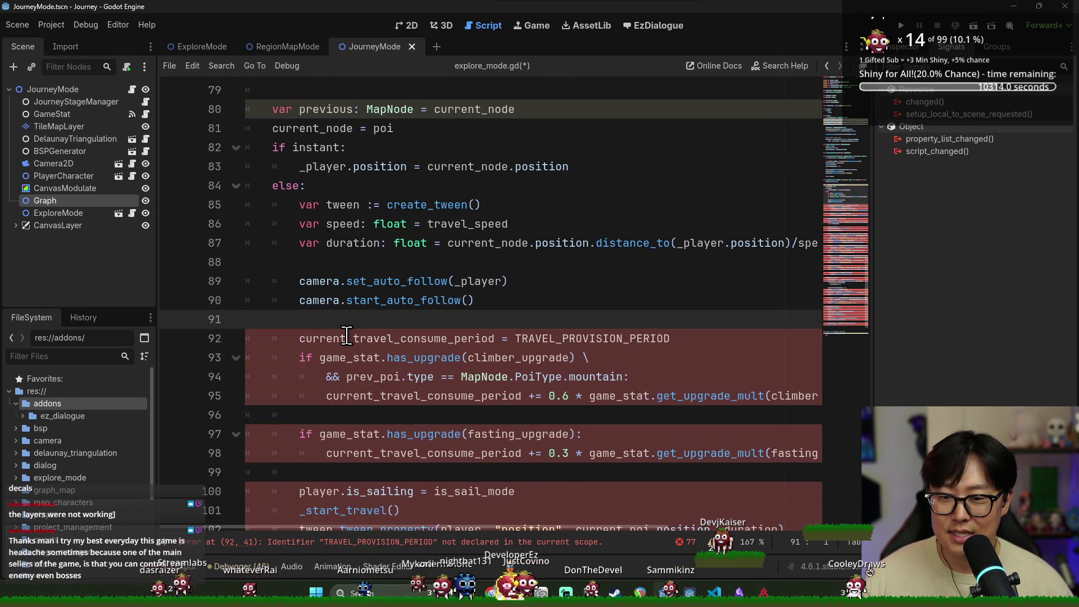
scroll(351, 342, up, 1)
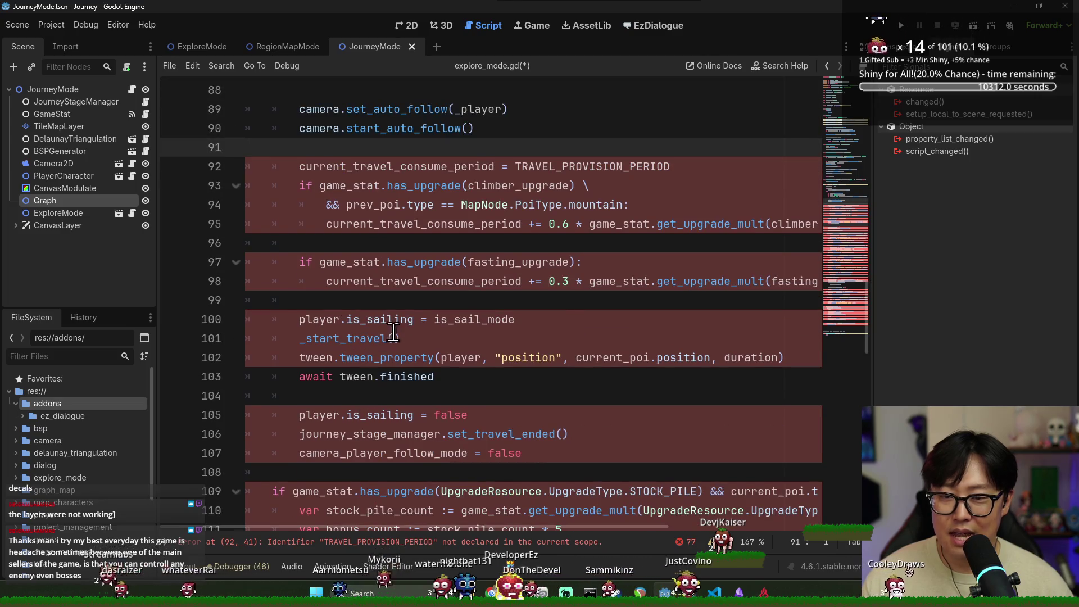
mouse_move(410, 531)
mouse_down()
mouse_move(451, 532)
mouse_move(354, 525)
mouse_up()
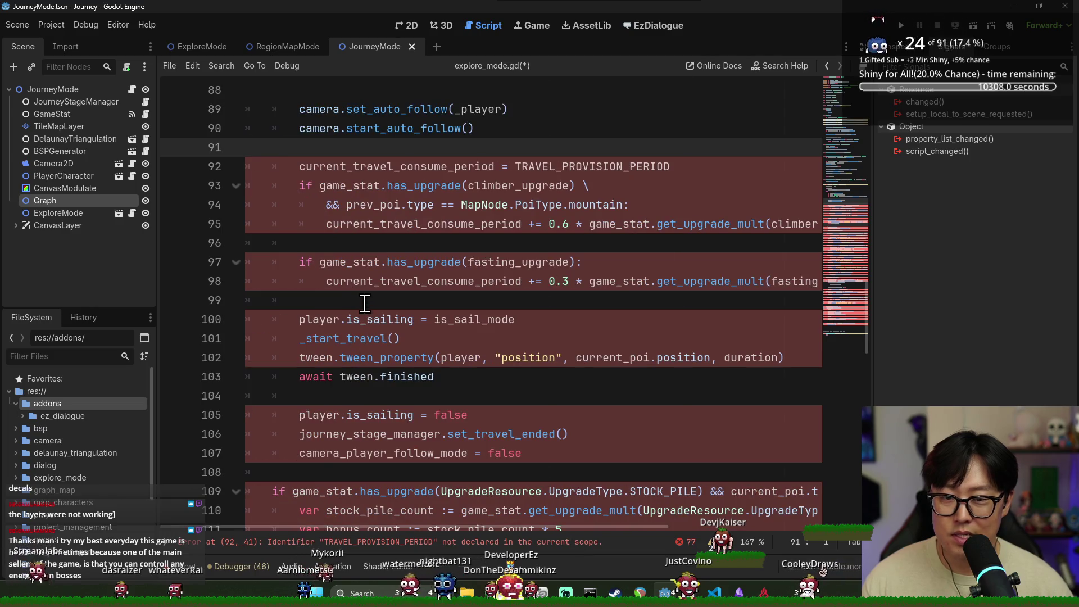
shift+click(398, 302)
key(BackSpace)
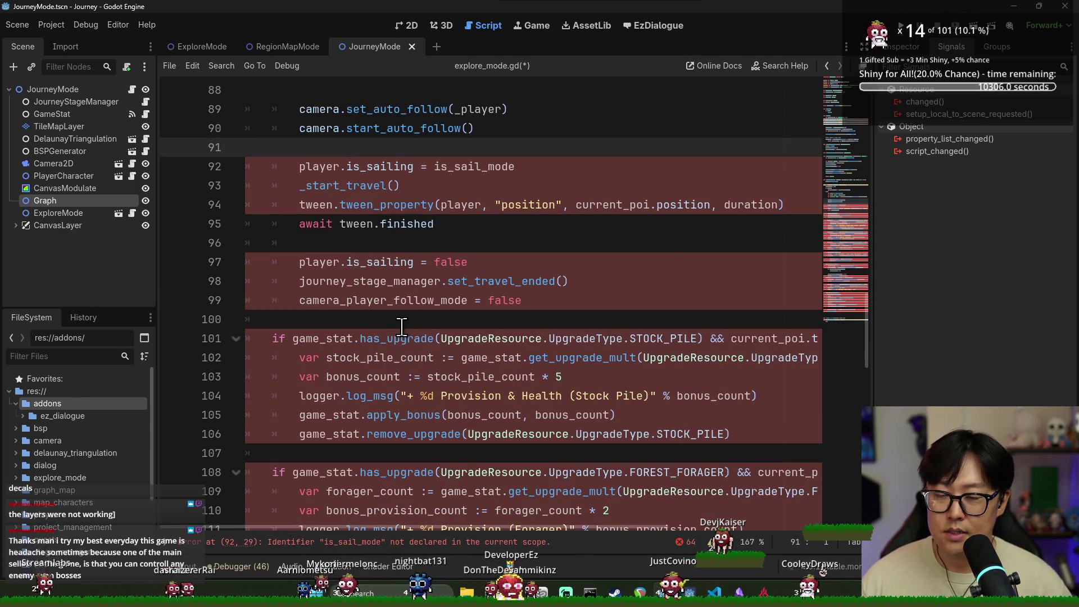
- Remove the is_sailing assignment and the blank line before _start_travel(), then save explore_mode.gd
scroll(344, 262, up, 2)
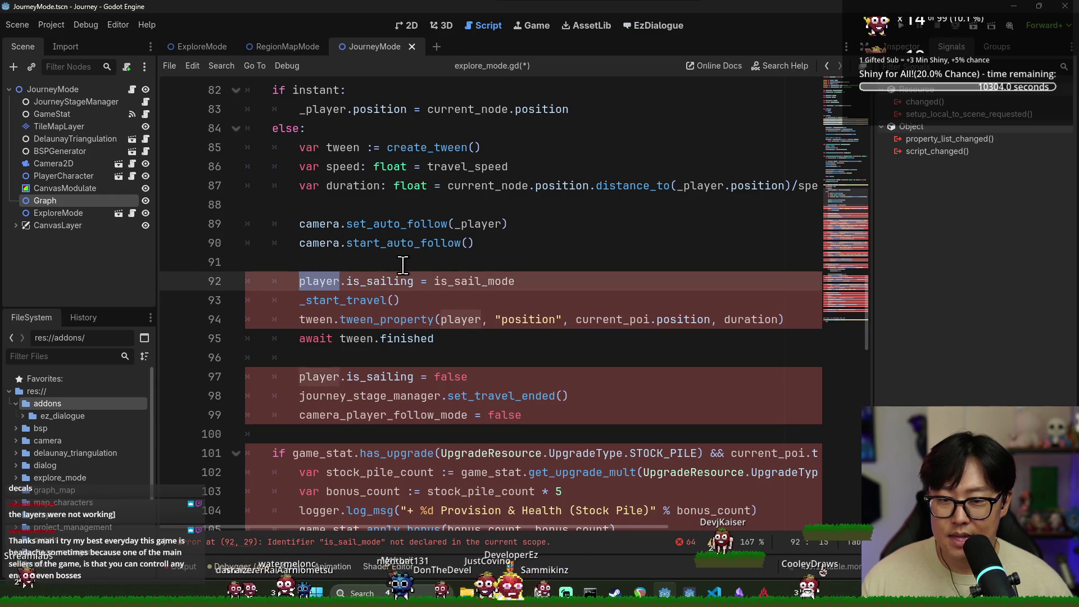
shift+click(542, 281)
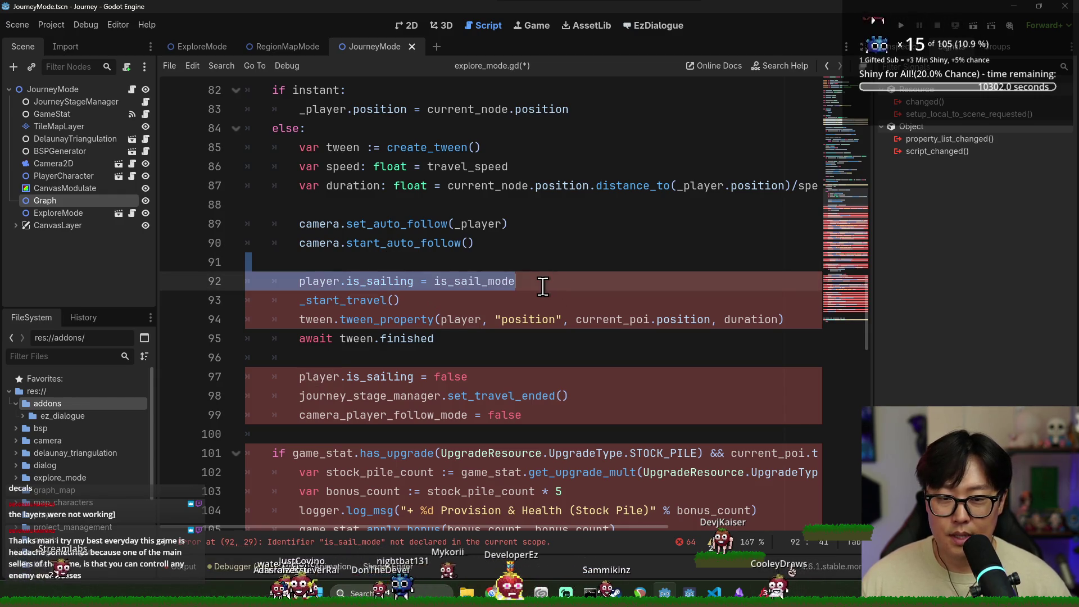
key(BackSpace)
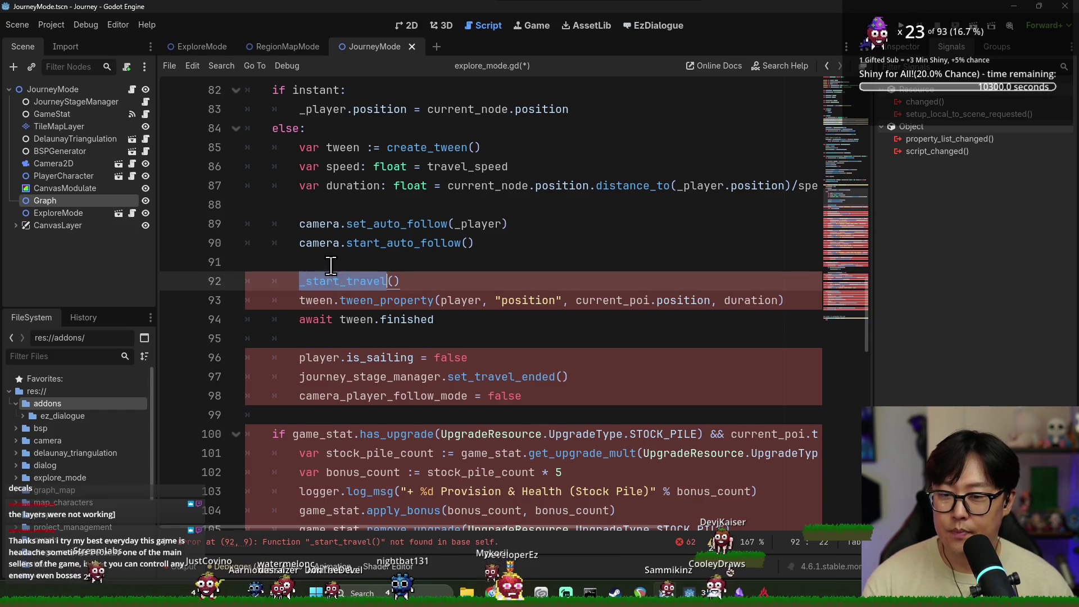
key(Delete)
double_click(345, 261)
key(ctrl+s)
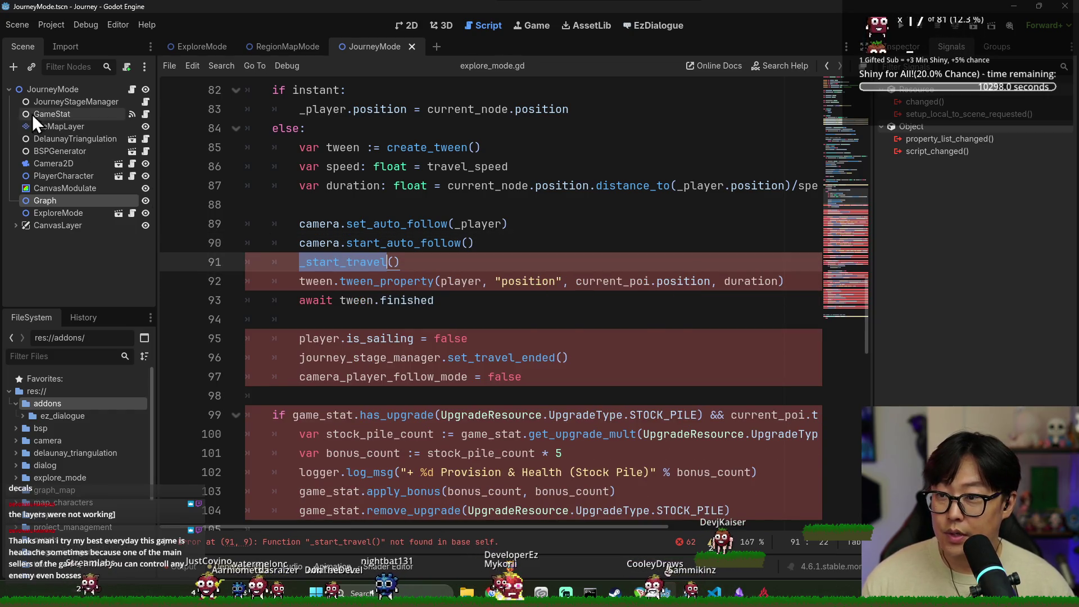
- Find func _start_travel() in journey_mode.gd by searching for _start_tr
click(132, 89)
key(ctrl+f)
text(_start_tr)
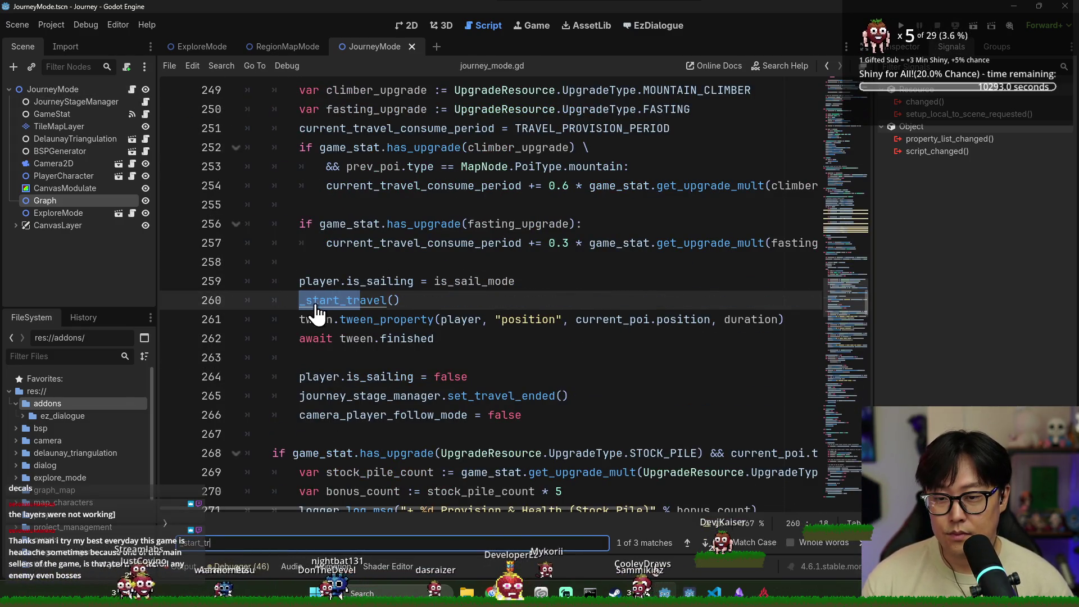
ctrl+click(316, 306)
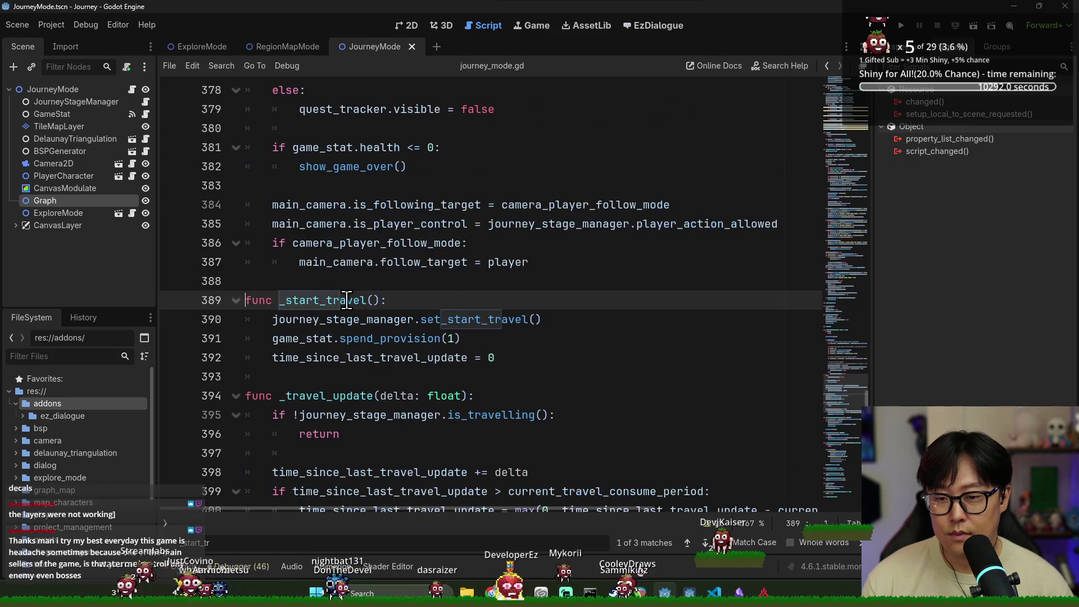
- Study its journey_stage_manager.set_start_travel and game_stat.spend_provision calls, then return to explore_mode.gd
double_click(310, 262)
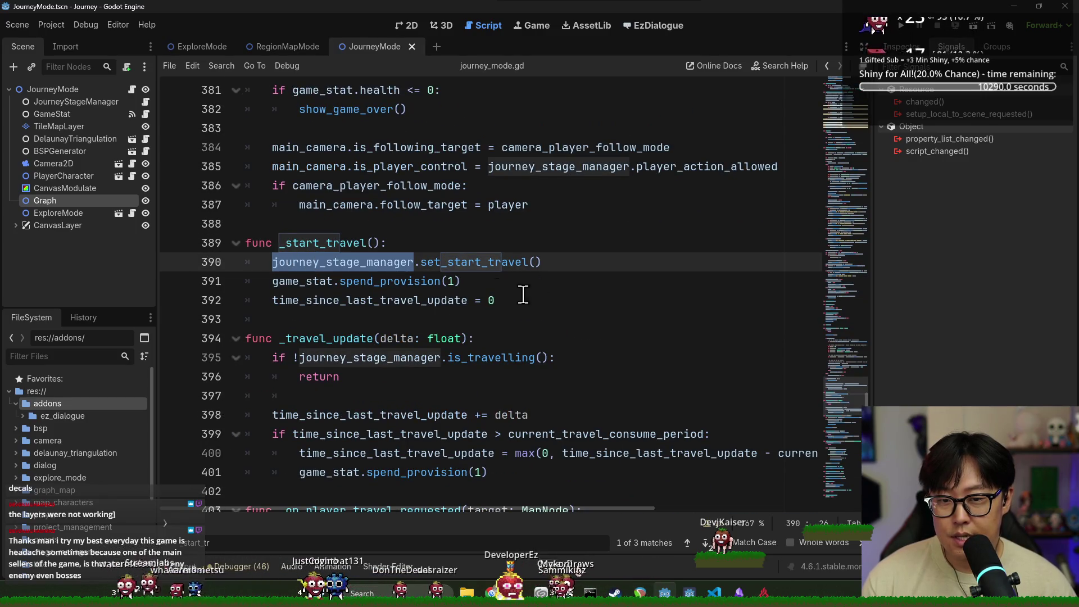
drag(421, 262, 478, 264)
double_click(319, 281)
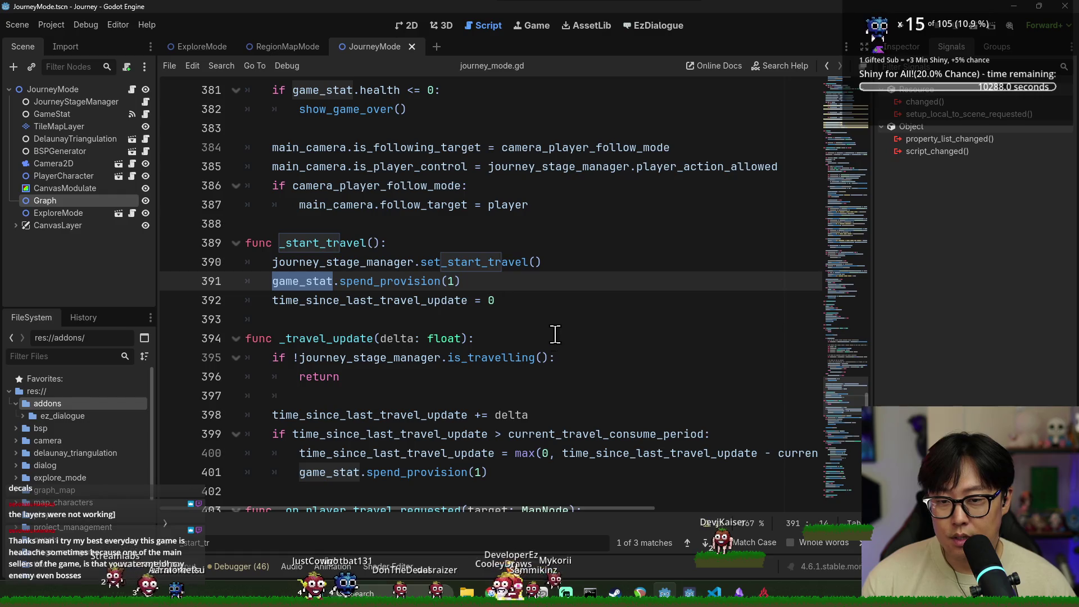
click(503, 302)
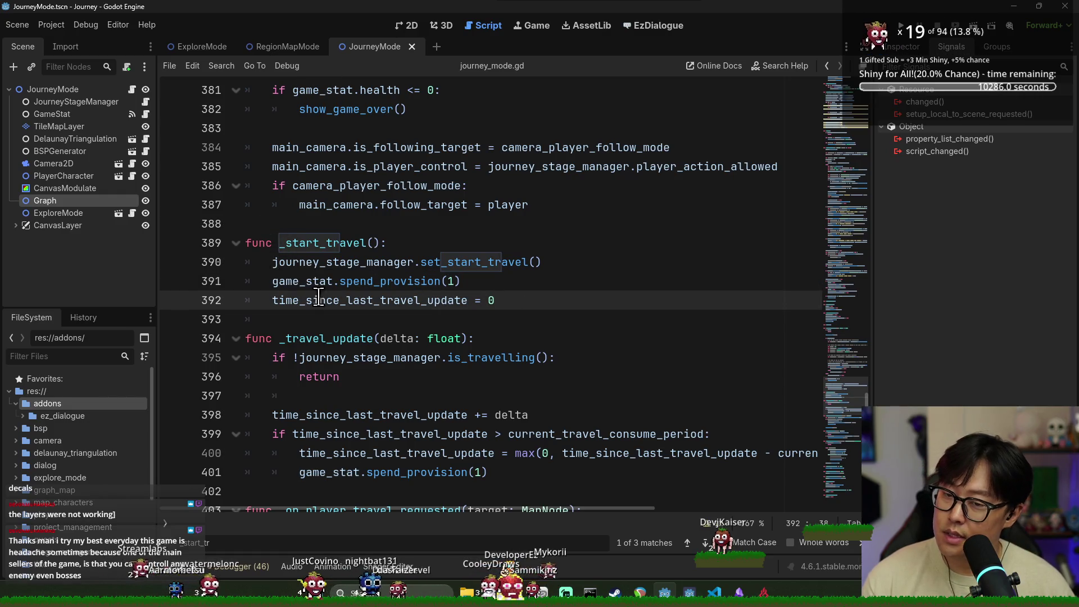
double_click(339, 281)
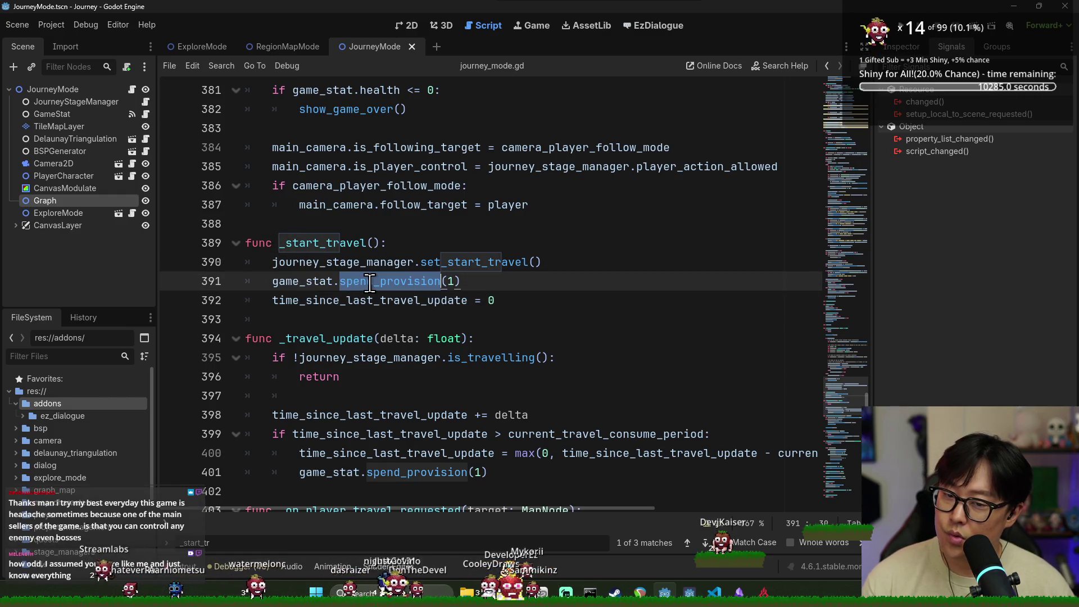
double_click(320, 283)
double_click(340, 262)
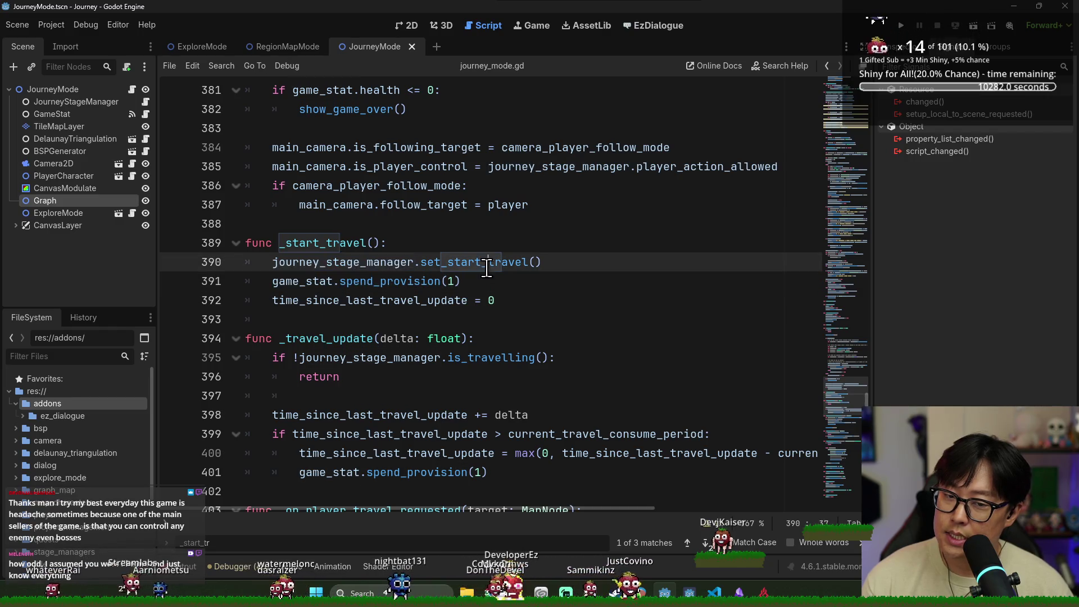
double_click(482, 262)
double_click(355, 259)
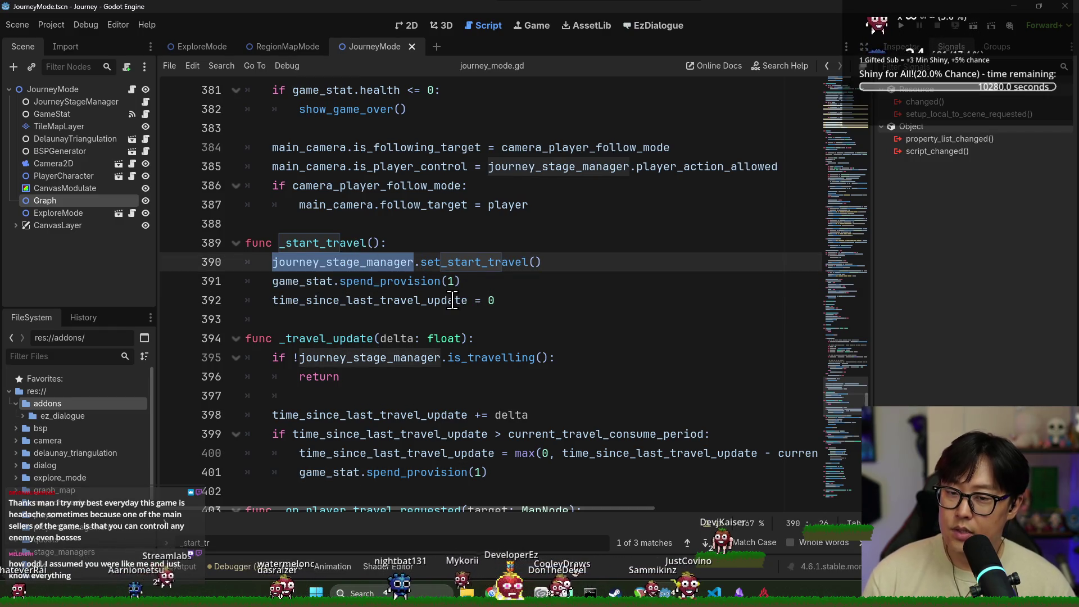
click(463, 262)
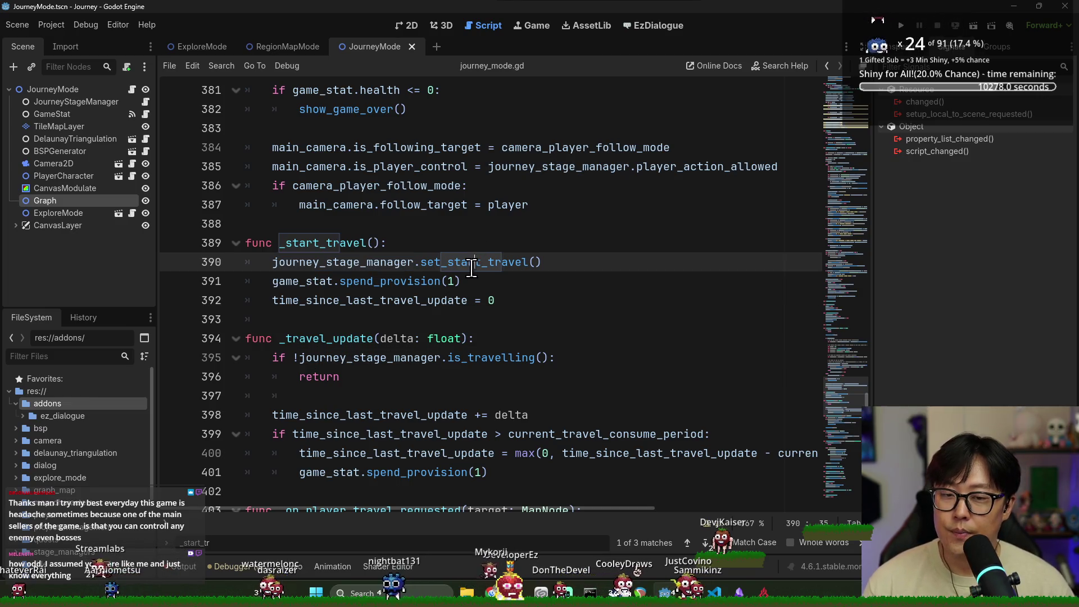
double_click(472, 261)
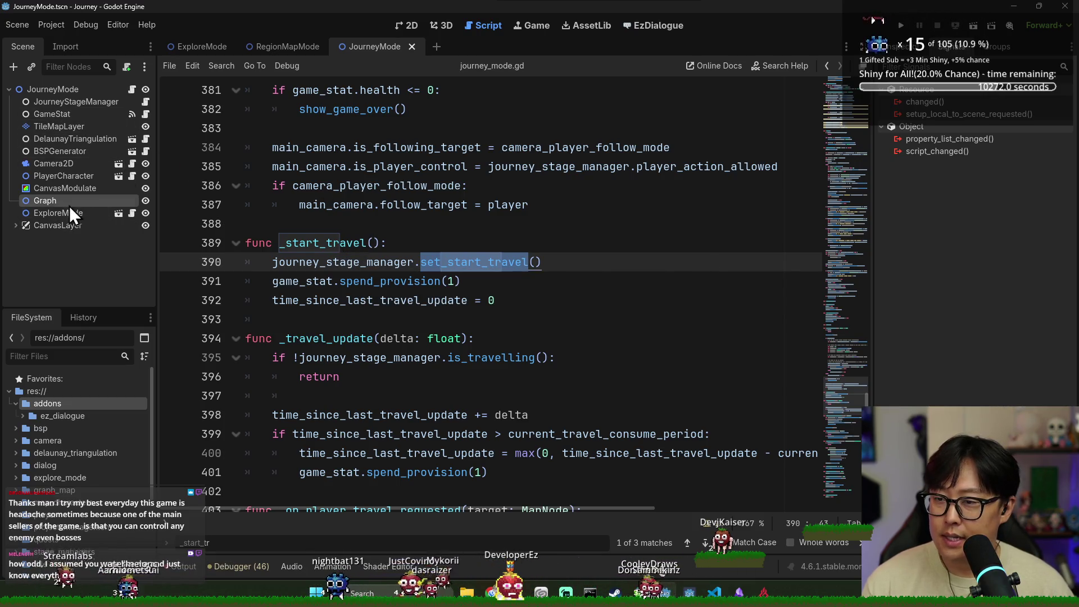
click(132, 213)
scroll(483, 281, up, 15)
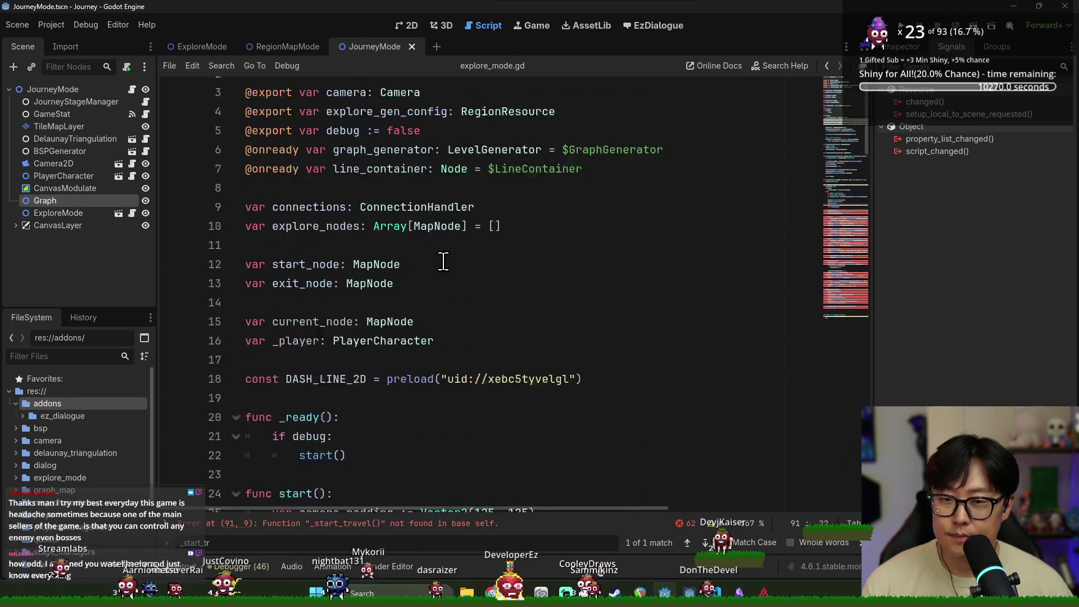
scroll(443, 261, up, 1)
click(463, 169)
key(Up)
key(Up)
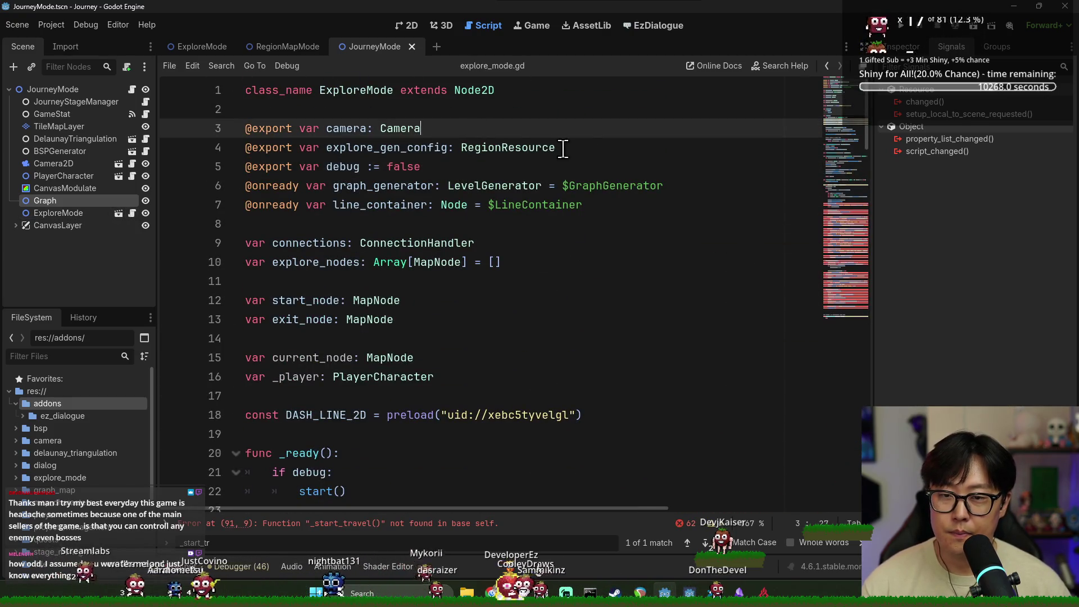
key(Return)
text(@export var journ)
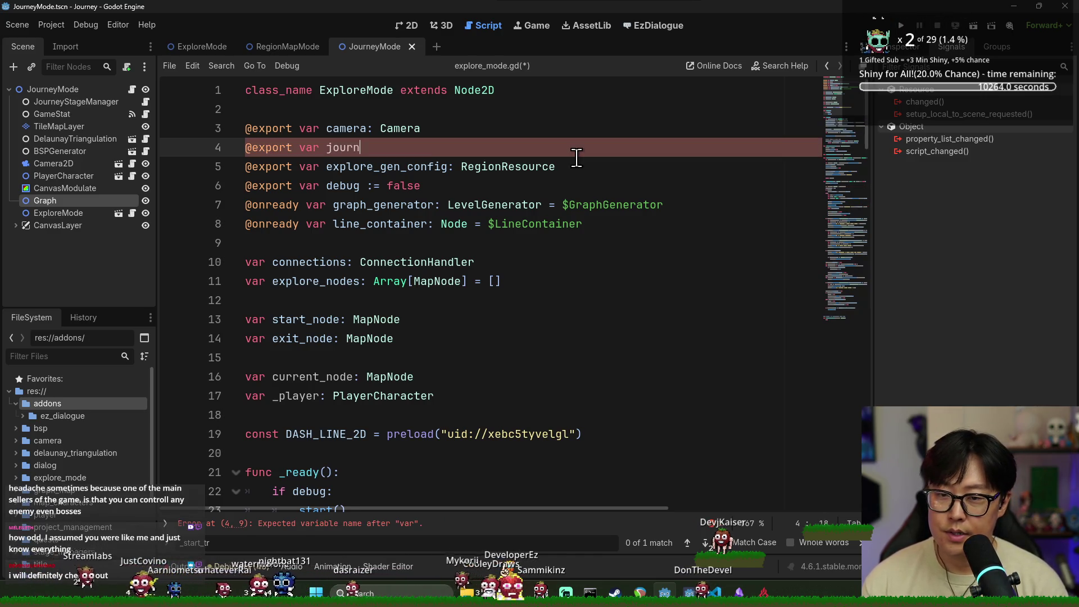
text(ey_manager:)
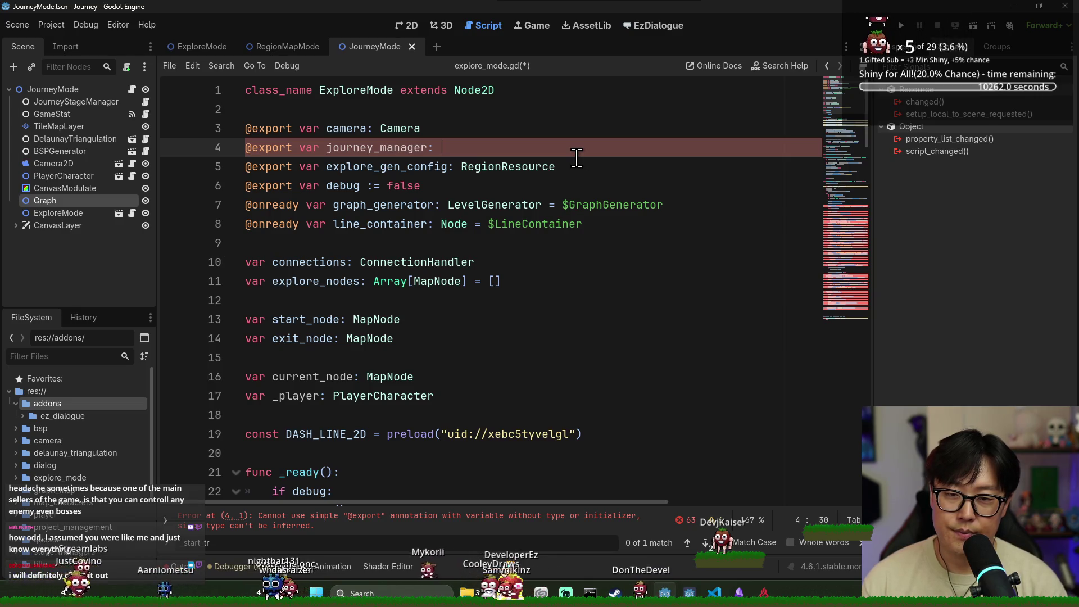
text(Journey)
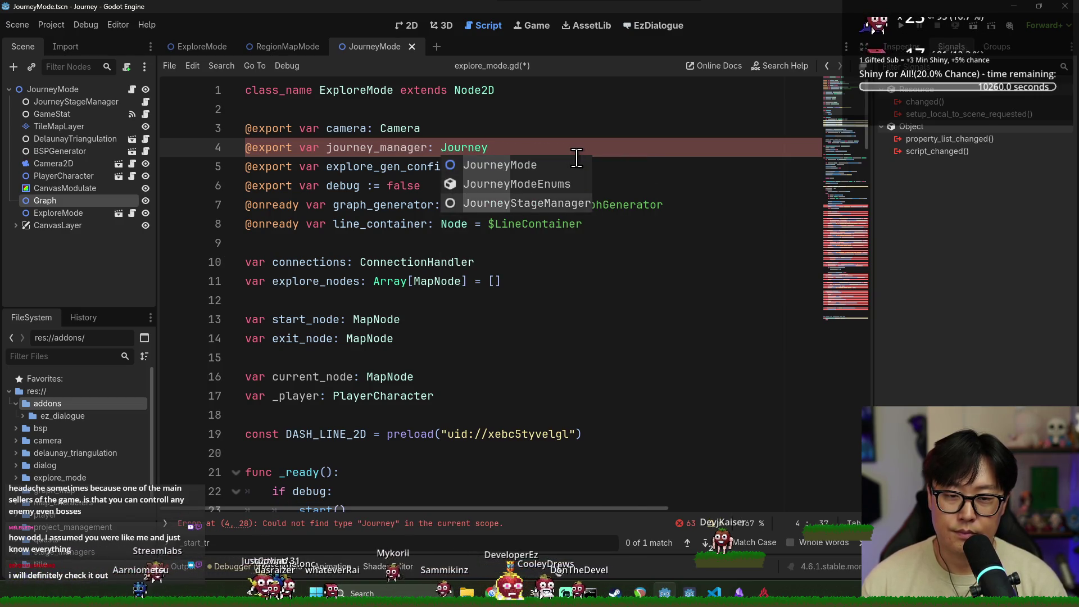
key(Down)
key(Down)
key(Return)
double_click(376, 147)
key(ctrl+s)
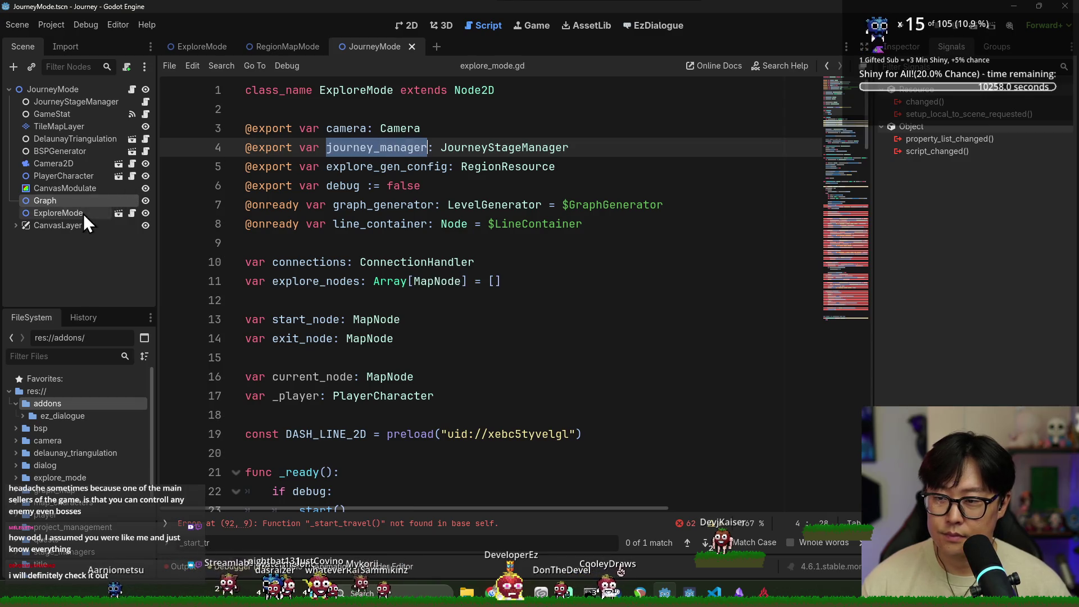
click(83, 213)
key(ctrl+s)
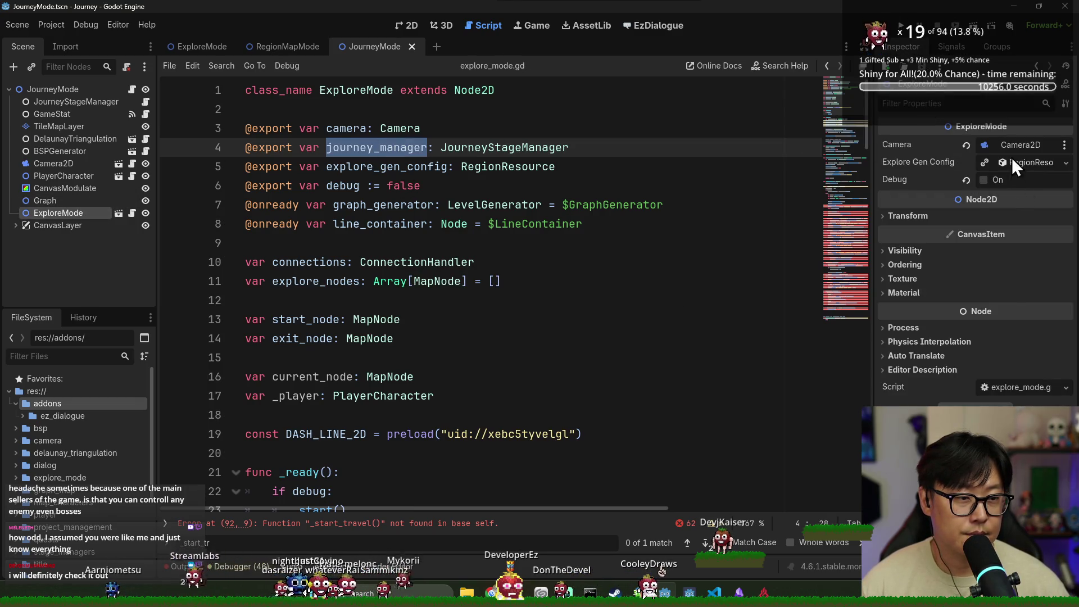
drag(431, 174, 423, 186)
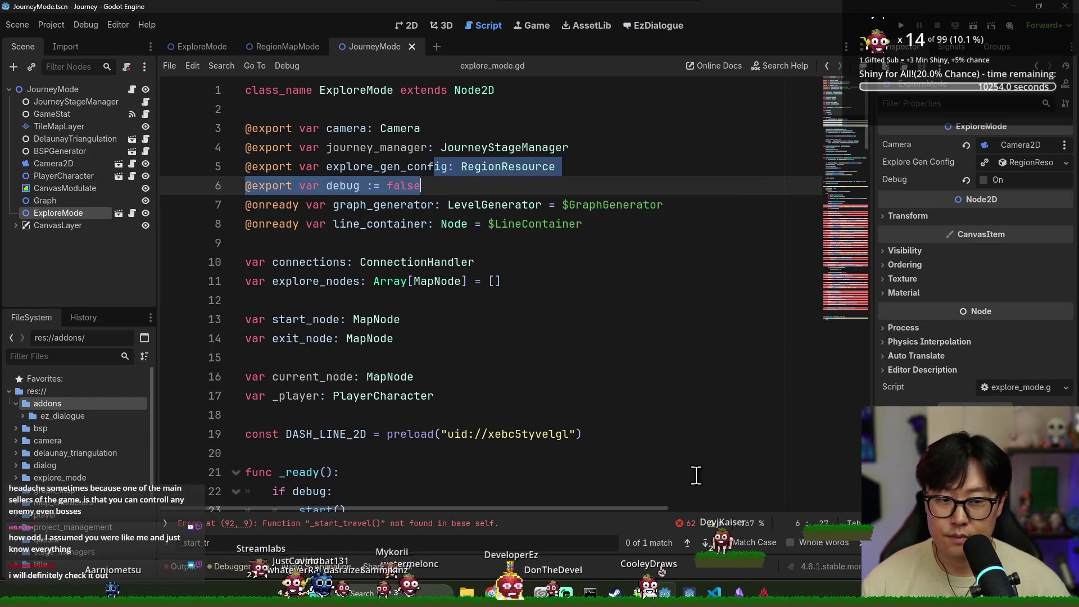
- Expand the script error list to review the flagged errors
click(694, 532)
scroll(439, 241, down, 15)
scroll(457, 292, up, 10)
scroll(456, 292, up, 3)
scroll(444, 303, down, 15)
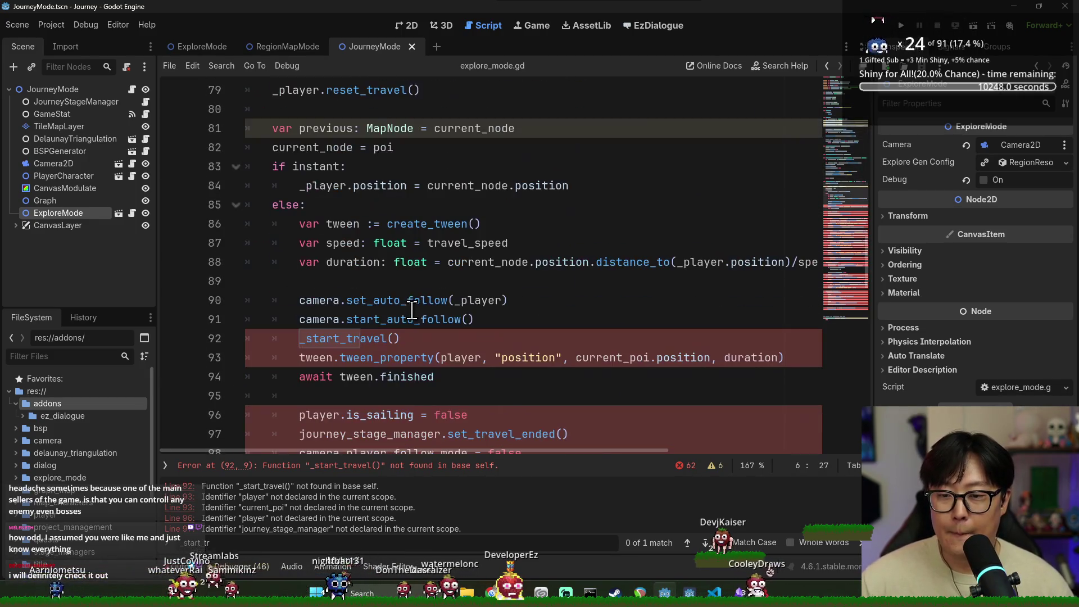
scroll(365, 225, down, 4)
scroll(332, 124, up, 2)
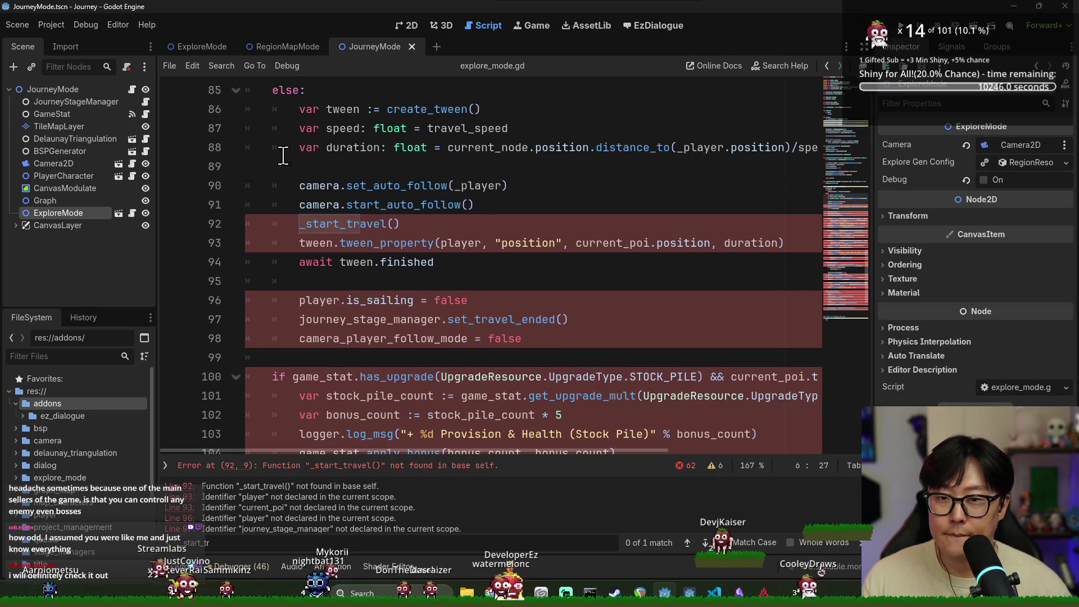
- Copy the _start_travel function from journey_mode.gd and paste it above _move_to_poi in explore_mode.gd
click(132, 89)
mouse_move(409, 167)
mouse_down()
mouse_move(776, 168)
mouse_move(407, 186)
mouse_up()
mouse_move(246, 243)
mouse_down()
mouse_move(537, 284)
mouse_move(504, 293)
mouse_up()
key(ctrl+c)
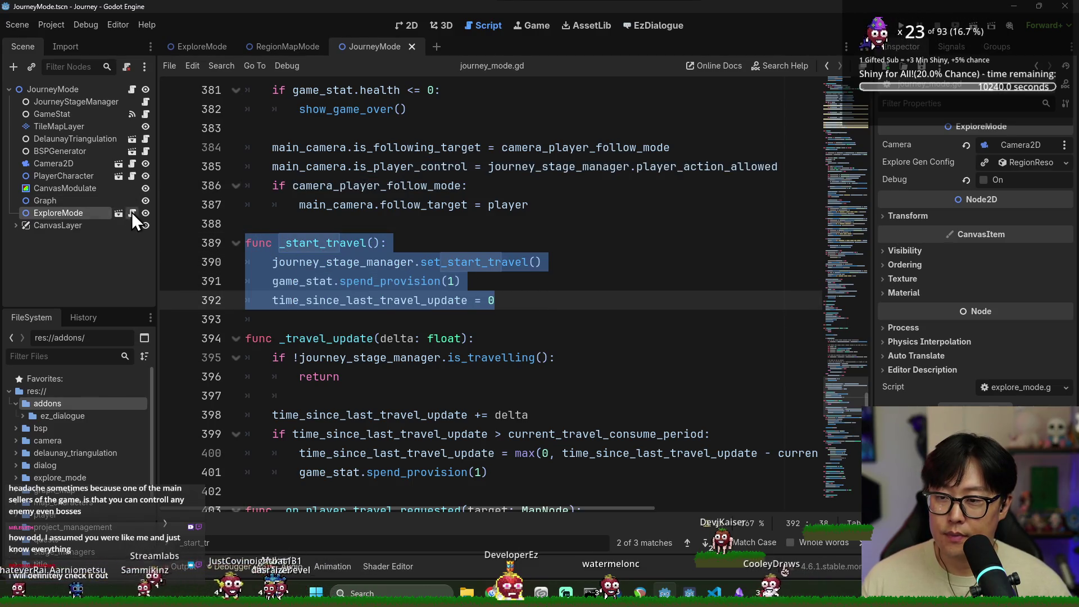
click(132, 213)
scroll(337, 236, up, 2)
click(307, 225)
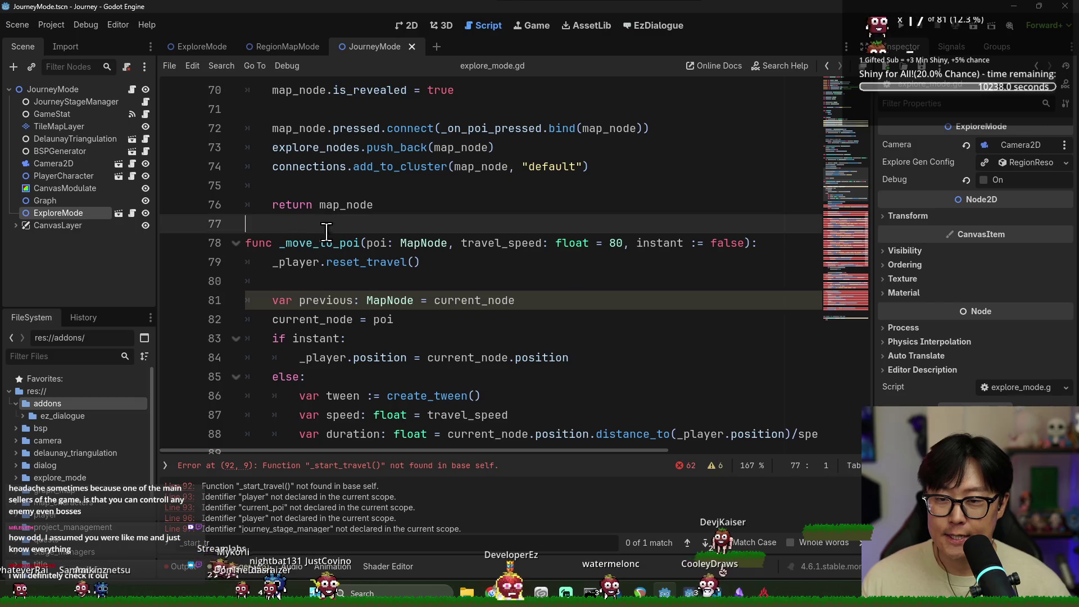
scroll(337, 253, up, 3)
scroll(357, 276, down, 2)
key(ctrl+v)
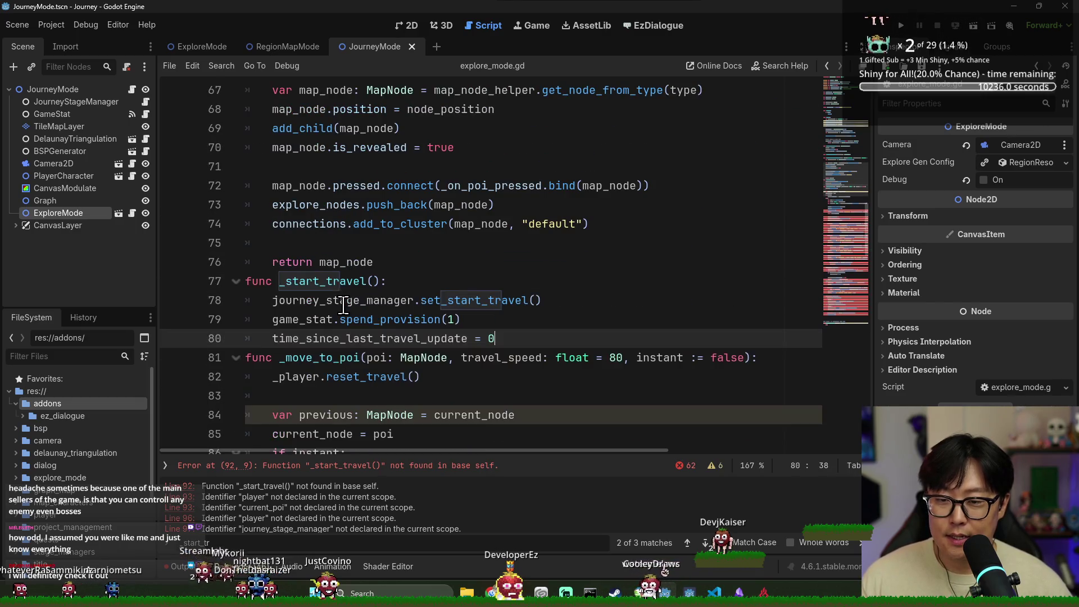
click(543, 360)
key(Return)
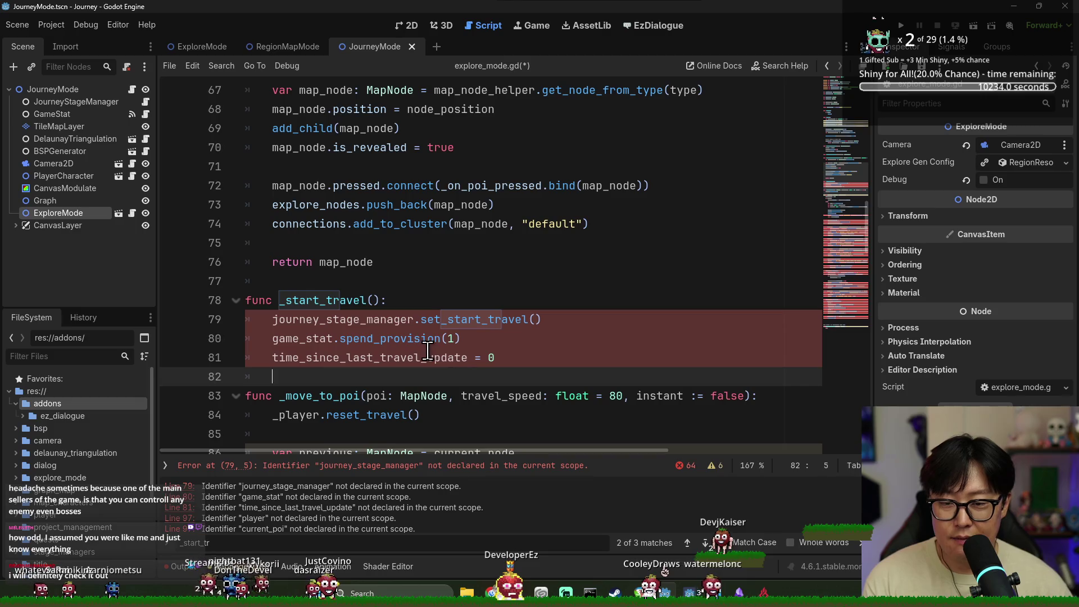
- Rename journey_stage_manager to journey_manager in the pasted function, delete the spend_provision line, and save
click(367, 325)
key(BackSpace)
key(BackSpace)
key(BackSpace)
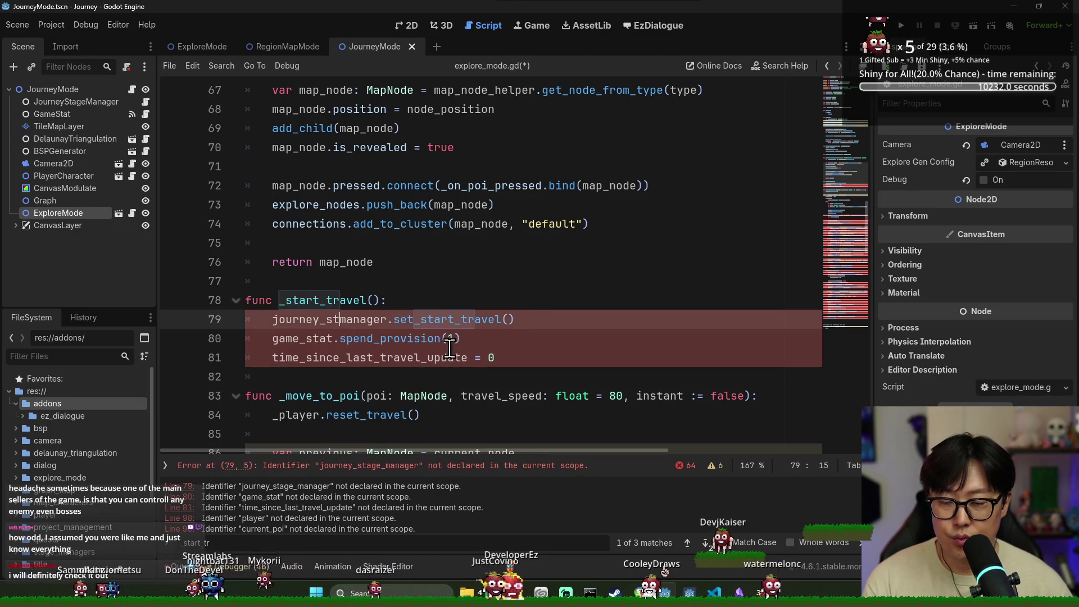
click(451, 340)
double_click(410, 340)
triple_click(410, 340)
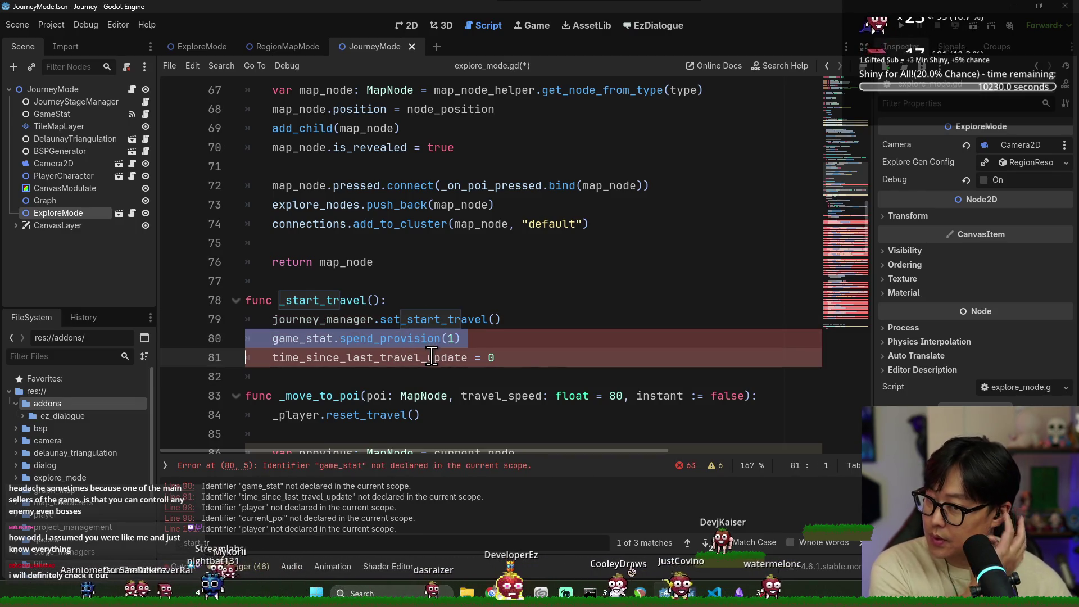
key(BackSpace)
key(ctrl+s)
click(349, 351)
double_click(349, 338)
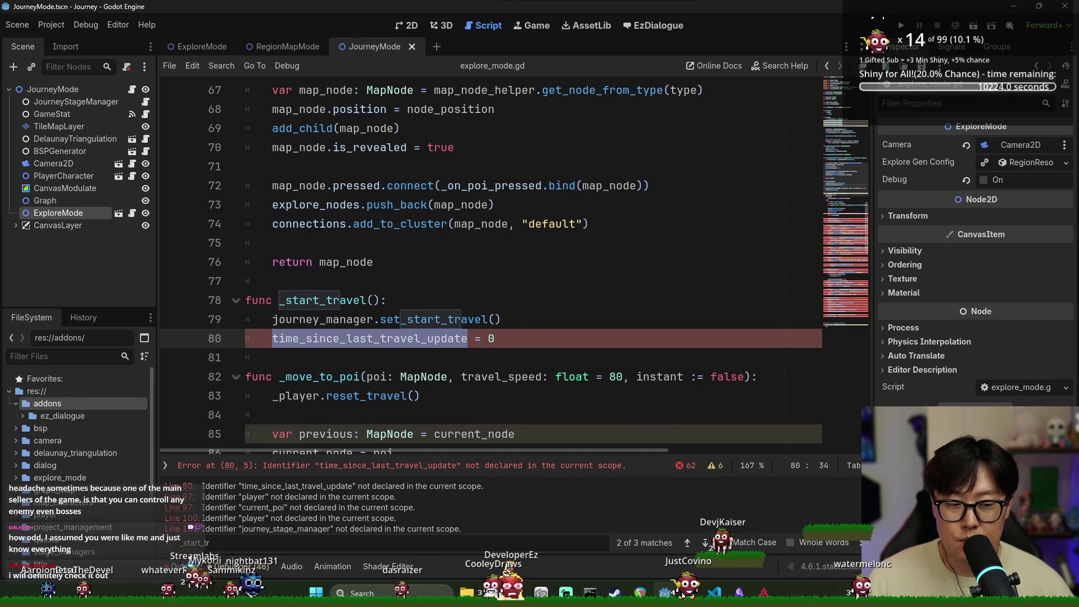
- Copy the time_since_last_travel_update declaration from journey_mode.gd to below exit_node in explore_mode.gd, and save
click(132, 89)
scroll(377, 236, up, 10)
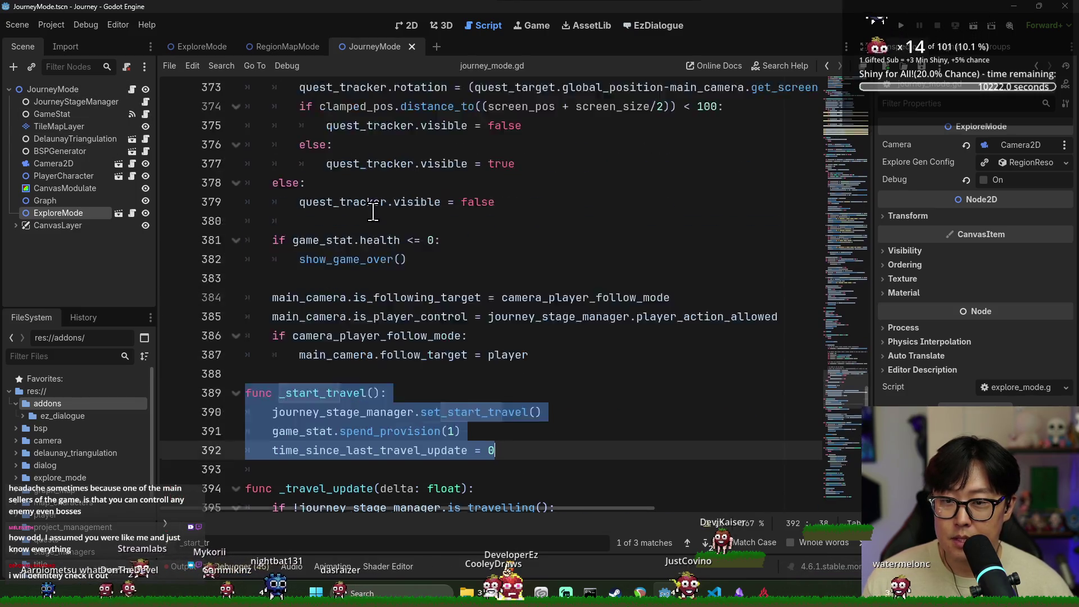
scroll(381, 258, up, 10)
drag(866, 354, 842, 34)
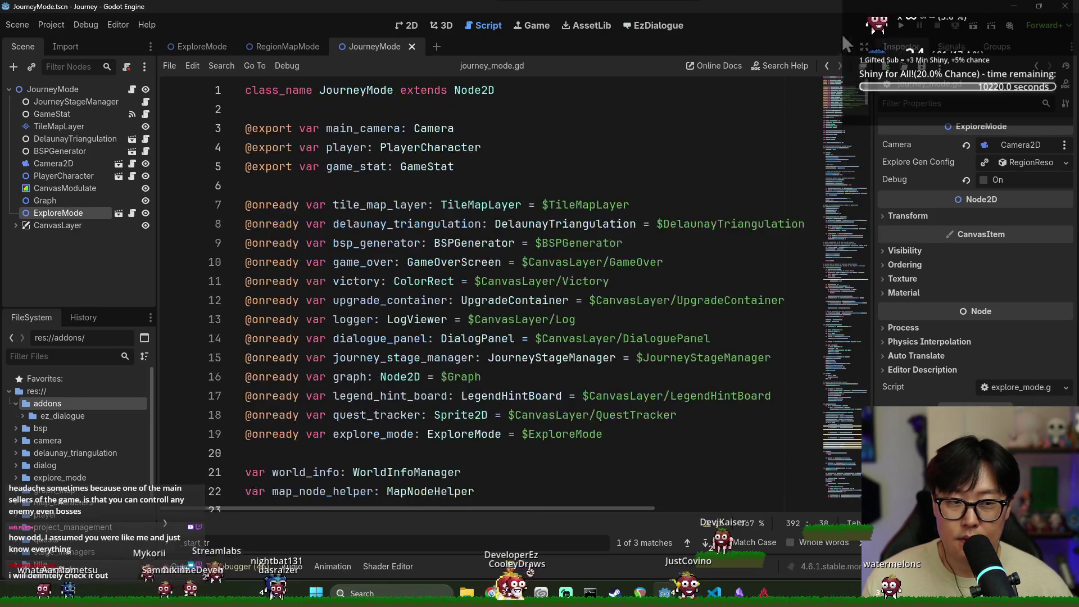
key(ctrl+f)
text(time)
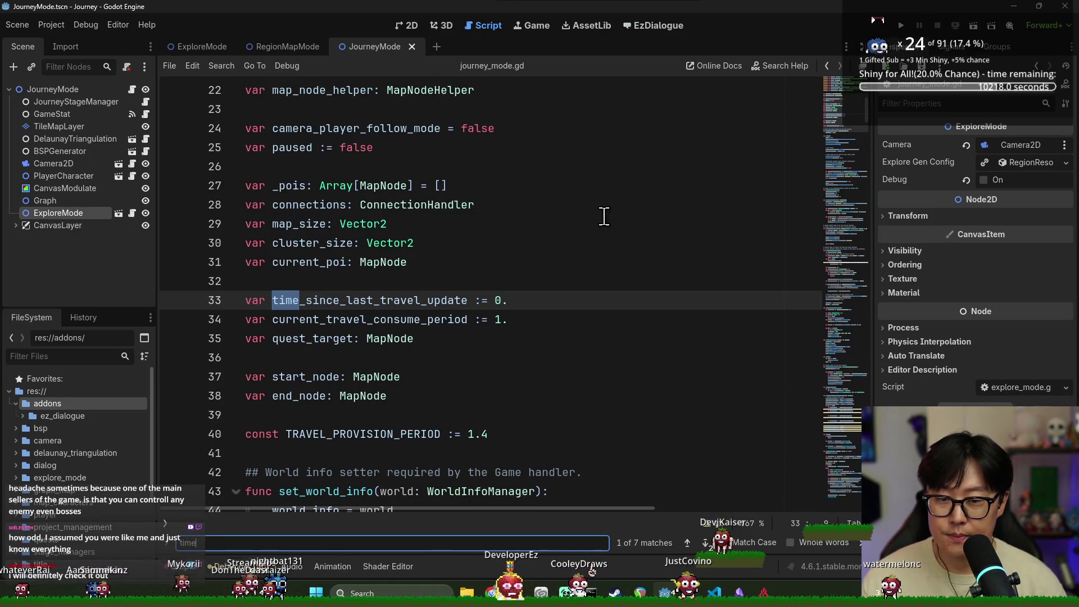
double_click(333, 300)
key(ctrl+c)
click(132, 212)
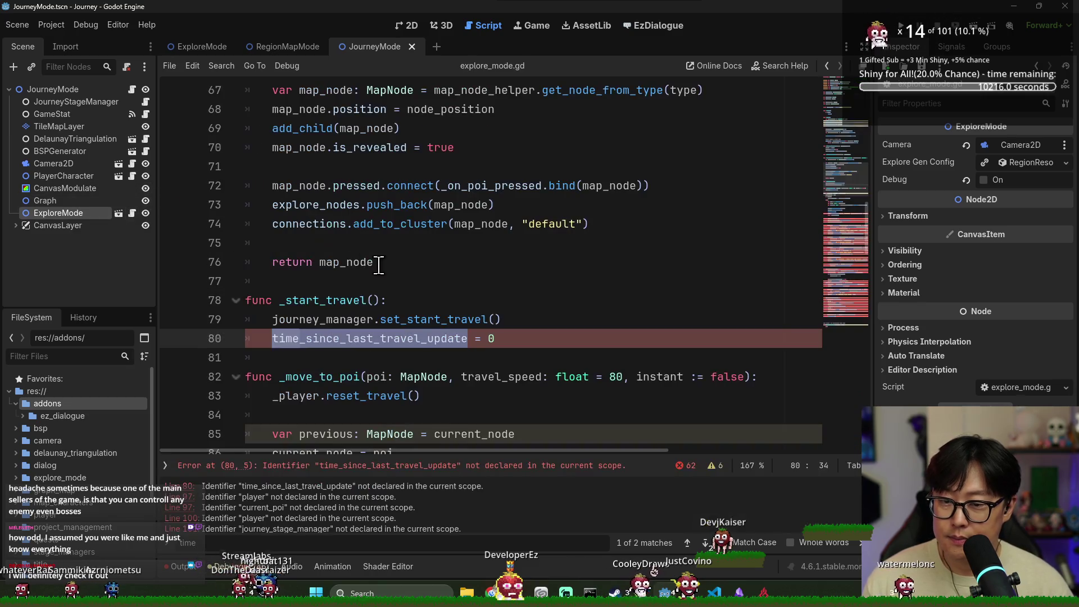
scroll(578, 296, up, 18)
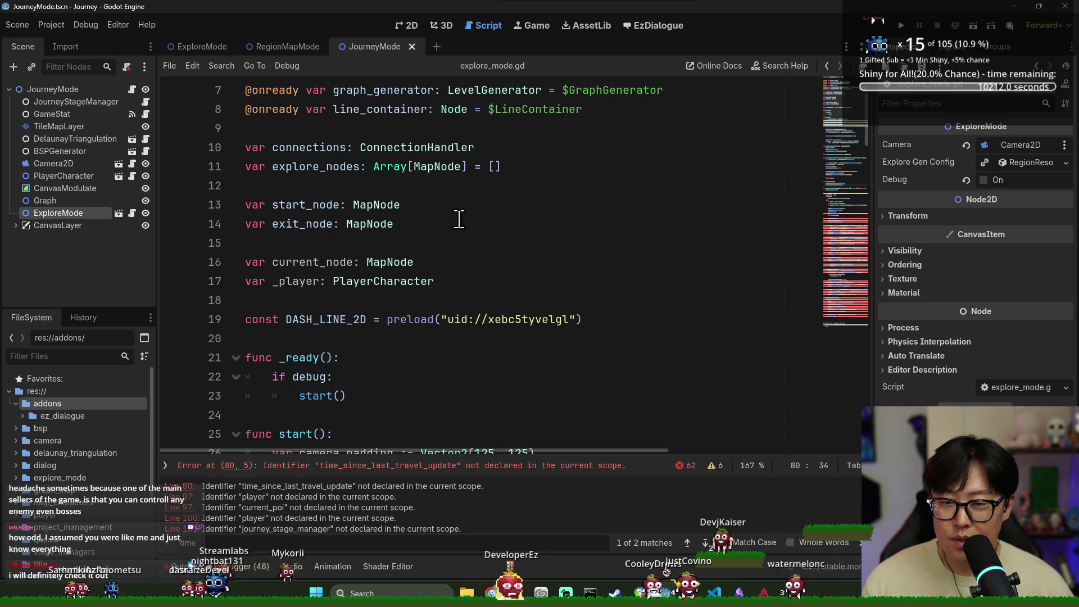
click(348, 242)
key(ctrl+v)
key(ctrl+s)
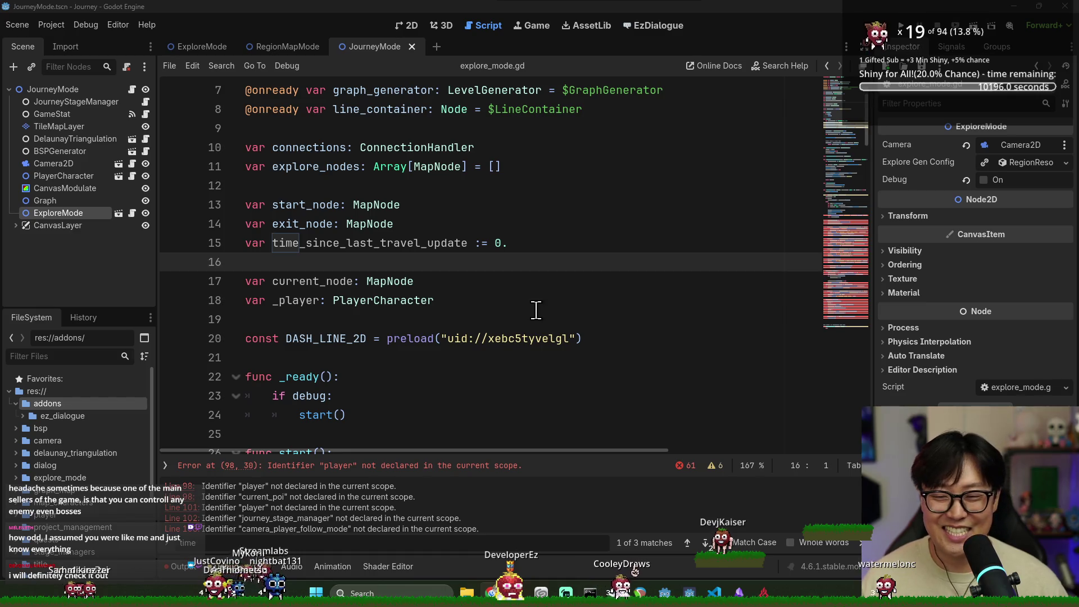
double_click(375, 243)
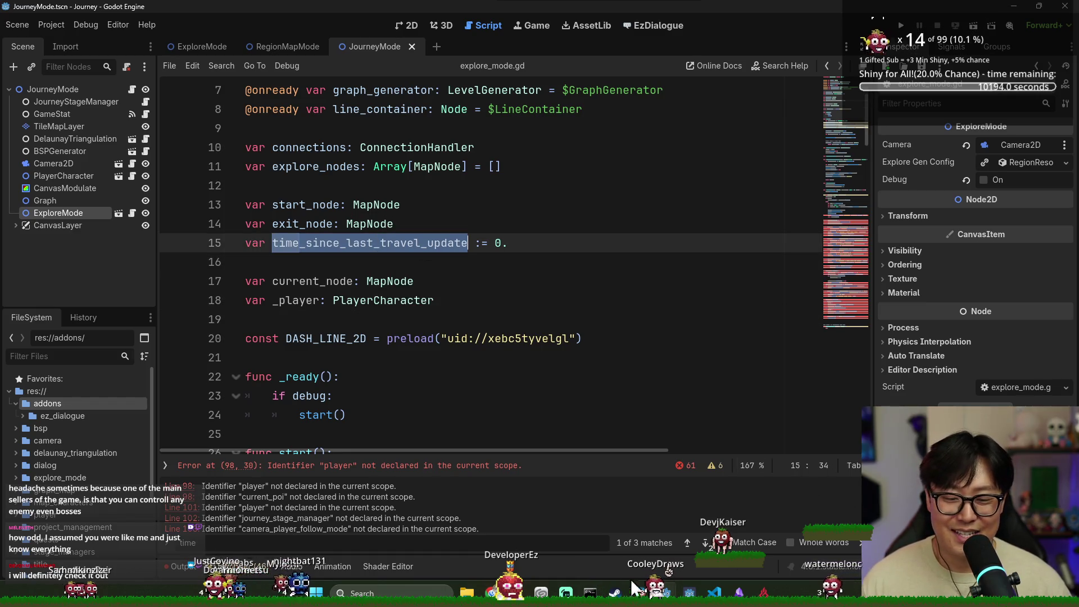
- Close the find bar, clear the old parse errors from Output, and collapse the error list
click(852, 544)
click(189, 567)
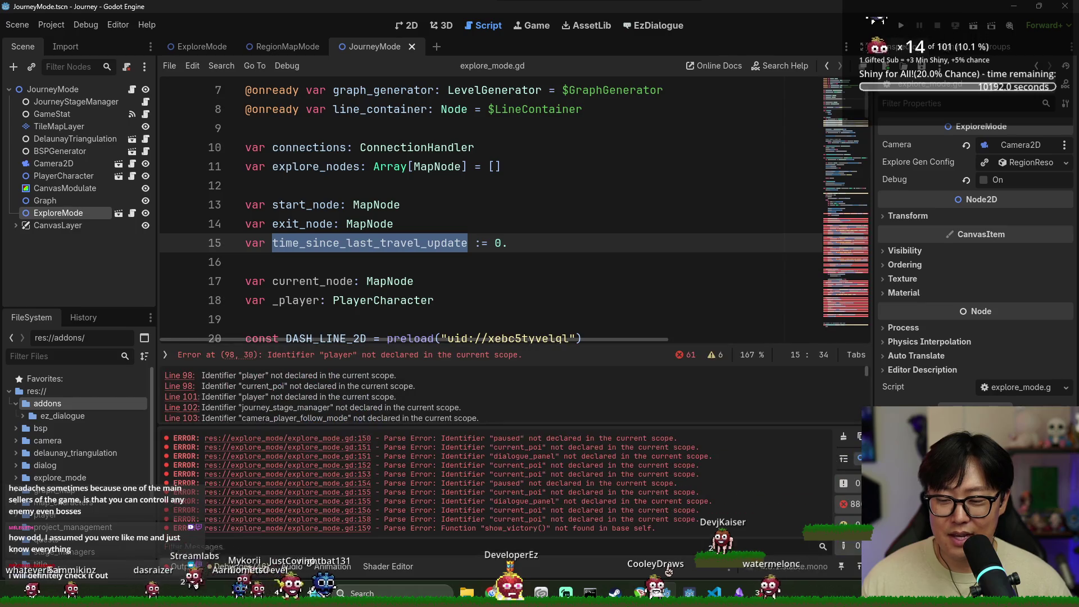
click(844, 438)
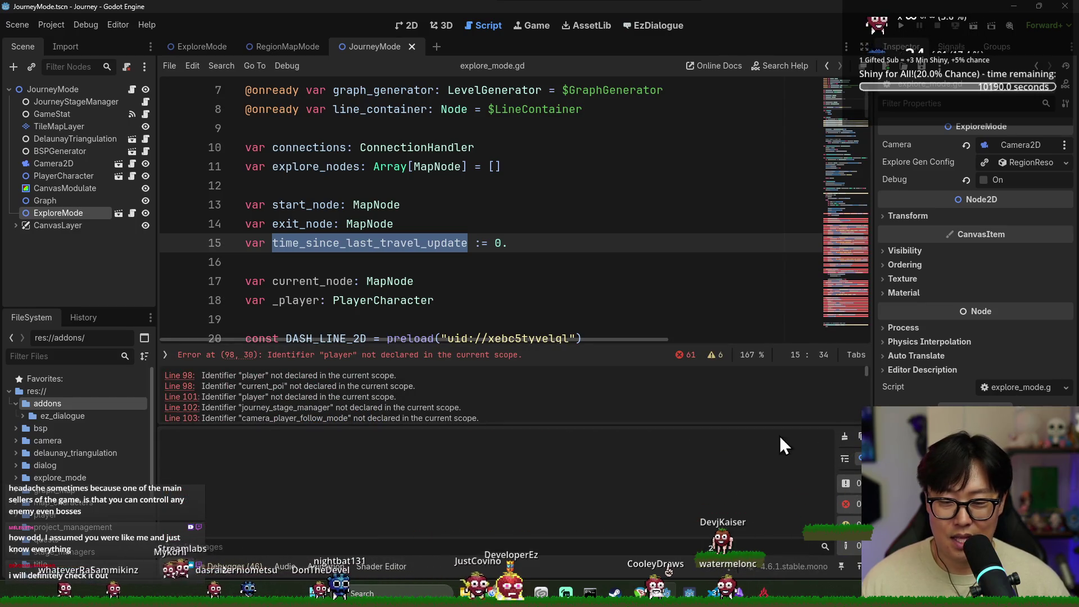
key(ctrl+j)
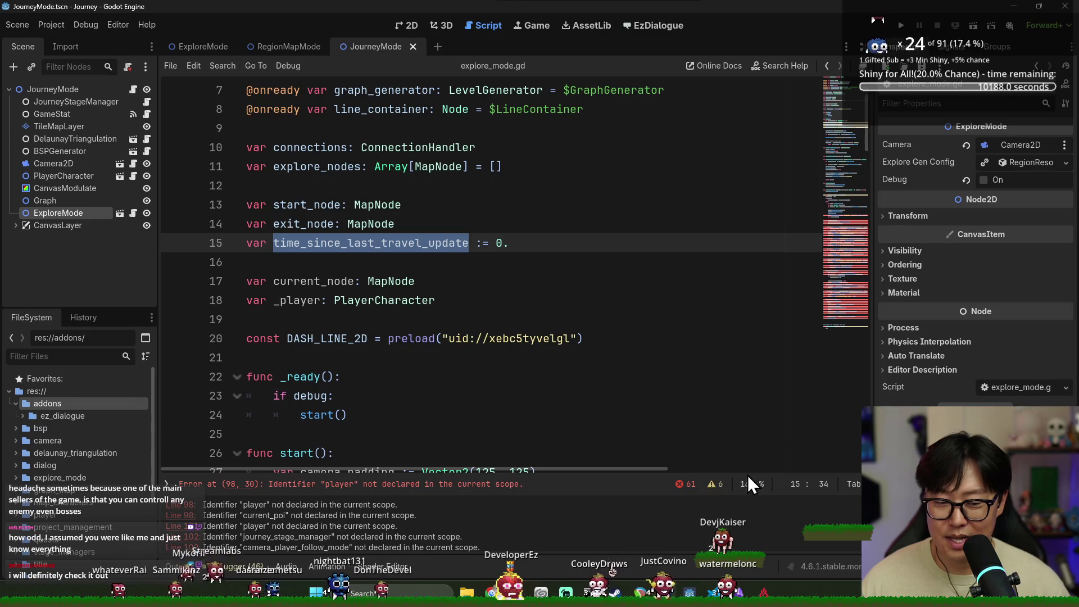
click(686, 484)
- Scroll down to the tween_property line in _move_to_poi and select it
click(466, 321)
scroll(484, 427, down, 5)
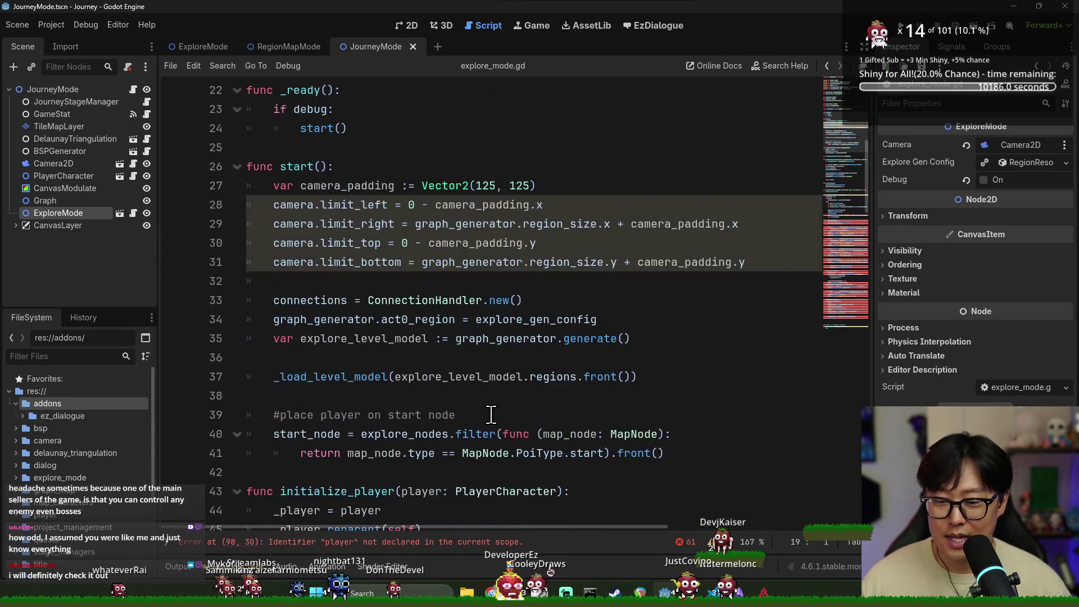
scroll(491, 415, down, 12)
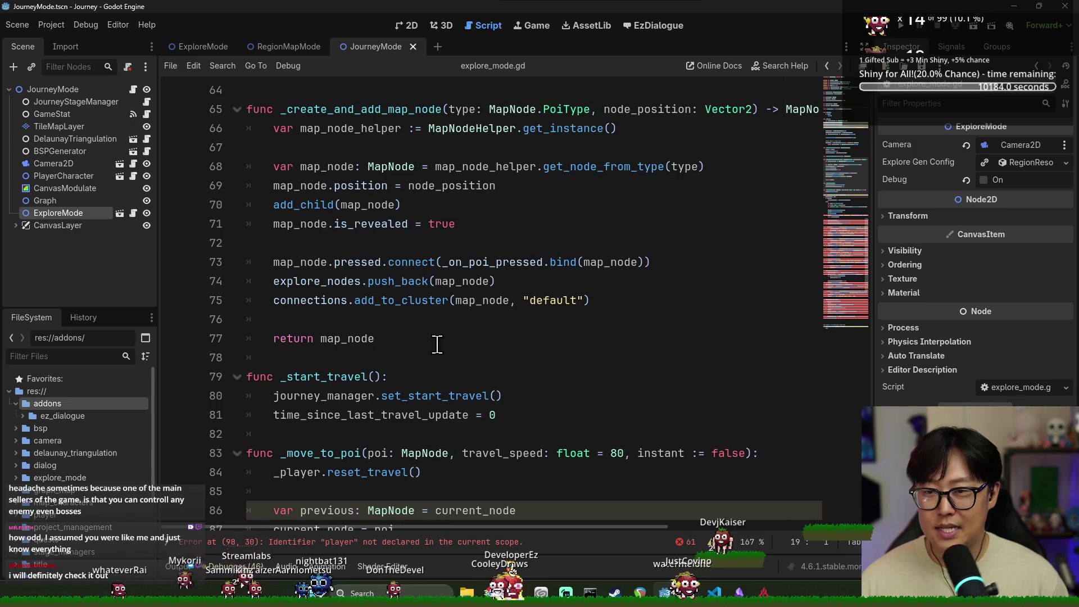
scroll(152, 378, down, 2)
scroll(397, 294, down, 8)
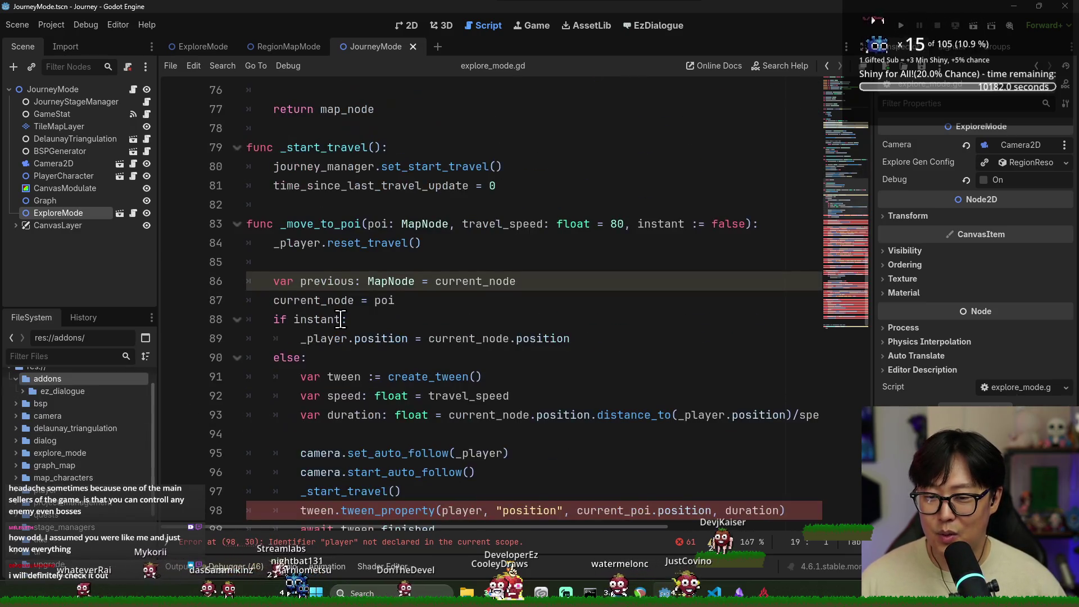
scroll(396, 294, down, 1)
triple_click(355, 225)
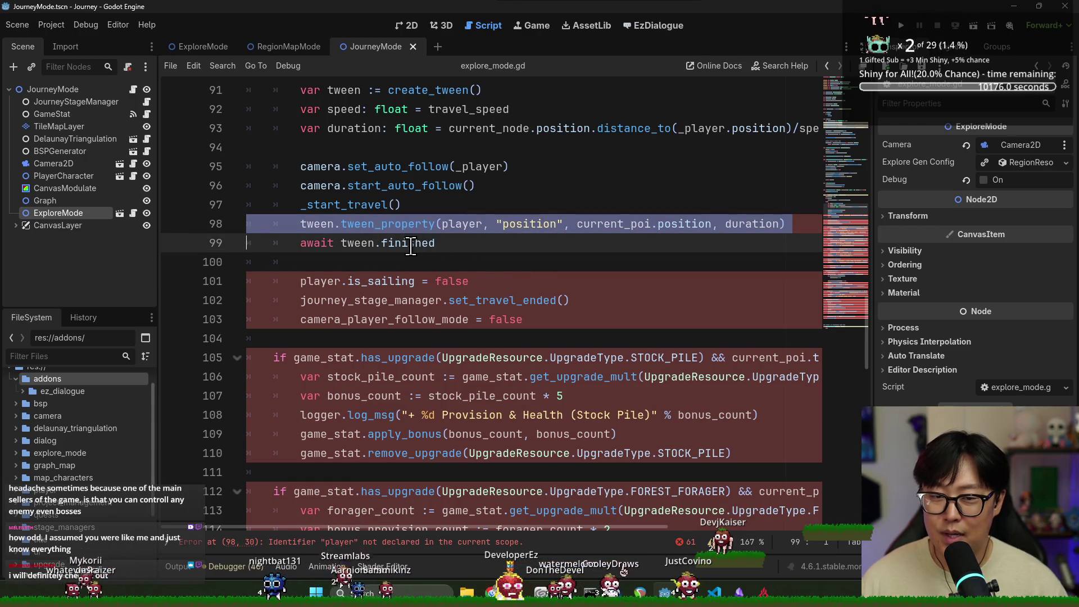
mouse_move(411, 247)
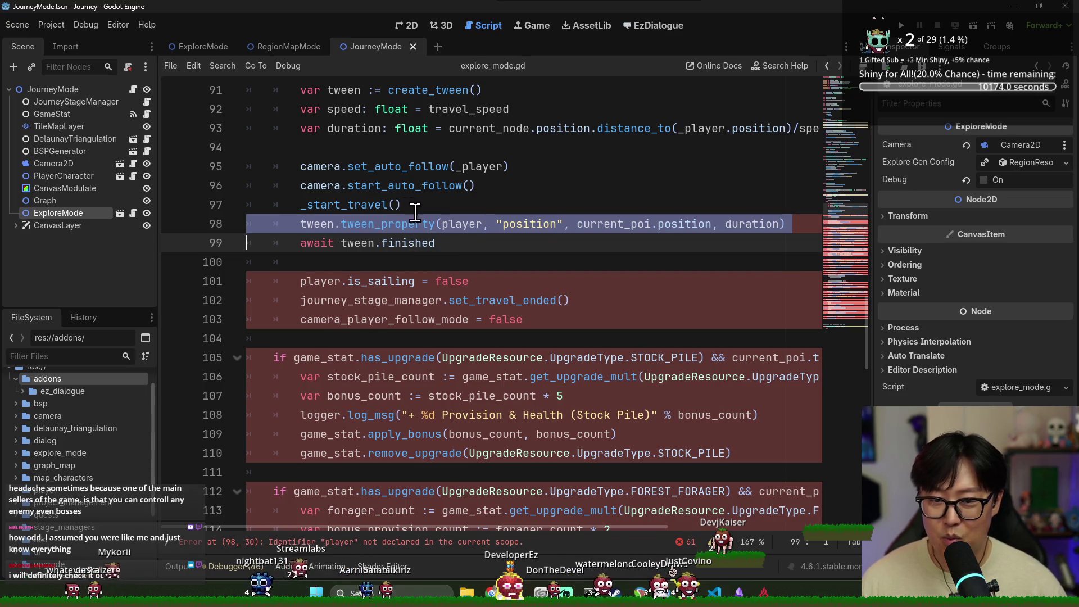
scroll(446, 245, down, 1)
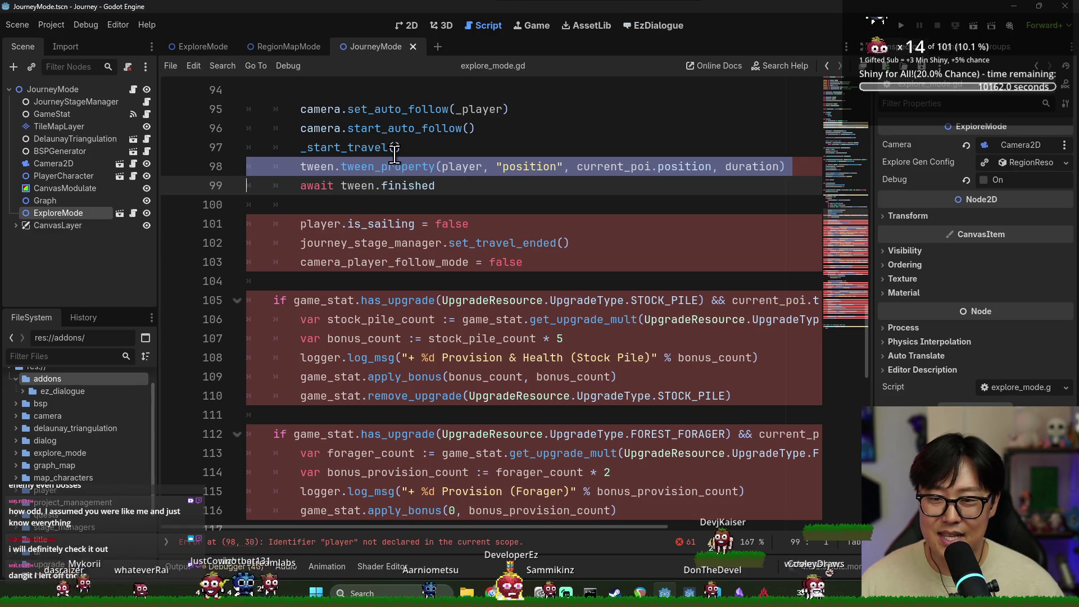
- Insert a new line above the tween_property call on line 98 and save the script
double_click(340, 147)
double_click(355, 166)
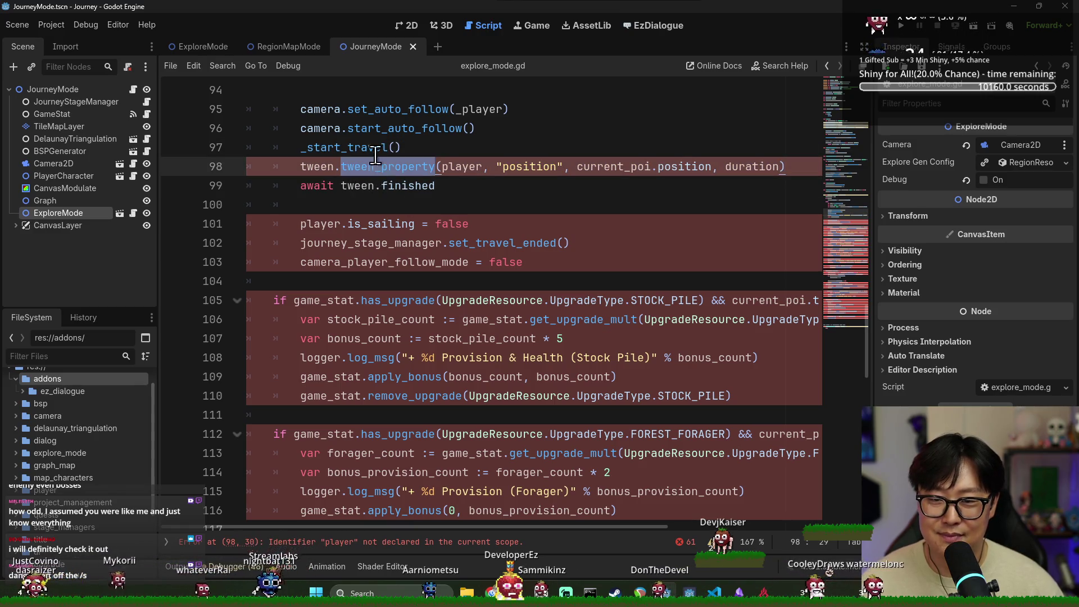
key(ctrl+shift+Return)
scroll(307, 268, up, 1)
key(ctrl+s)
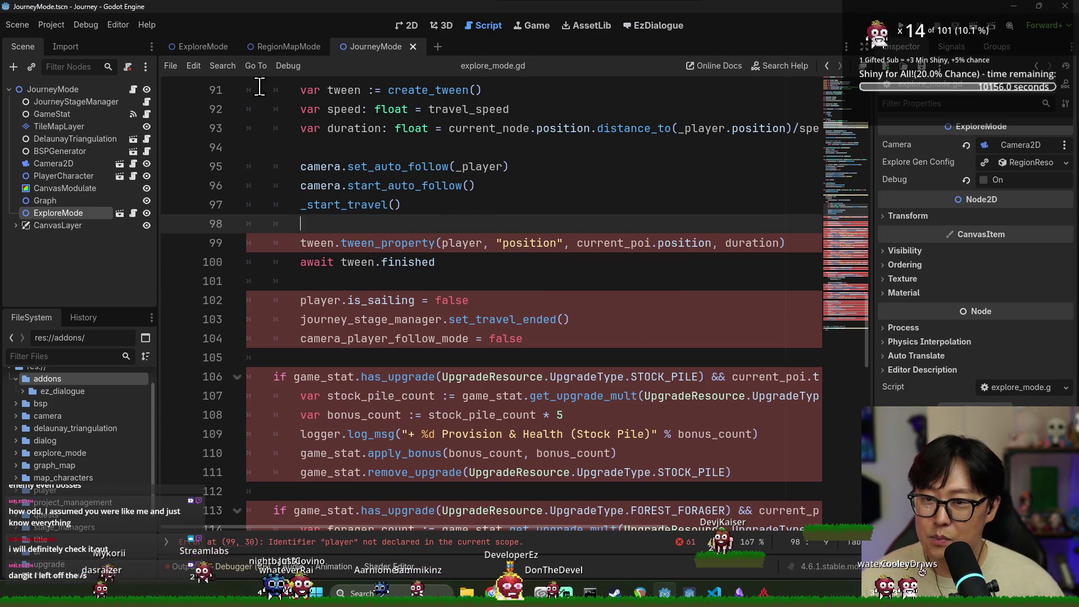
- Change the tween target from player to _player and save
click(313, 242)
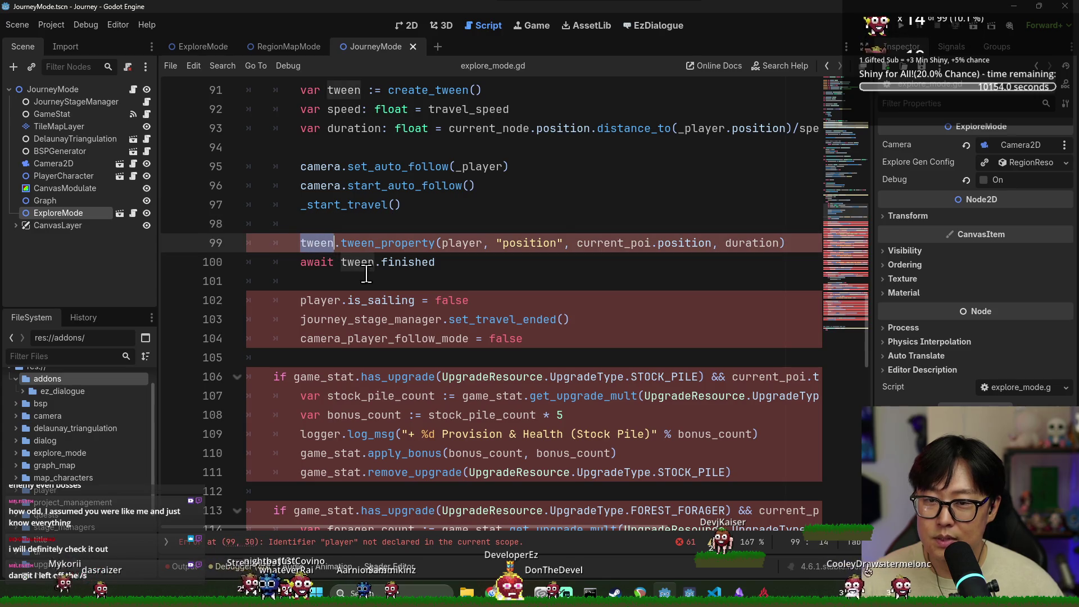
text(_)
click(616, 243)
key(ctrl+s)
double_click(465, 243)
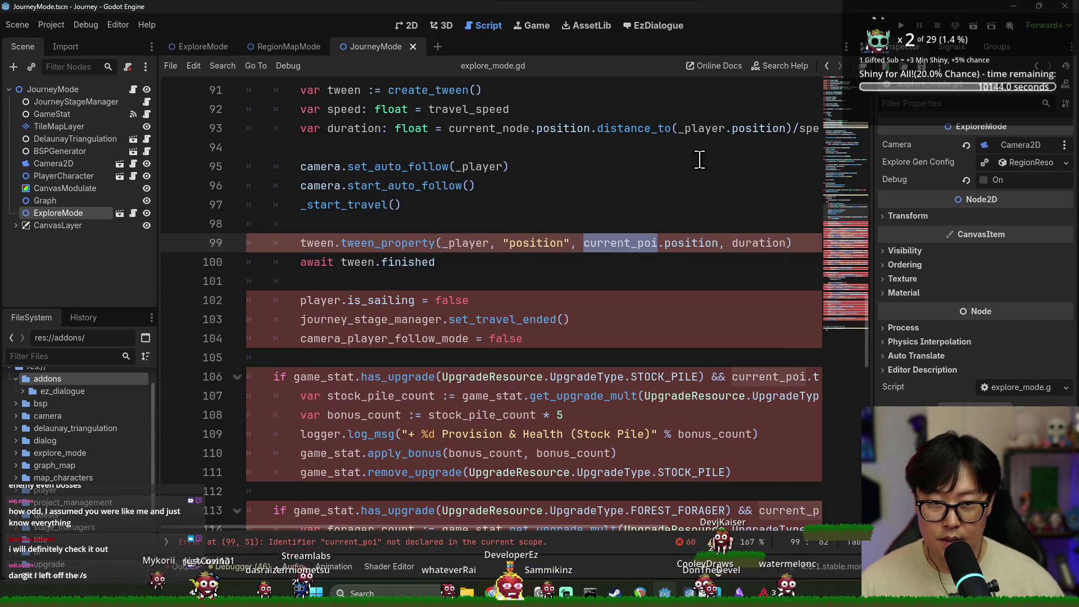
- Replace current_poi in the tween call with current_node copied from line 87
scroll(396, 169, up, 2)
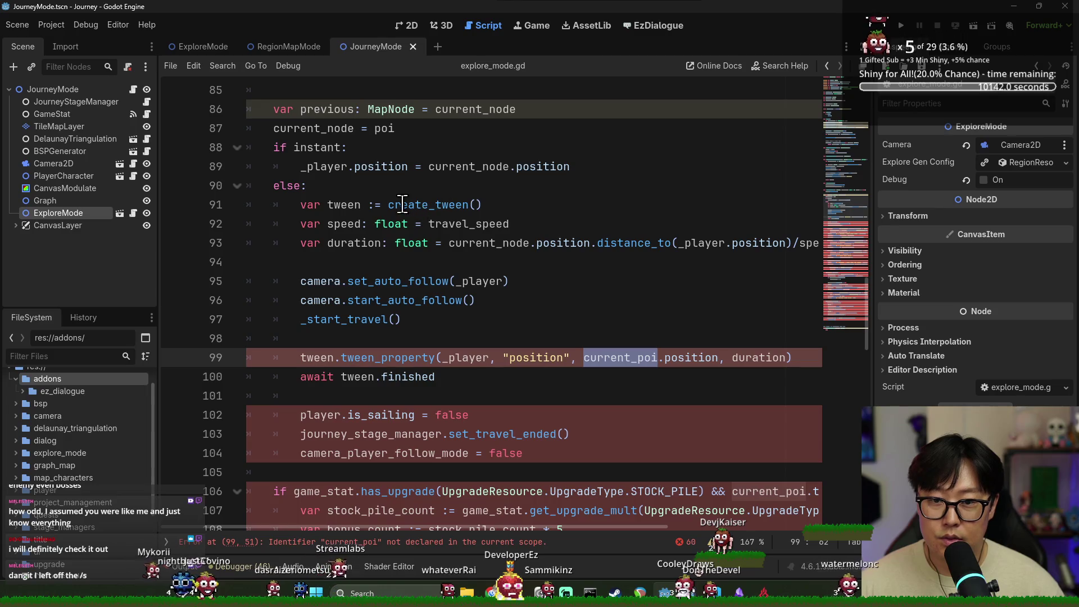
double_click(340, 128)
key(ctrl+c)
double_click(623, 357)
key(ctrl+v)
- Delete the blank line before the tween and the player.is_sailing line
click(361, 339)
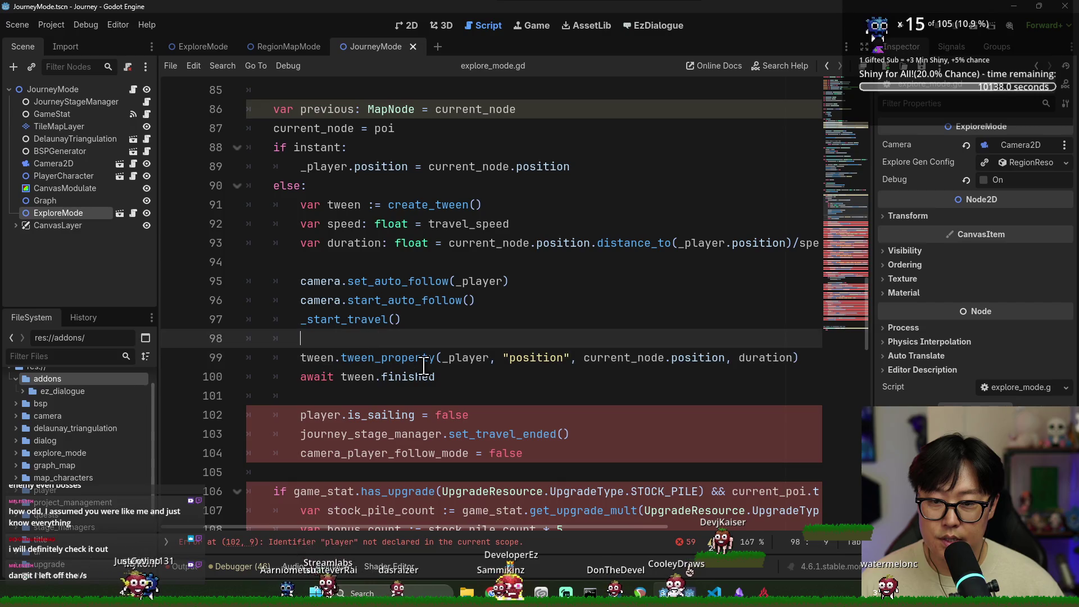
key(BackSpace)
click(316, 358)
click(332, 377)
scroll(369, 281, down, 2)
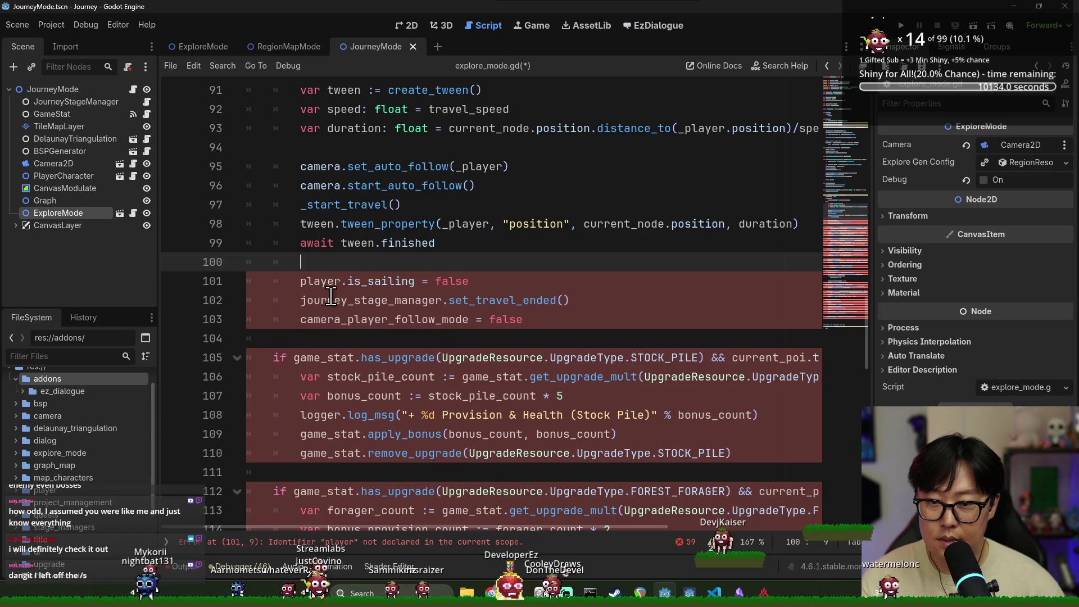
click(300, 283)
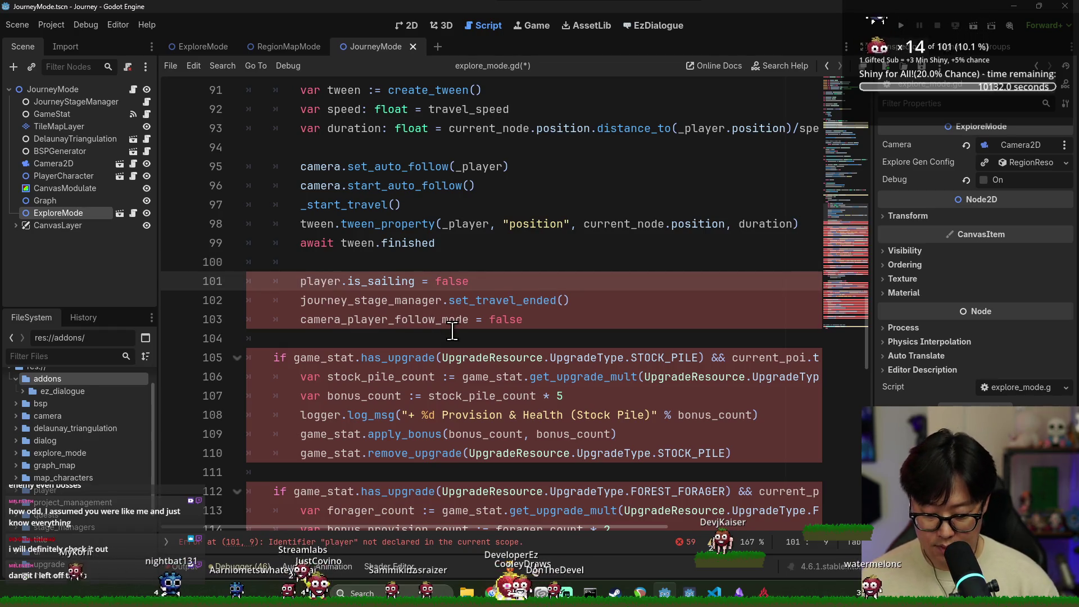
shift+click(497, 284)
key(BackSpace)
key(BackSpace)
key(BackSpace)
key(BackSpace)
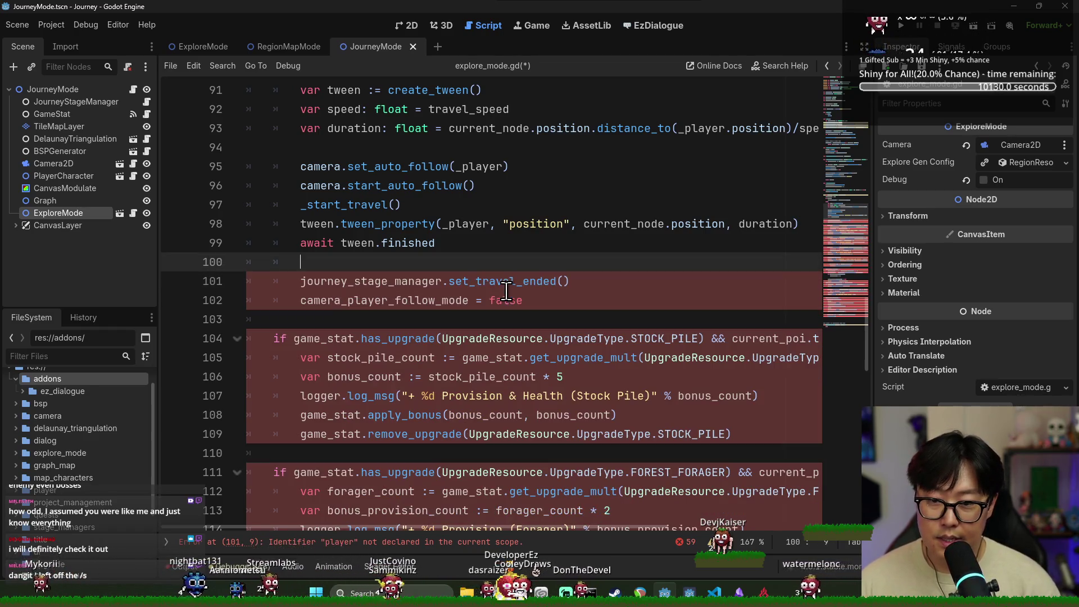
- Rename journey_stage_manager to journey_manager
click(388, 282)
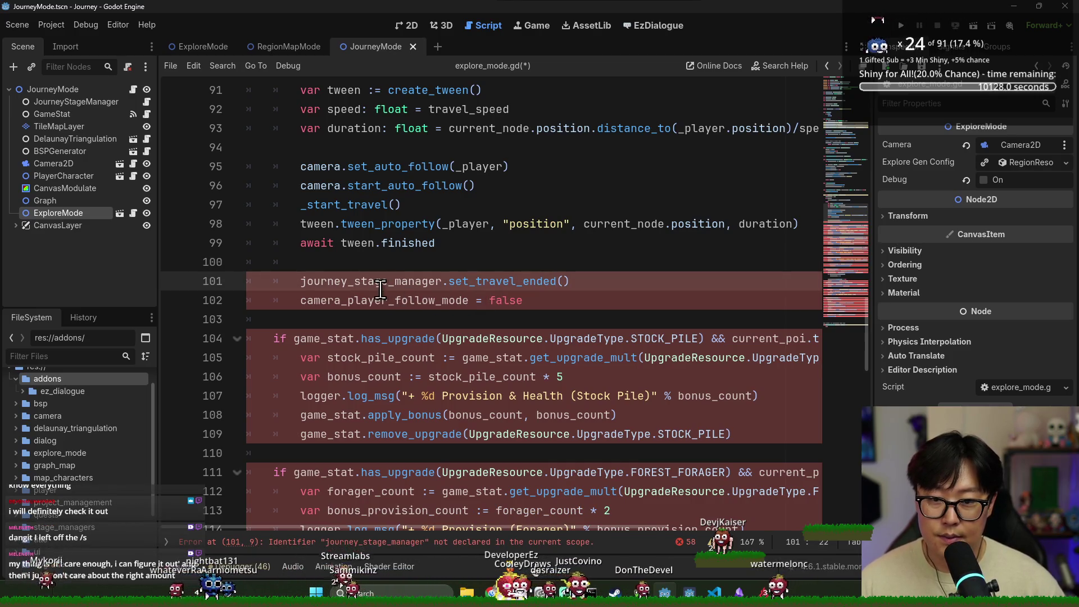
drag(395, 288, 364, 285)
key(BackSpace)
- Replace the camera_player_follow_mode = false line with camera.stop_auto_follow()
double_click(317, 306)
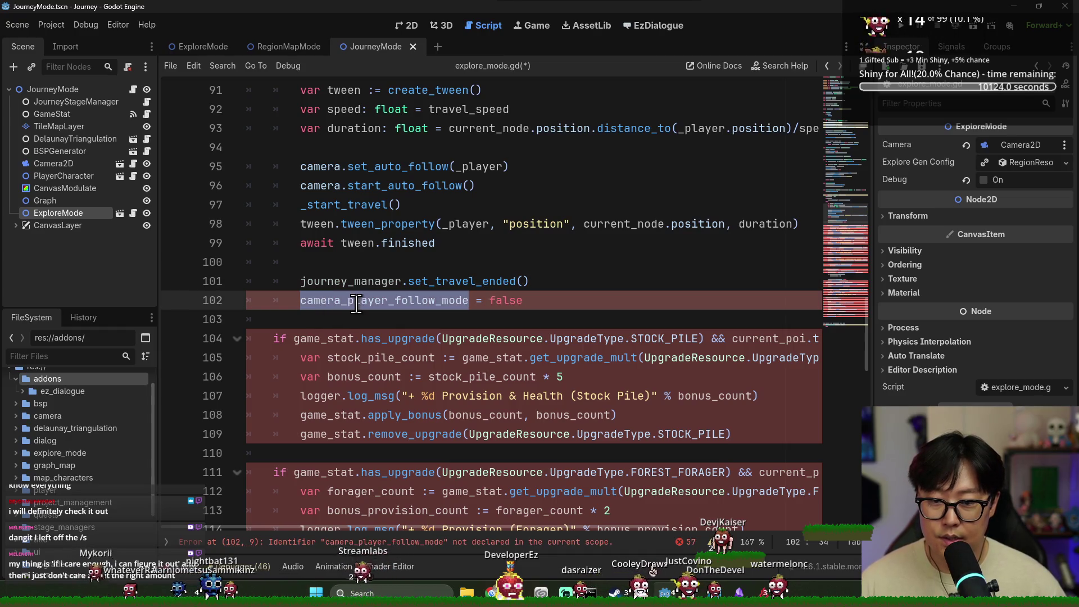
scroll(395, 315, up, 2)
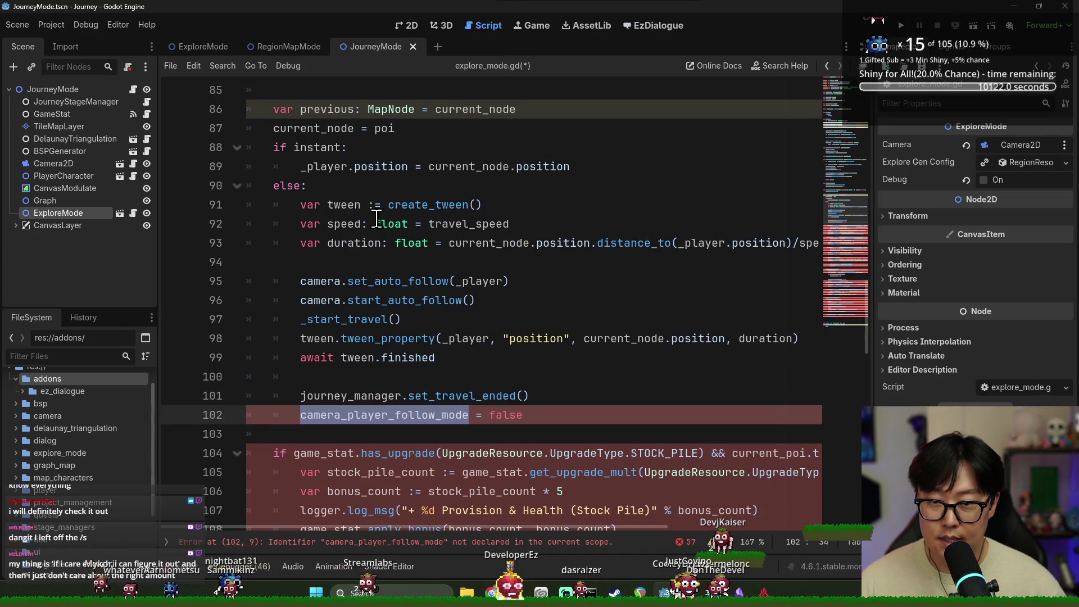
double_click(315, 281)
key(ctrl+c)
double_click(349, 416)
key(ctrl+v)
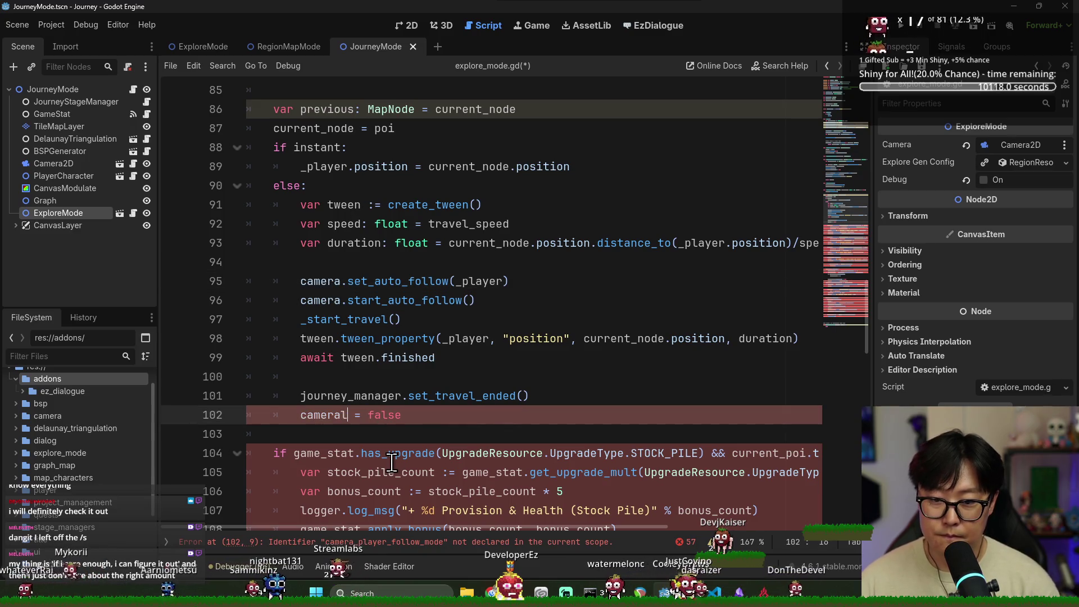
text(.stop)
key(Return)
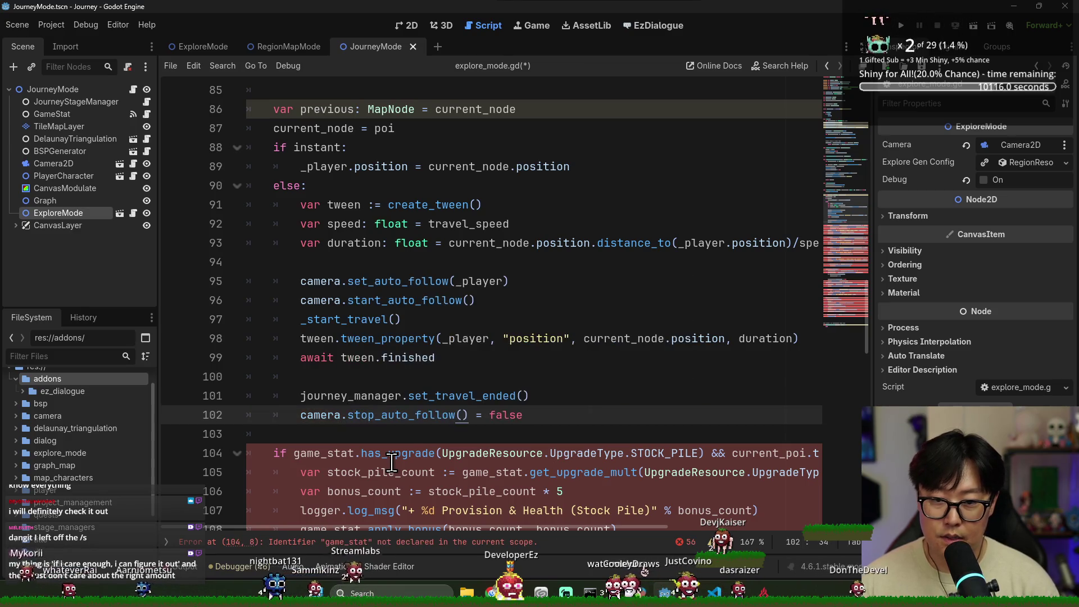
key(shift+End)
key(Delete)
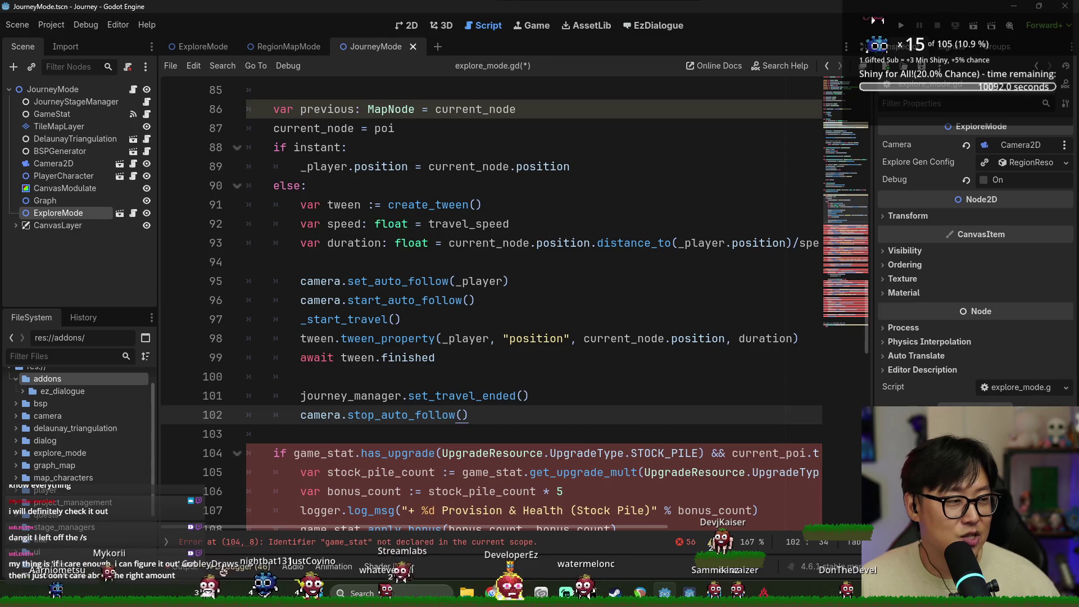
scroll(489, 304, down, 2)
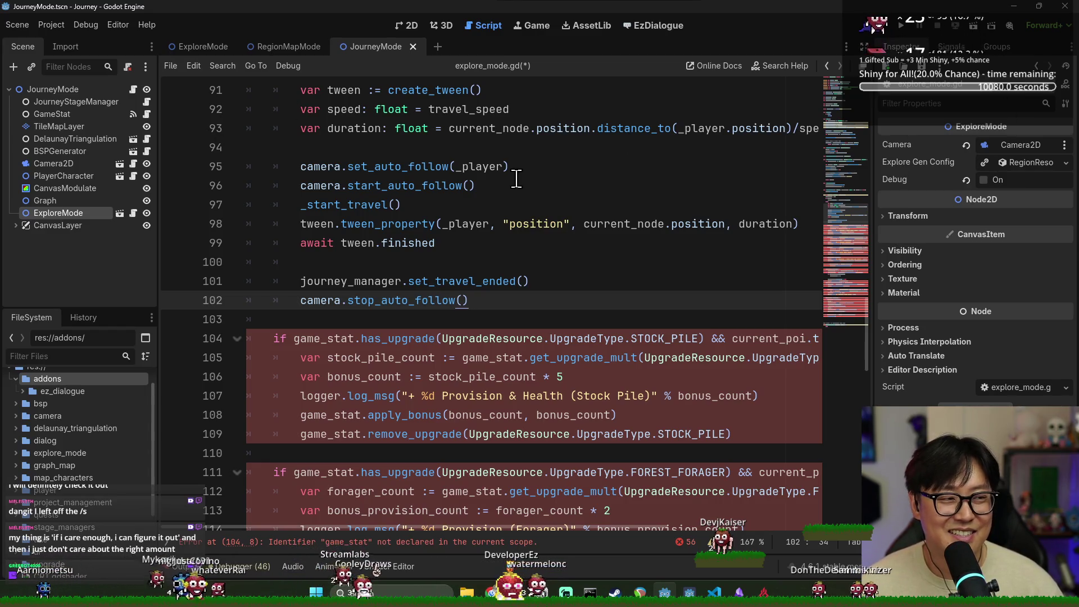
- Go to empty line 103 after the travel code and dismiss the tween_property documentation popup
key(Down)
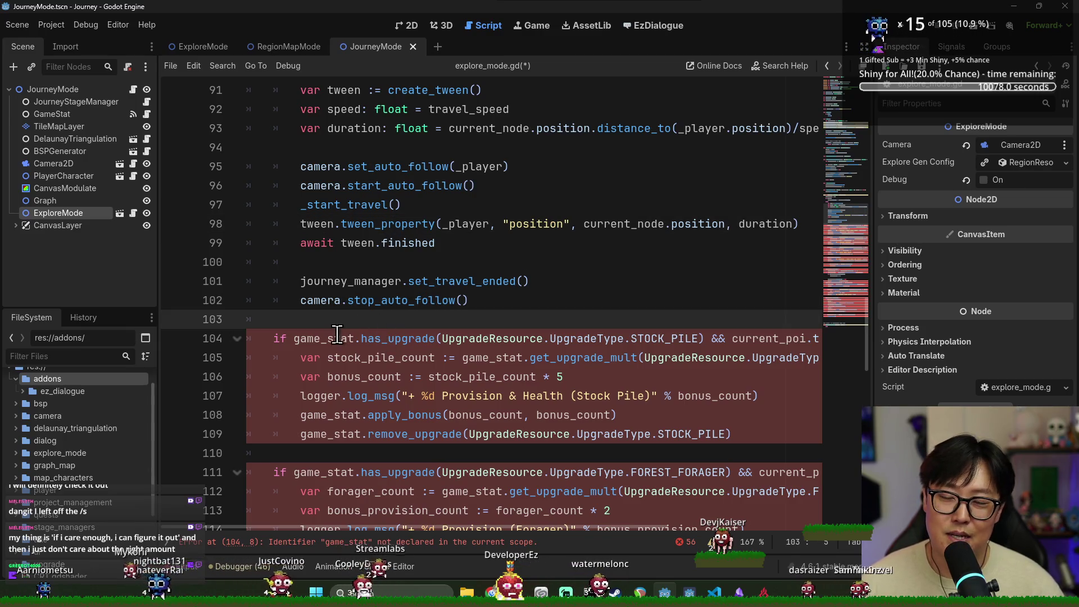
scroll(340, 300, down, 2)
scroll(424, 298, up, 5)
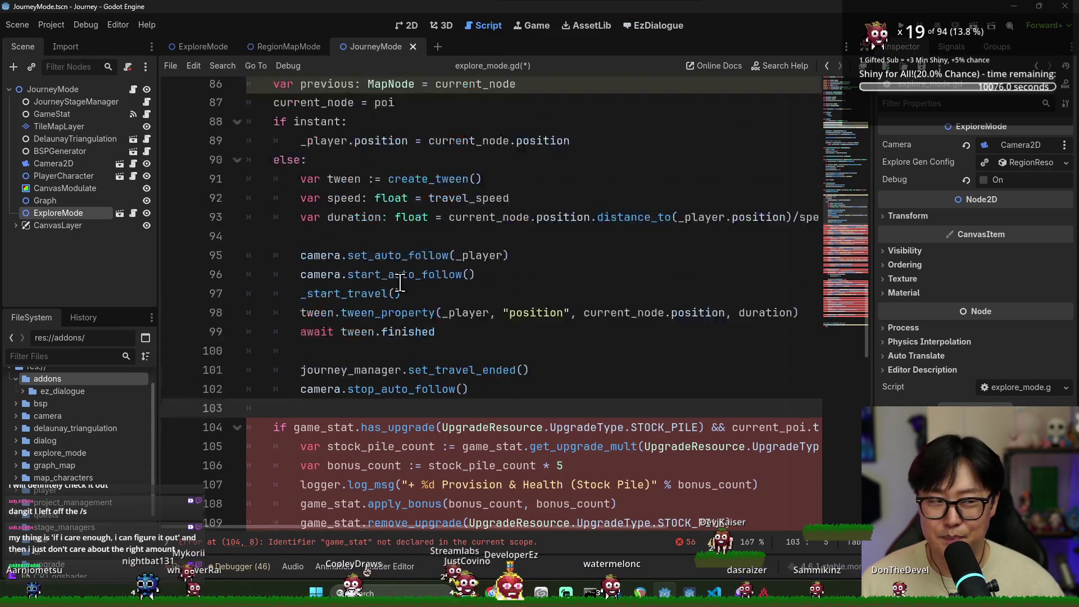
scroll(429, 308, down, 2)
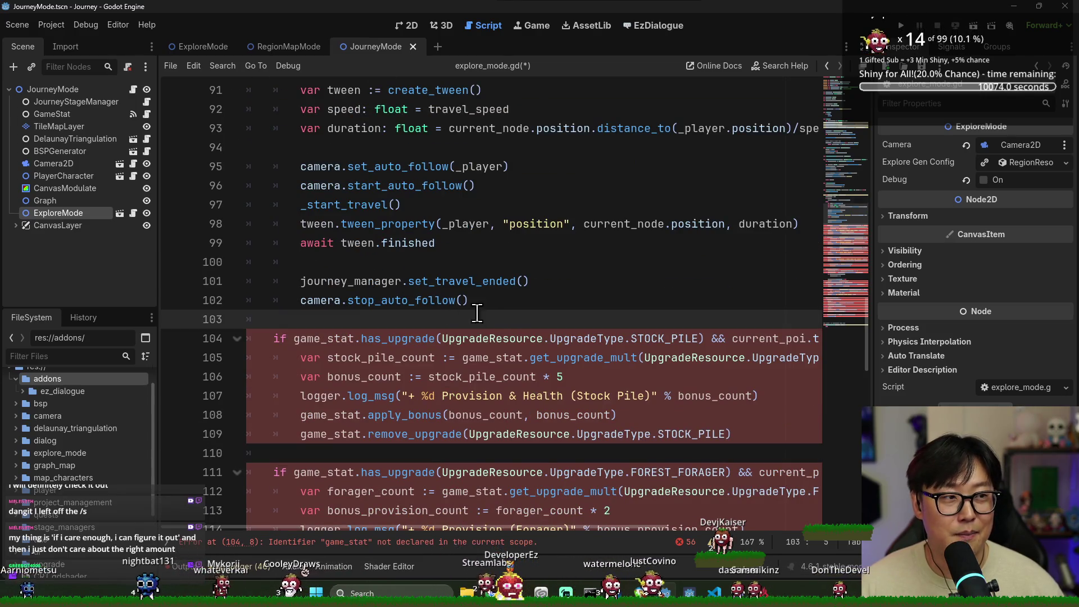
scroll(375, 281, up, 1)
mouse_move(375, 282)
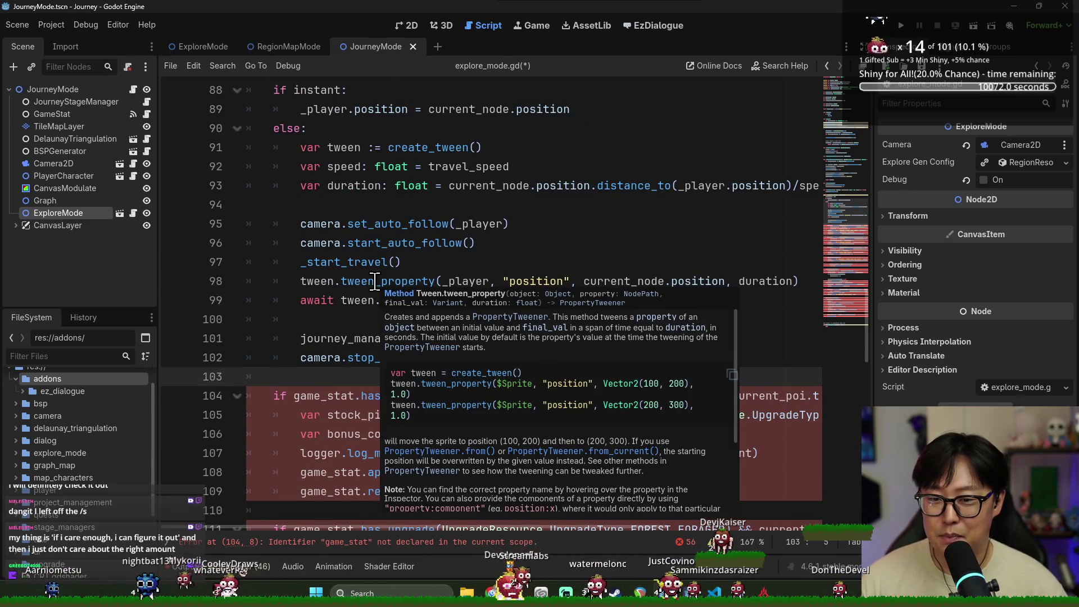
click(470, 245)
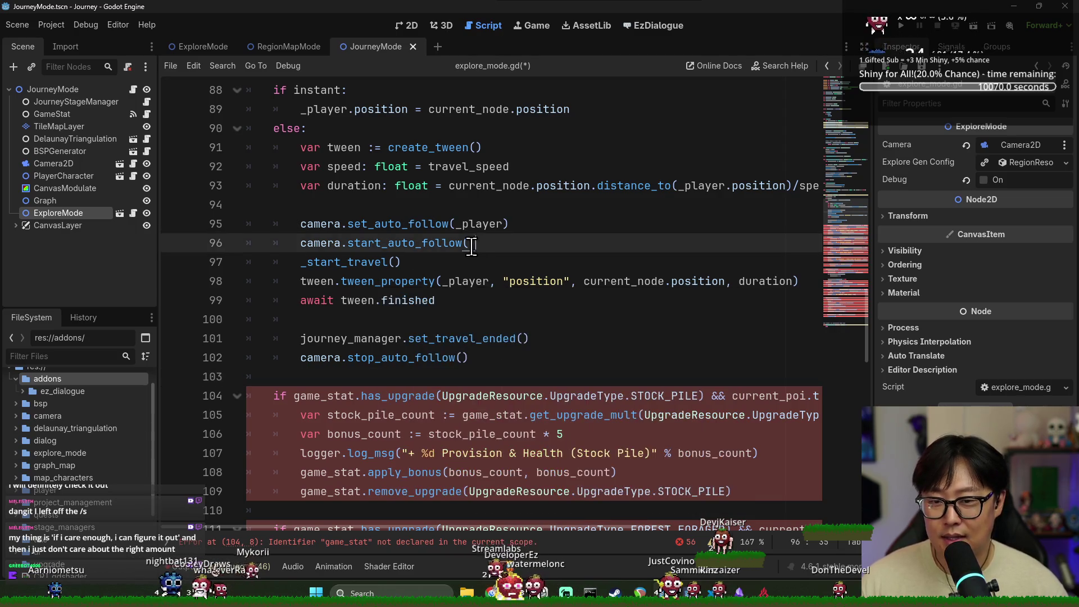
scroll(524, 320, down, 2)
scroll(338, 313, up, 1)
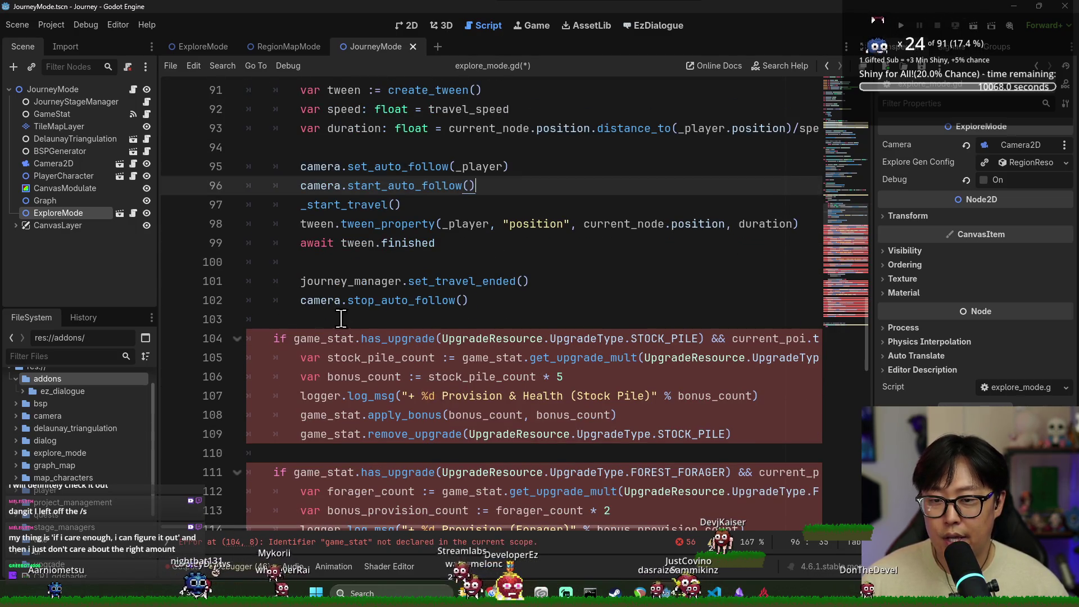
- Delete lines 103–122 holding the Stock Pile, Forager and Swamp Diver blocks, plus the leftover indent
click(332, 323)
scroll(338, 292, down, 7)
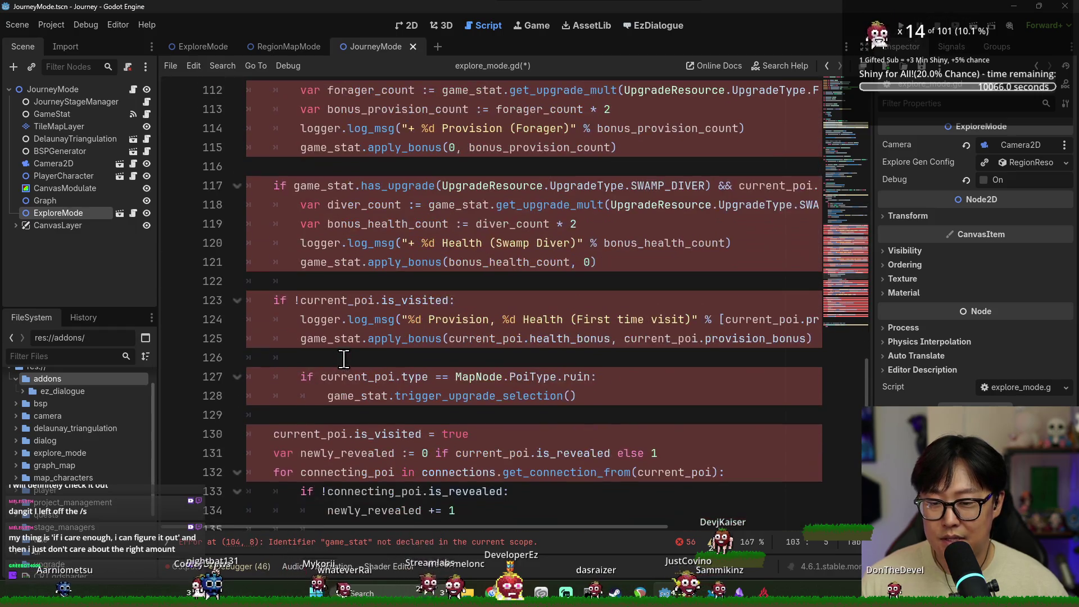
shift+click(402, 281)
key(Delete)
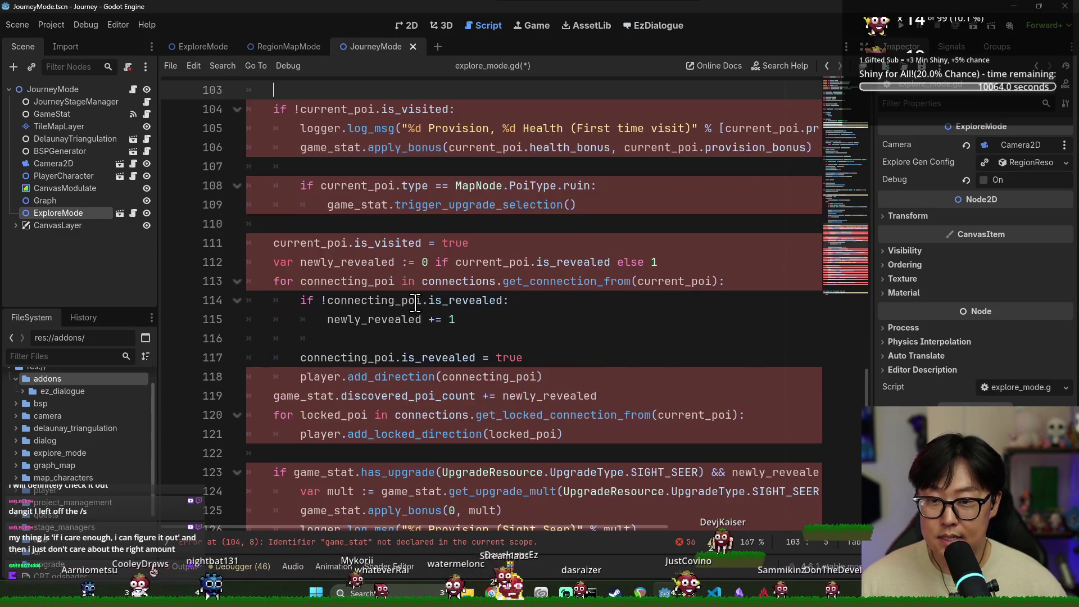
scroll(405, 293, up, 2)
key(BackSpace)
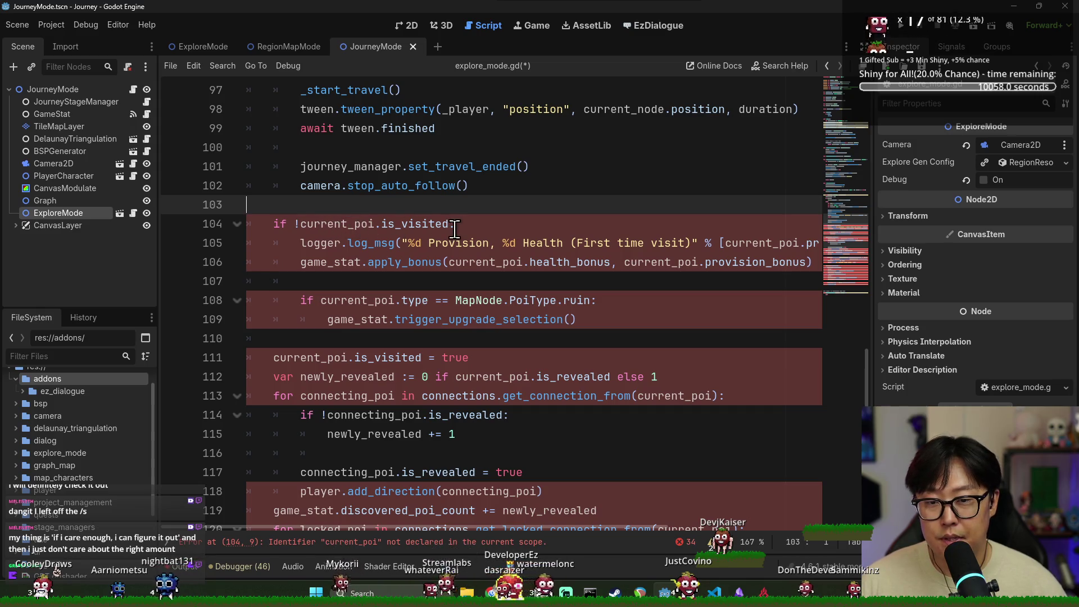
double_click(336, 229)
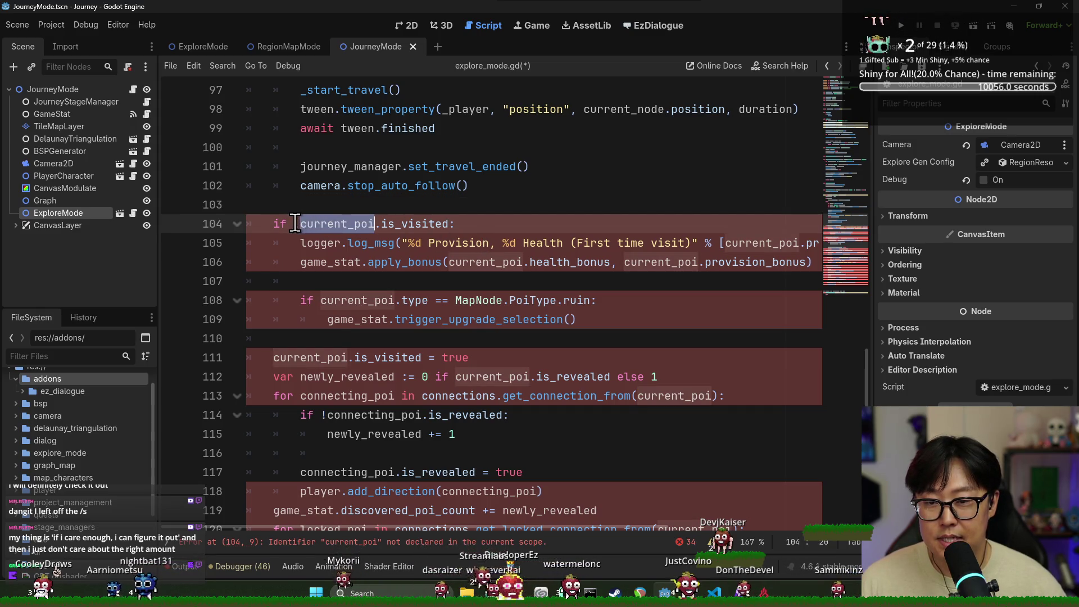